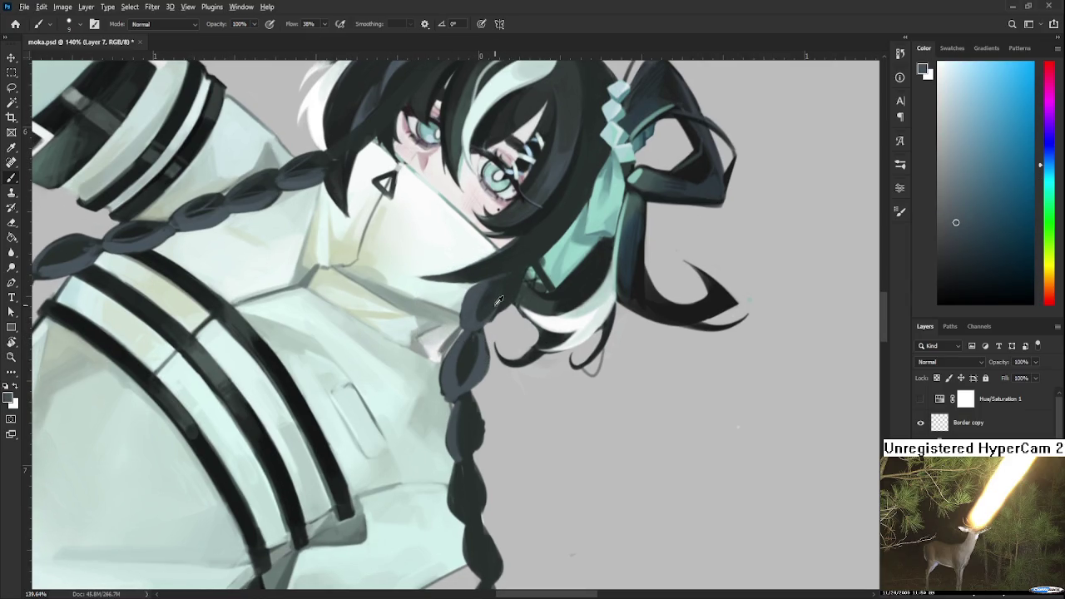
# Paint over the braid's top near the collar with sampled dark teal and bluer braid tones
pyautogui.keyDown('alt'); pyautogui.click(476, 298); pyautogui.keyUp('alt')
pyautogui.moveTo(489, 296); pyautogui.dragTo(471, 341)
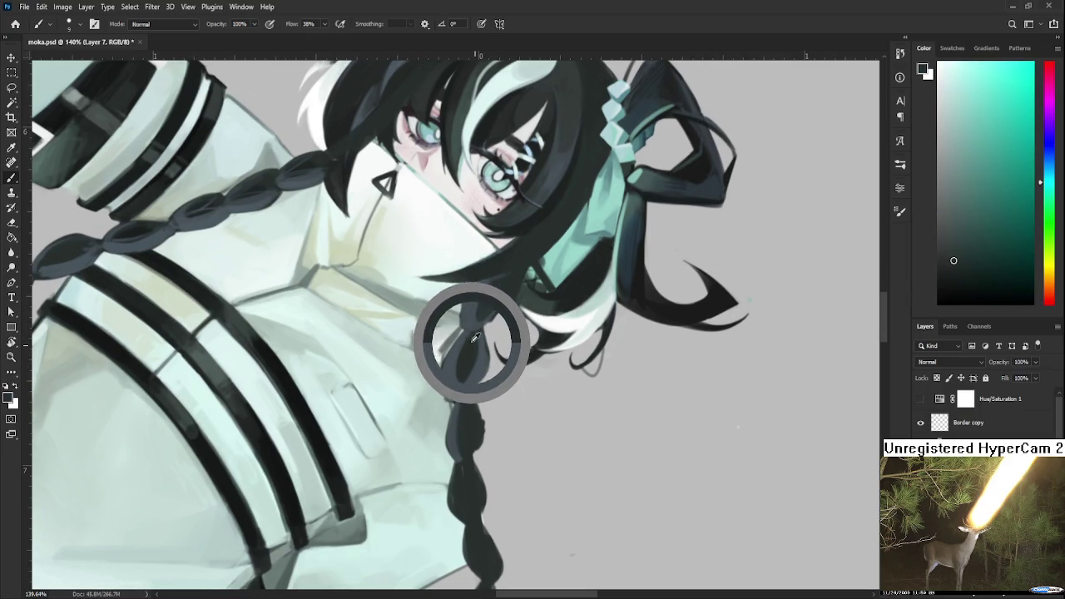
pyautogui.keyDown('alt'); pyautogui.click(474, 337); pyautogui.keyUp('alt')
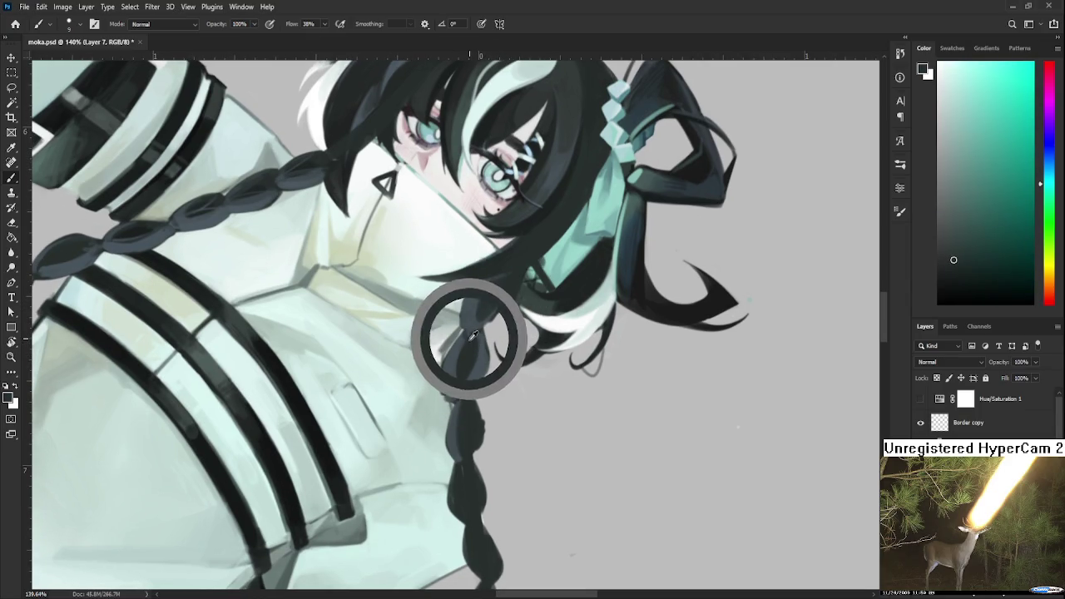
pyautogui.keyDown('alt'); pyautogui.click(466, 336); pyautogui.keyUp('alt')
pyautogui.keyDown('alt'); pyautogui.click(471, 343); pyautogui.keyUp('alt')
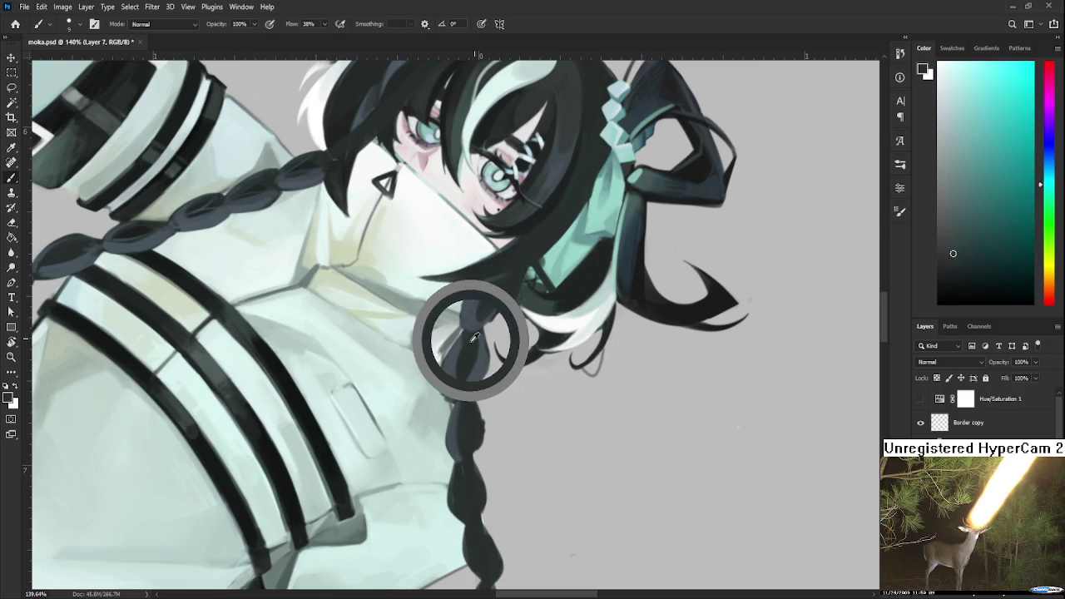
pyautogui.keyDown('alt'); pyautogui.click(487, 341); pyautogui.keyUp('alt')
pyautogui.keyDown('alt'); pyautogui.click(475, 345); pyautogui.keyUp('alt')
pyautogui.keyDown('alt'); pyautogui.click(466, 335); pyautogui.keyUp('alt')
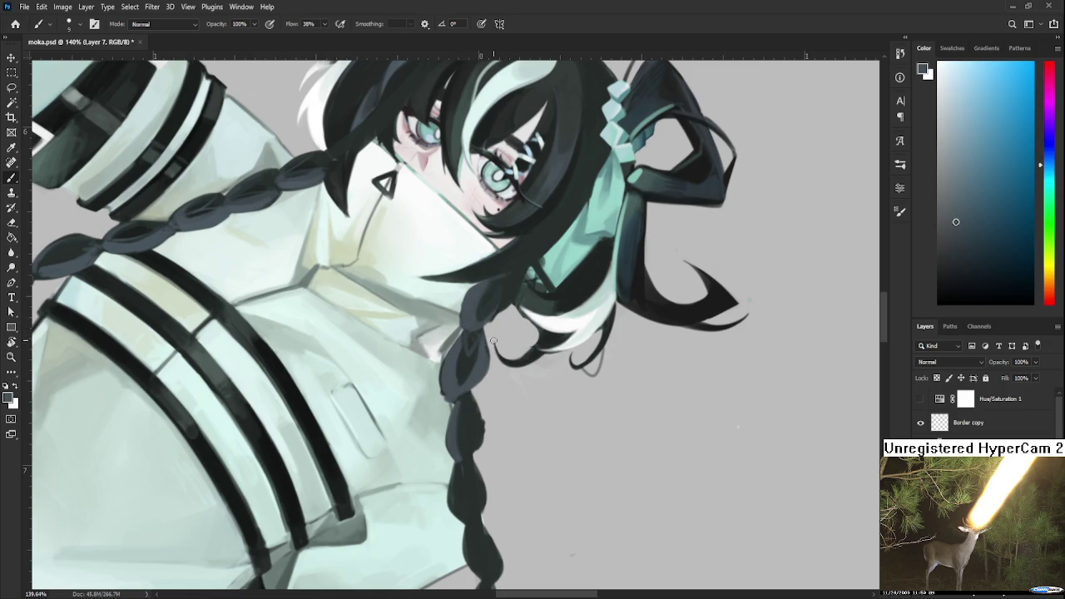
# Zoom out to check the figure, then repaint the braid top with resampled dark teal
pyautogui.moveTo(494, 330); pyautogui.dragTo(503, 314)
pyautogui.scroll(-3, 494, 316)
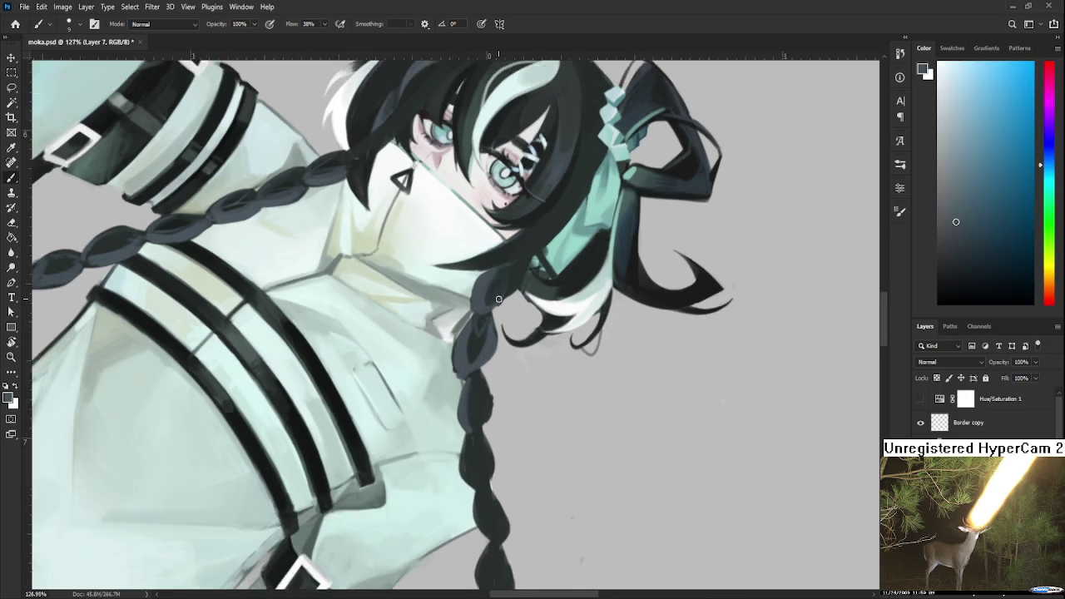
pyautogui.scroll(-2, 496, 315)
pyautogui.scroll(-1, 497, 315)
pyautogui.scroll(1, 495, 315)
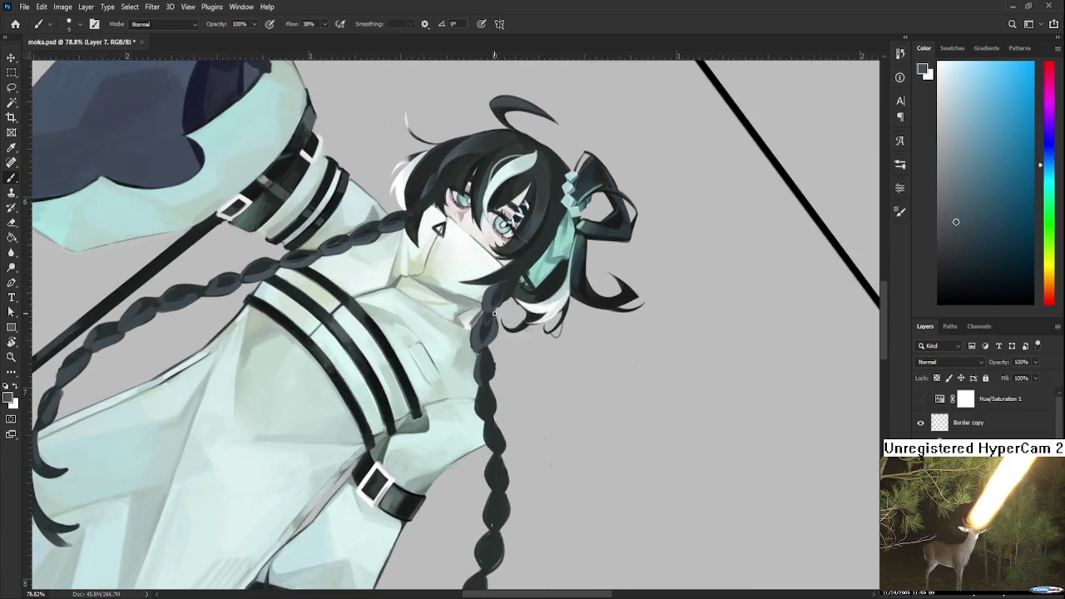
pyautogui.scroll(1, 496, 316)
pyautogui.scroll(1, 498, 316)
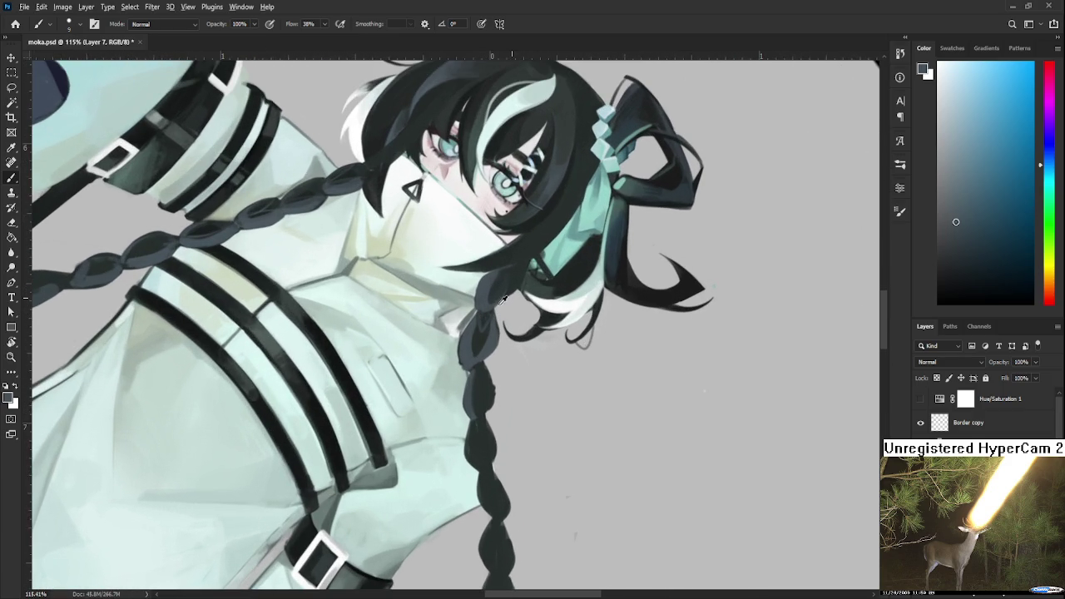
pyautogui.keyDown('alt'); pyautogui.click(473, 341); pyautogui.keyUp('alt')
pyautogui.keyDown('alt'); pyautogui.click(473, 341); pyautogui.keyUp('alt')
pyautogui.keyDown('alt'); pyautogui.click(487, 322); pyautogui.keyUp('alt')
pyautogui.keyDown('alt'); pyautogui.click(476, 333); pyautogui.keyUp('alt')
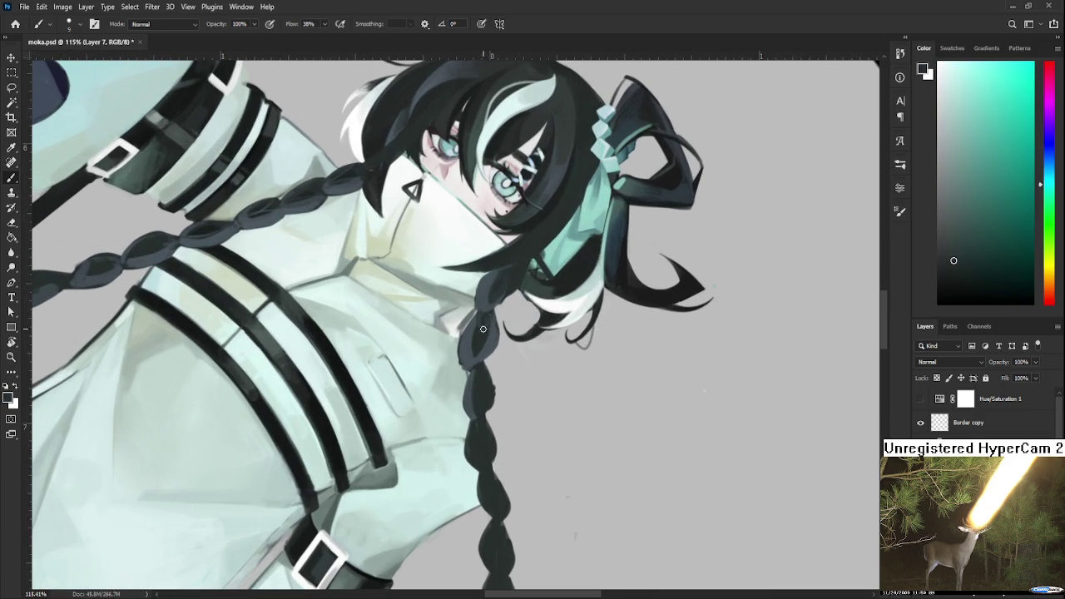
pyautogui.keyDown('alt'); pyautogui.click(487, 323); pyautogui.keyUp('alt')
# Blend the braid's top edge into the hair with dark teal and desaturated blue strokes
pyautogui.scroll(-1, 483, 328)
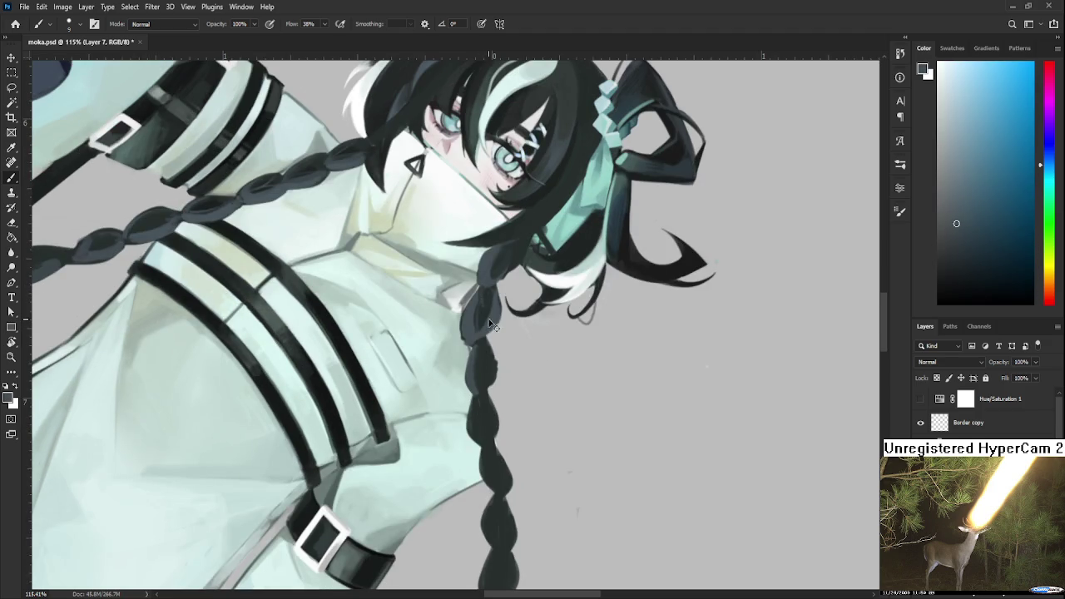
pyautogui.keyDown('alt'); pyautogui.click(479, 318); pyautogui.keyUp('alt')
pyautogui.keyDown('alt'); pyautogui.click(474, 317); pyautogui.keyUp('alt')
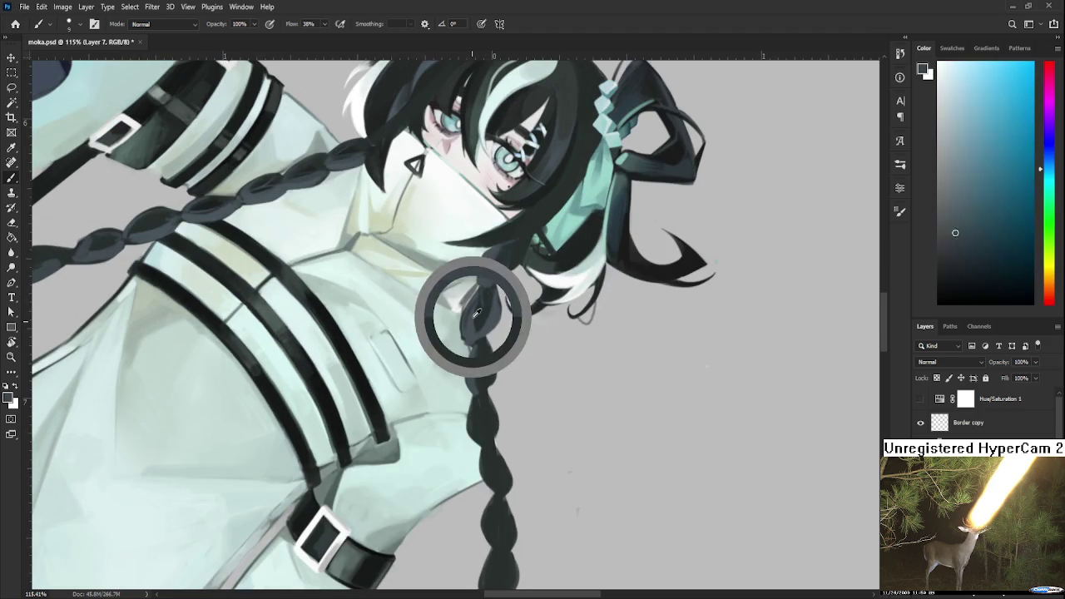
pyautogui.keyDown('alt'); pyautogui.click(476, 318); pyautogui.keyUp('alt')
pyautogui.keyDown('alt'); pyautogui.click(474, 317); pyautogui.keyUp('alt')
pyautogui.keyDown('alt'); pyautogui.click(478, 307); pyautogui.keyUp('alt')
pyautogui.keyDown('alt'); pyautogui.click(469, 322); pyautogui.keyUp('alt')
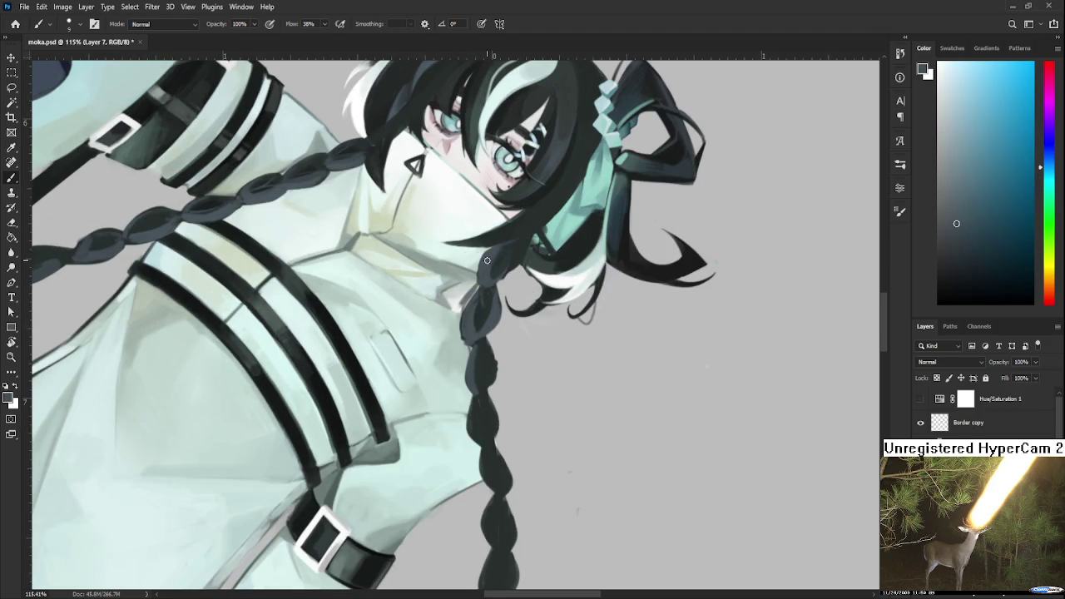
# Zoom out to review the whole figure, then zoom back in on the braid
pyautogui.scroll(-2, 515, 265)
pyautogui.scroll(-2, 515, 264)
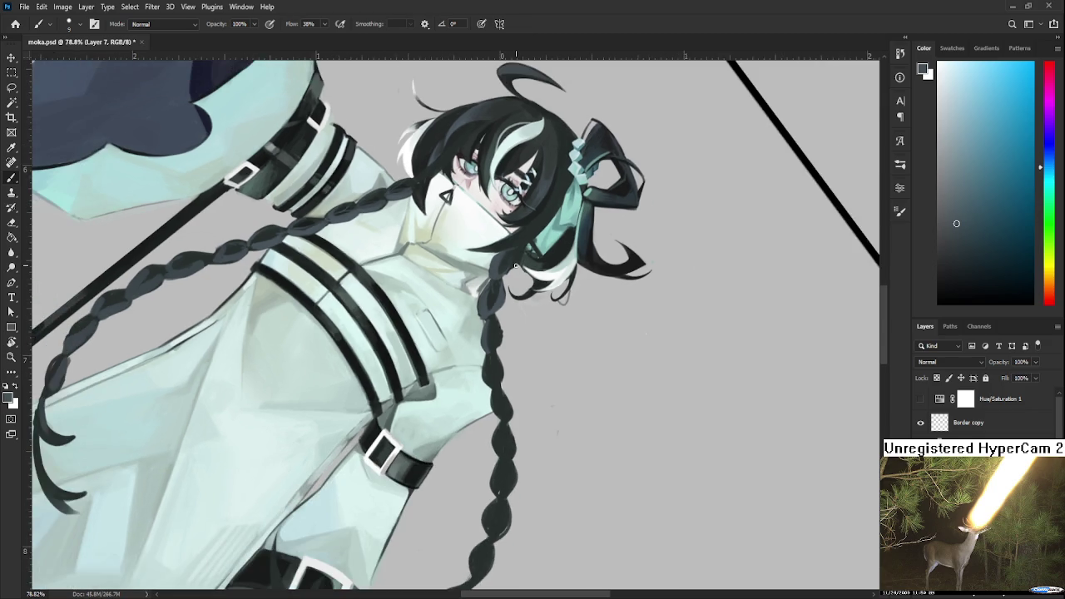
pyautogui.scroll(-2, 515, 264)
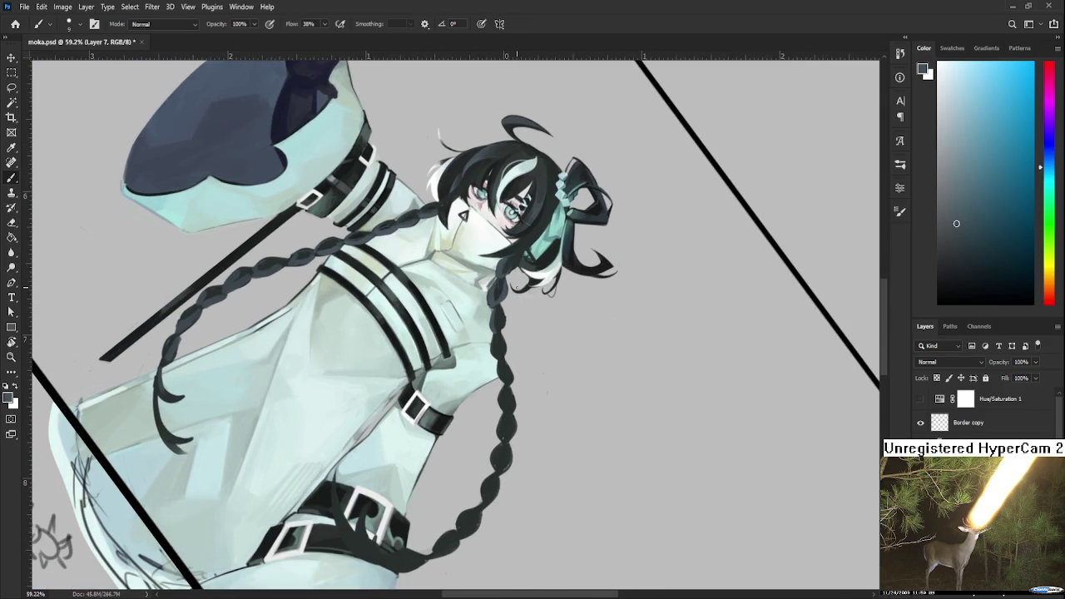
pyautogui.scroll(1, 498, 321)
pyautogui.scroll(1, 497, 321)
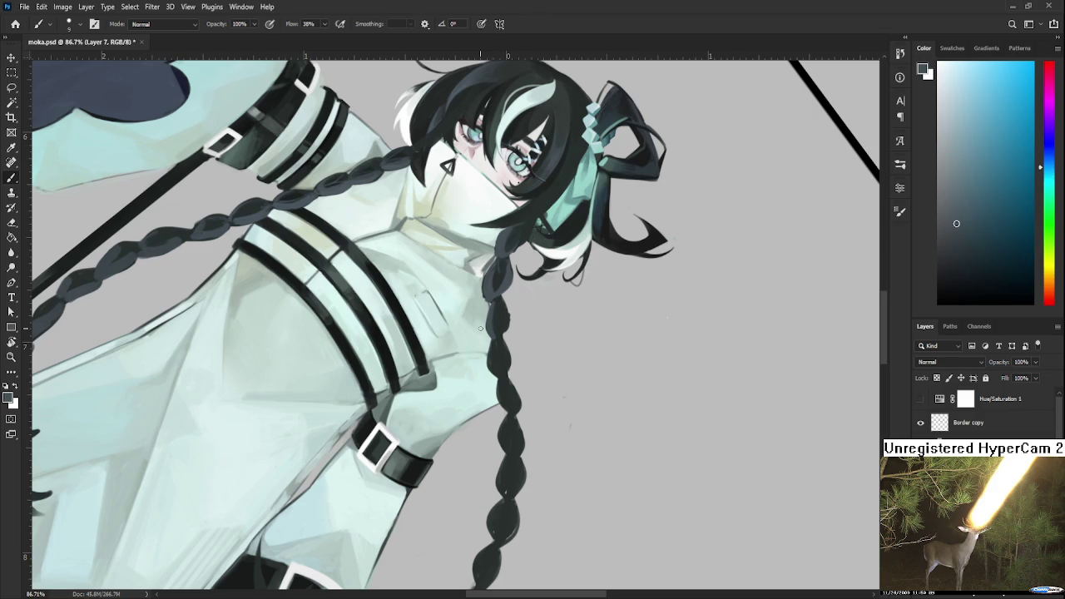
pyautogui.scroll(1, 480, 329)
pyautogui.scroll(2, 539, 309)
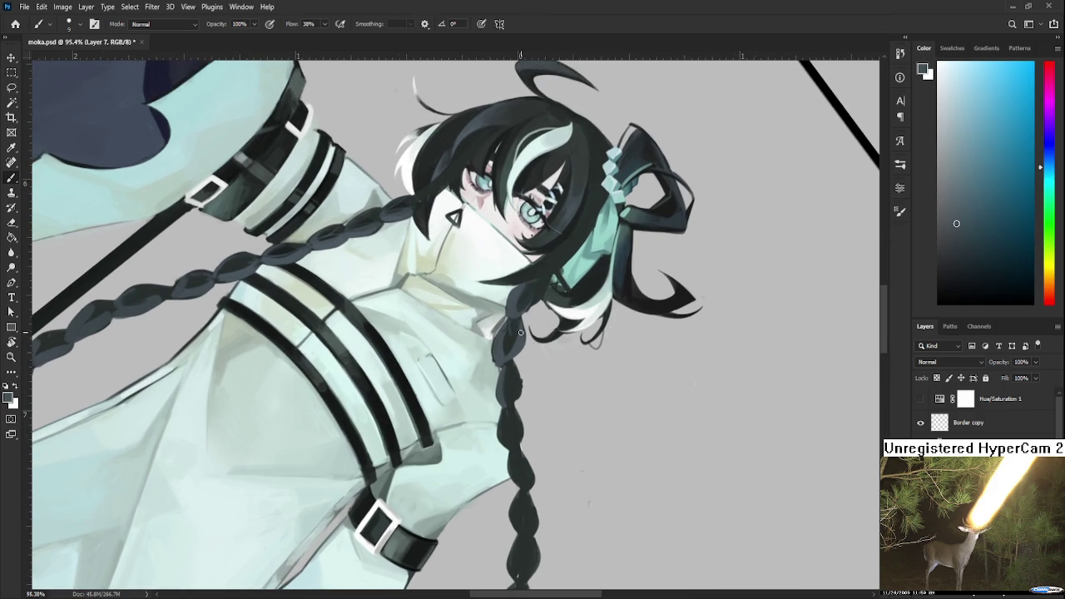
# Repaint the braid below the hair with dark teal and deeper blue tones
pyautogui.keyDown('alt'); pyautogui.click(505, 334); pyautogui.keyUp('alt')
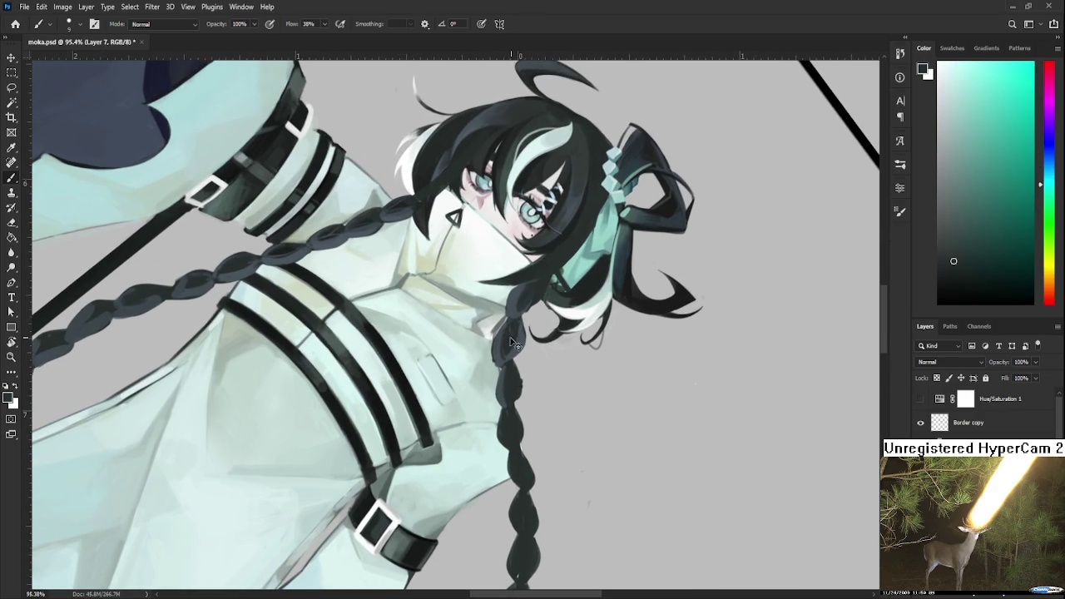
pyautogui.keyDown('alt'); pyautogui.click(512, 334); pyautogui.keyUp('alt')
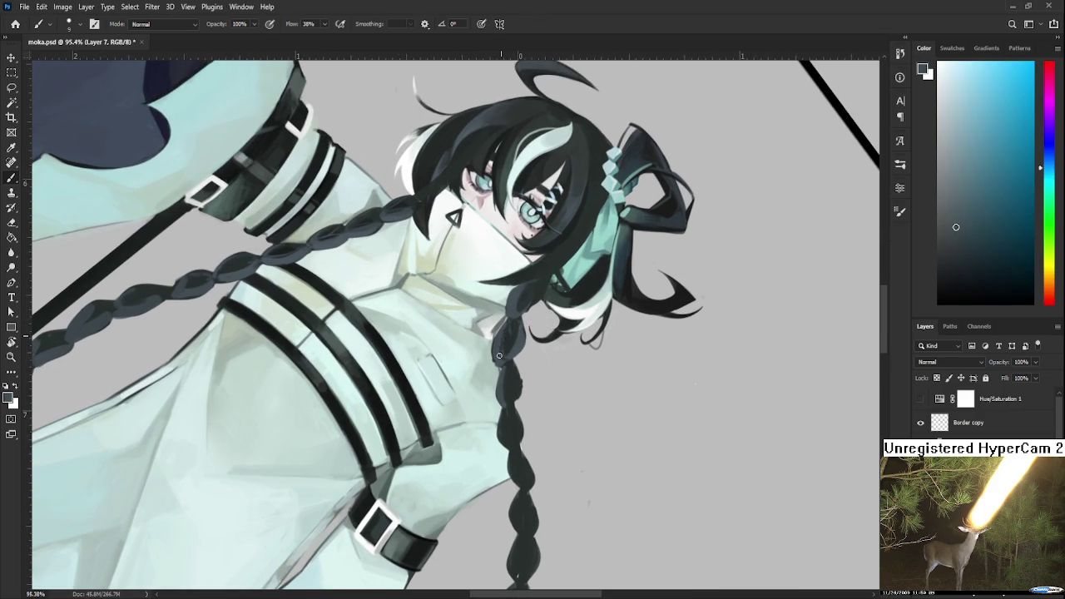
pyautogui.keyDown('alt'); pyautogui.click(512, 334); pyautogui.keyUp('alt')
pyautogui.moveTo(512, 334); pyautogui.dragTo(501, 341)
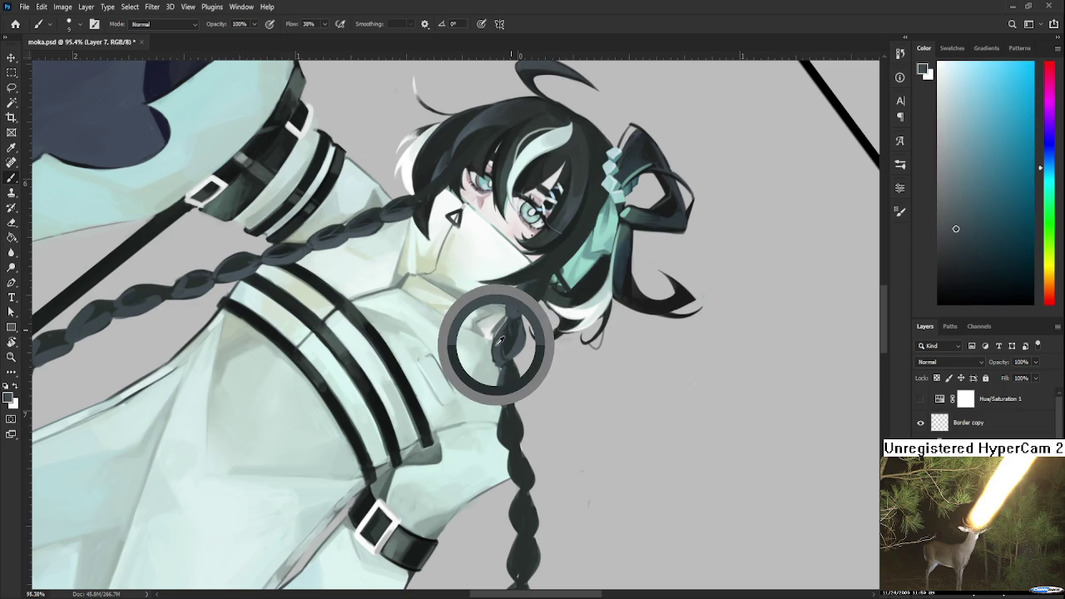
pyautogui.keyDown('alt'); pyautogui.click(501, 342); pyautogui.keyUp('alt')
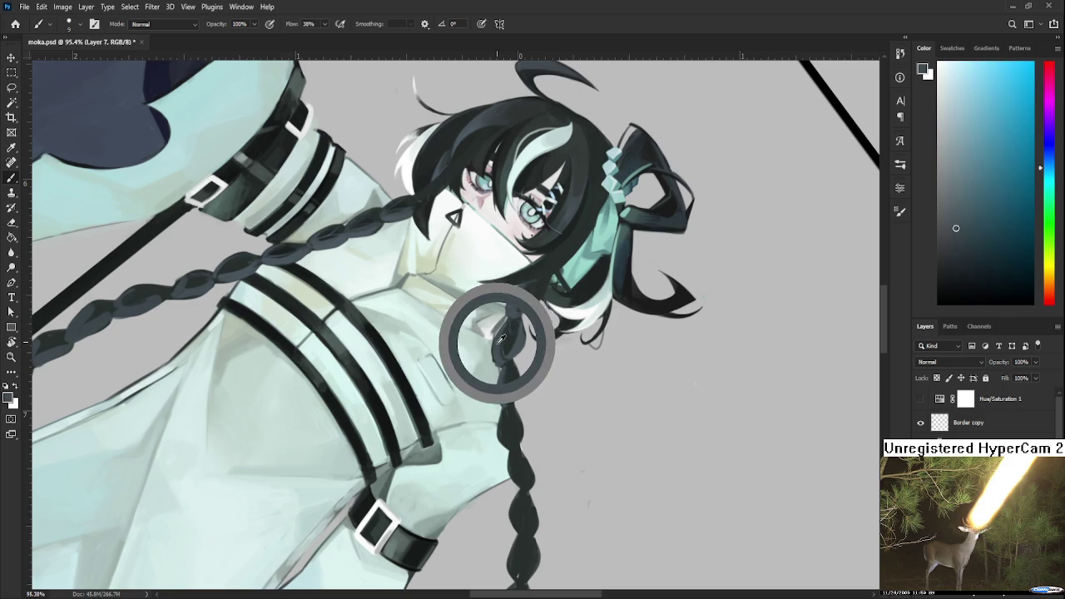
pyautogui.keyDown('alt'); pyautogui.click(500, 344); pyautogui.keyUp('alt')
pyautogui.moveTo(500, 343); pyautogui.dragTo(502, 317)
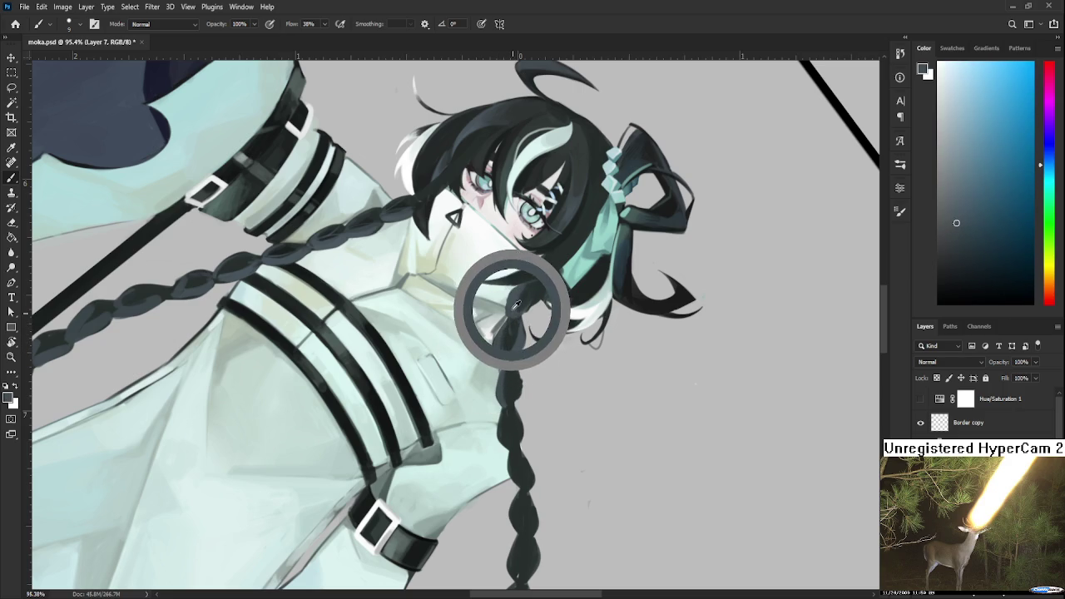
# Add greener and lighter blue touches down the braid beside the collar
pyautogui.keyDown('alt'); pyautogui.click(508, 312); pyautogui.keyUp('alt')
pyautogui.keyDown('alt'); pyautogui.click(518, 292); pyautogui.keyUp('alt')
pyautogui.keyDown('alt'); pyautogui.click(518, 291); pyautogui.keyUp('alt')
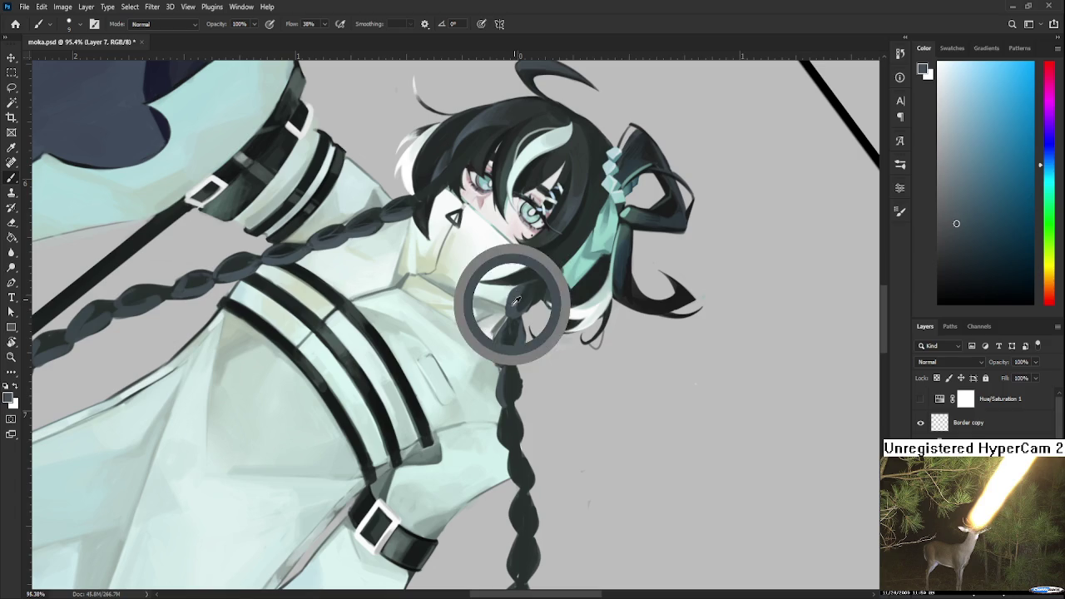
pyautogui.moveTo(515, 299); pyautogui.dragTo(514, 338)
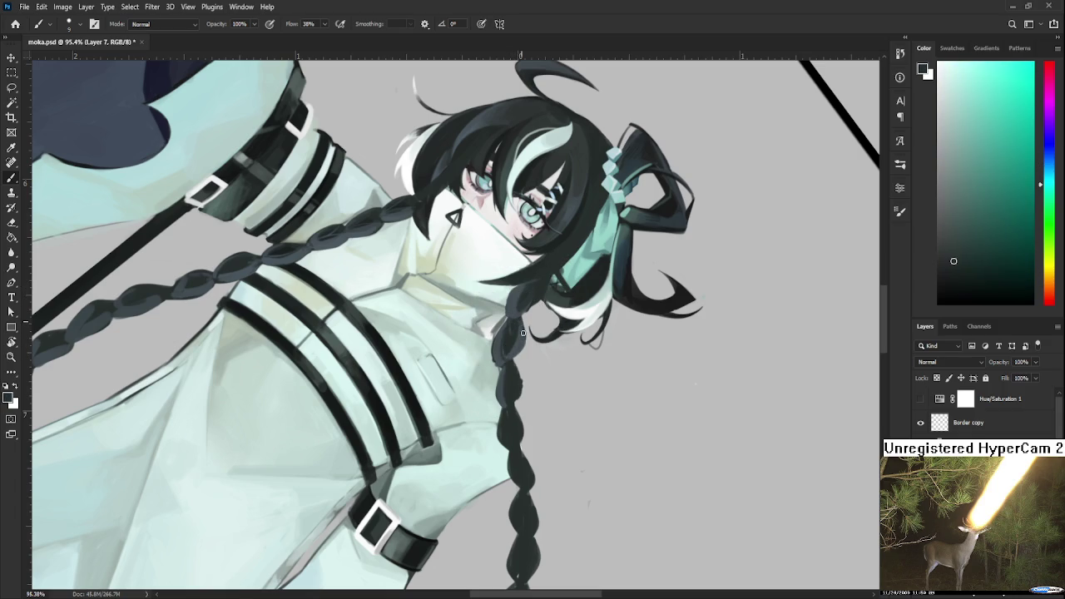
pyautogui.keyDown('alt'); pyautogui.click(508, 343); pyautogui.keyUp('alt')
pyautogui.scroll(-2, 516, 391)
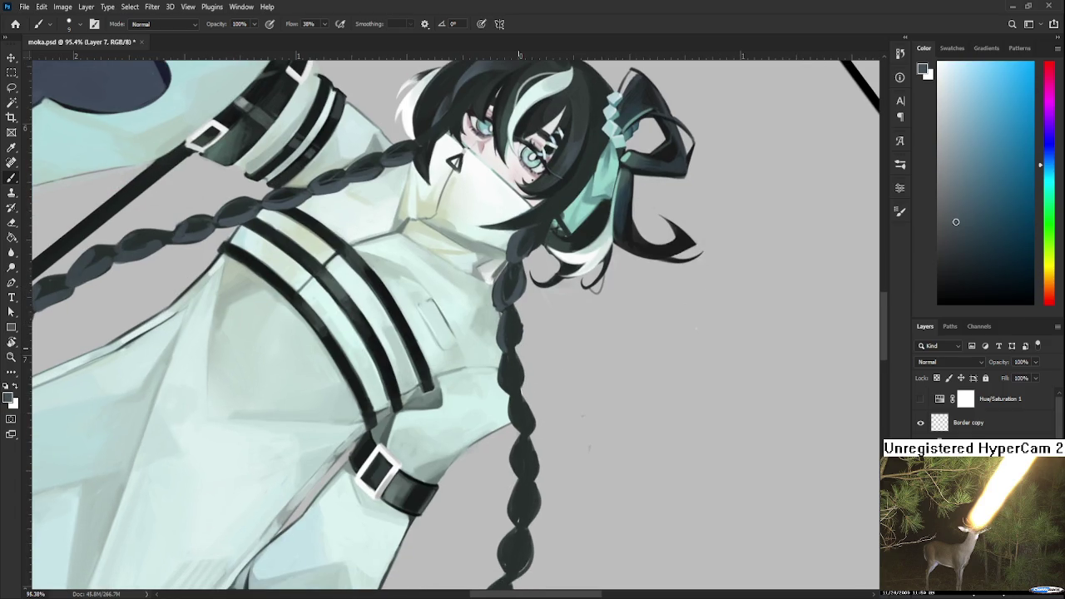
pyautogui.scroll(2, 519, 306)
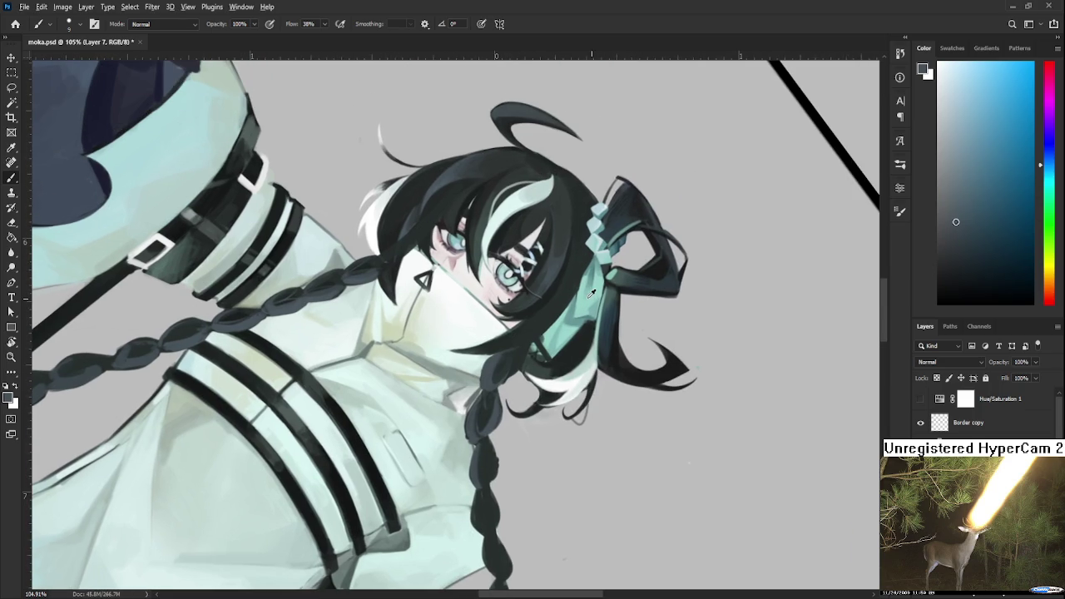
# Paint small strokes on the braid by the chin using sampled dark teal, blue-grey and green hair tones
pyautogui.keyDown('alt'); pyautogui.click(535, 306); pyautogui.keyUp('alt')
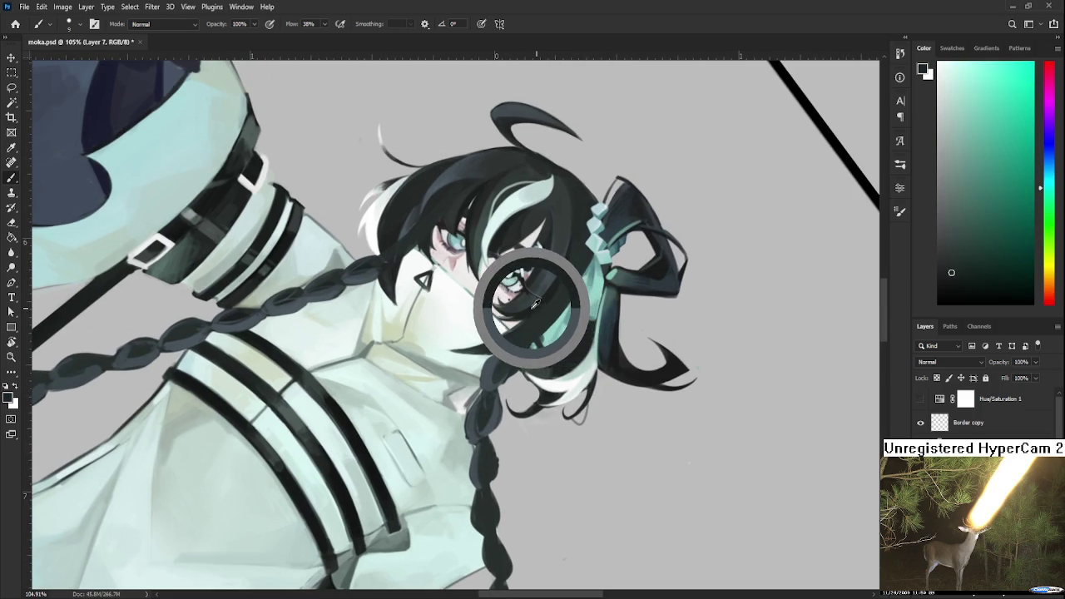
pyautogui.keyDown('alt'); pyautogui.click(484, 374); pyautogui.keyUp('alt')
pyautogui.keyDown('alt'); pyautogui.click(495, 364); pyautogui.keyUp('alt')
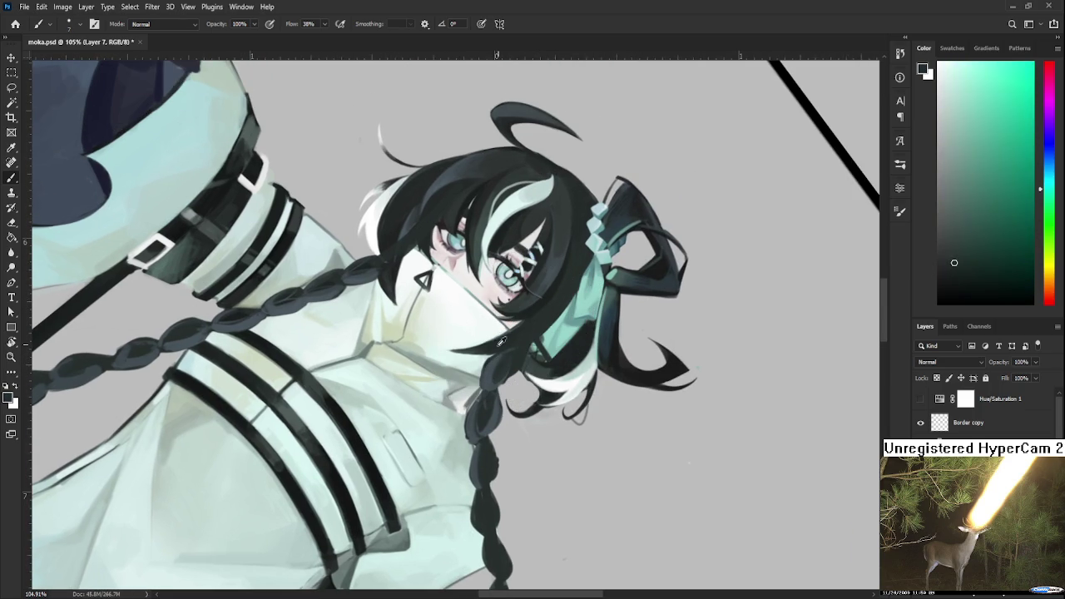
pyautogui.keyDown('alt'); pyautogui.click(493, 366); pyautogui.keyUp('alt')
pyautogui.keyDown('alt'); pyautogui.click(503, 341); pyautogui.keyUp('alt')
pyautogui.keyDown('alt'); pyautogui.click(490, 368); pyautogui.keyUp('alt')
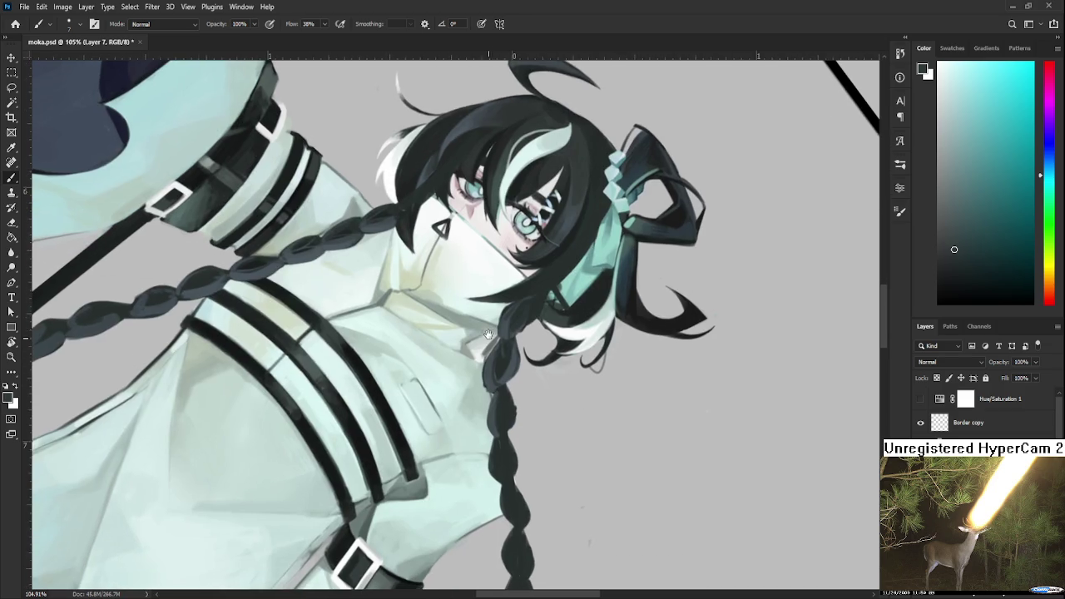
pyautogui.moveTo(483, 383); pyautogui.dragTo(500, 366)
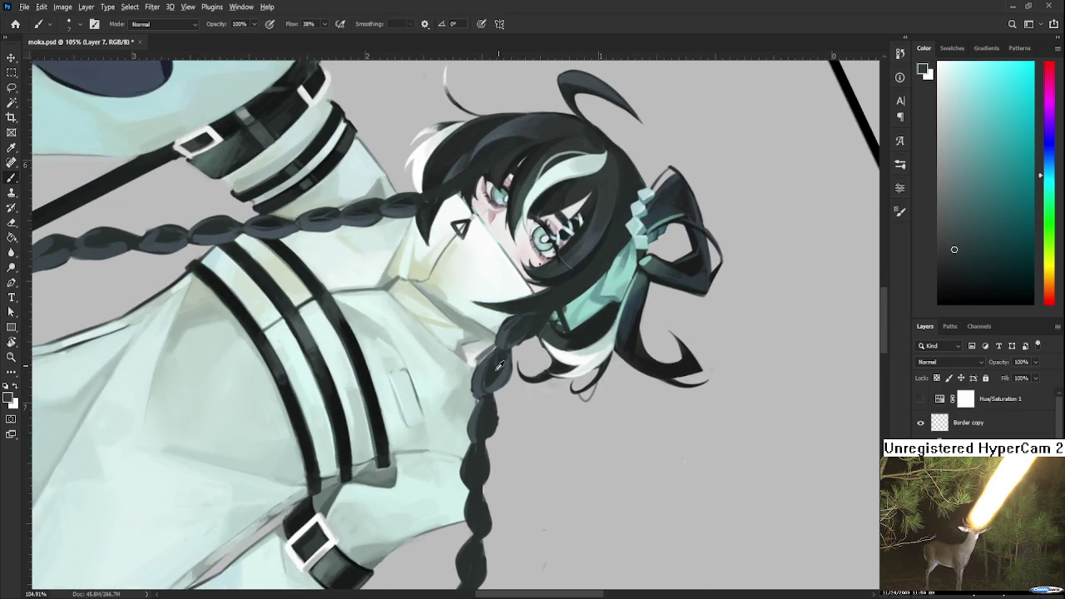
# Darken the braid's lower part with deeper sampled braid shades
pyautogui.keyDown('alt'); pyautogui.click(496, 370); pyautogui.keyUp('alt')
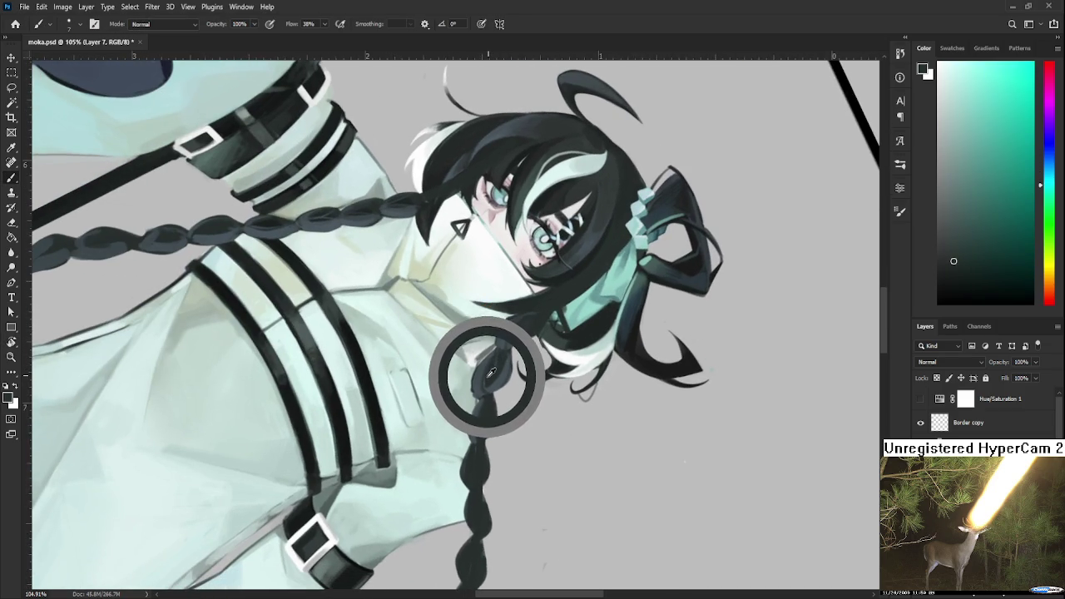
pyautogui.moveTo(491, 372); pyautogui.dragTo(489, 386)
pyautogui.keyDown('alt'); pyautogui.click(505, 377); pyautogui.keyUp('alt')
pyautogui.keyDown('alt'); pyautogui.click(493, 377); pyautogui.keyUp('alt')
pyautogui.keyDown('alt'); pyautogui.click(503, 376); pyautogui.keyUp('alt')
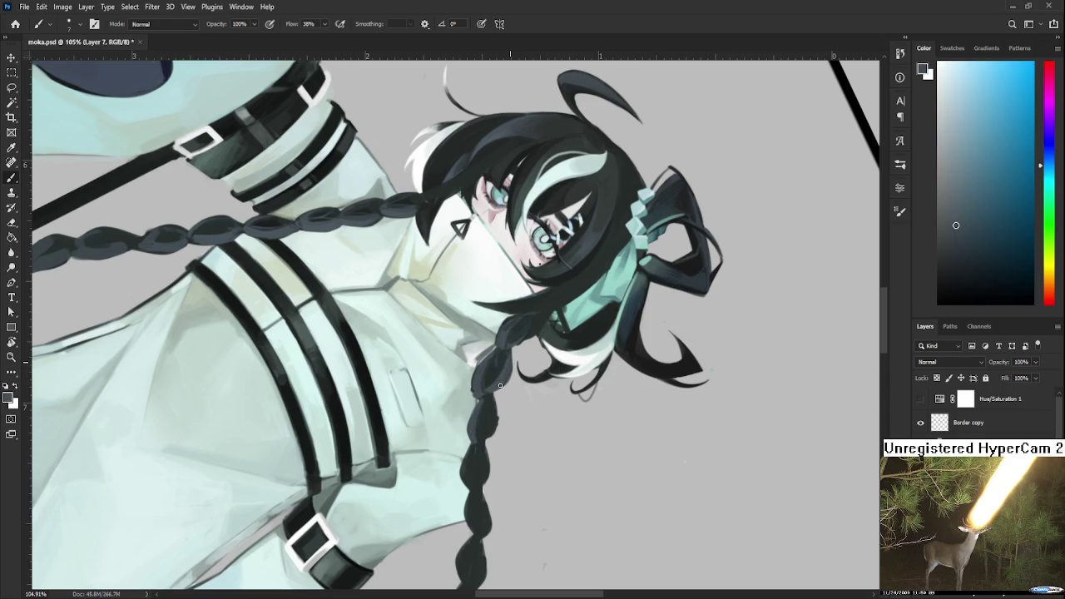
pyautogui.scroll(-1, 509, 371)
# Repaint the braid's middle section with lighter teal and bluer tones
pyautogui.keyDown('alt'); pyautogui.click(503, 339); pyautogui.keyUp('alt')
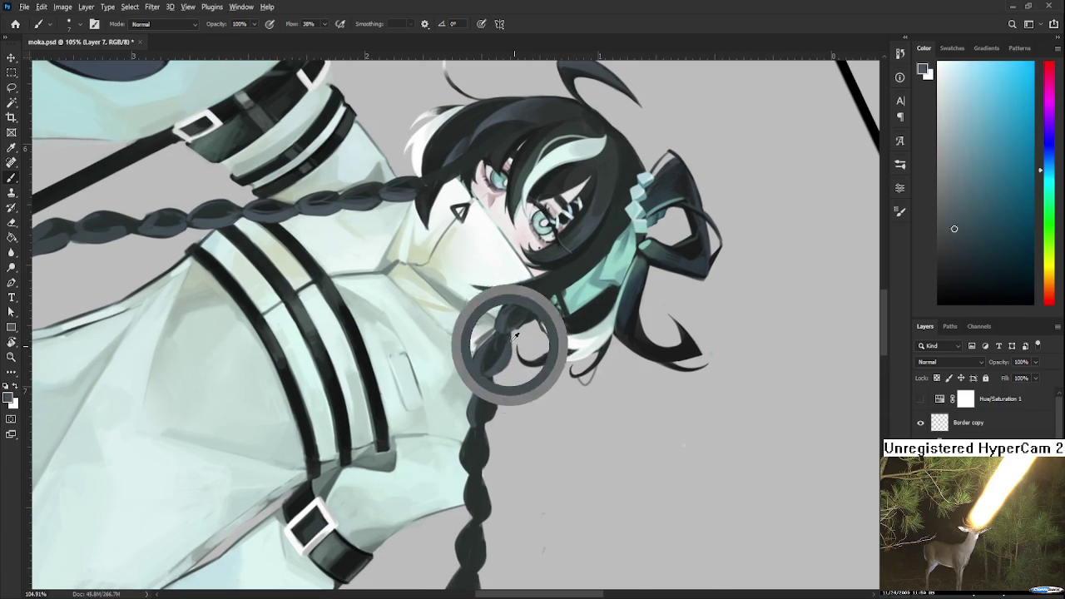
pyautogui.keyDown('alt'); pyautogui.click(505, 341); pyautogui.keyUp('alt')
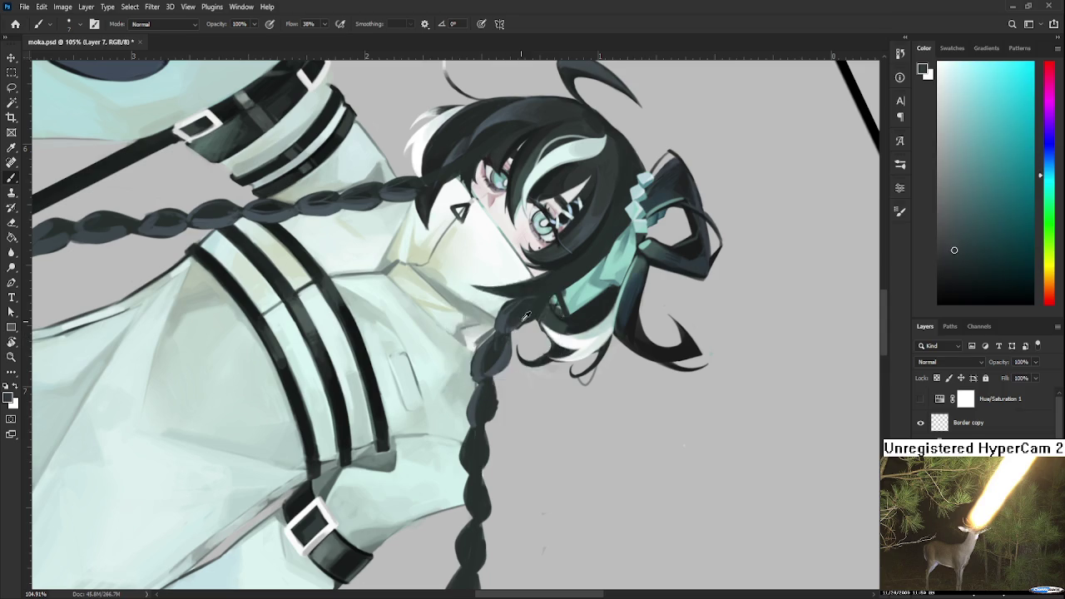
pyautogui.keyDown('alt'); pyautogui.click(505, 323); pyautogui.keyUp('alt')
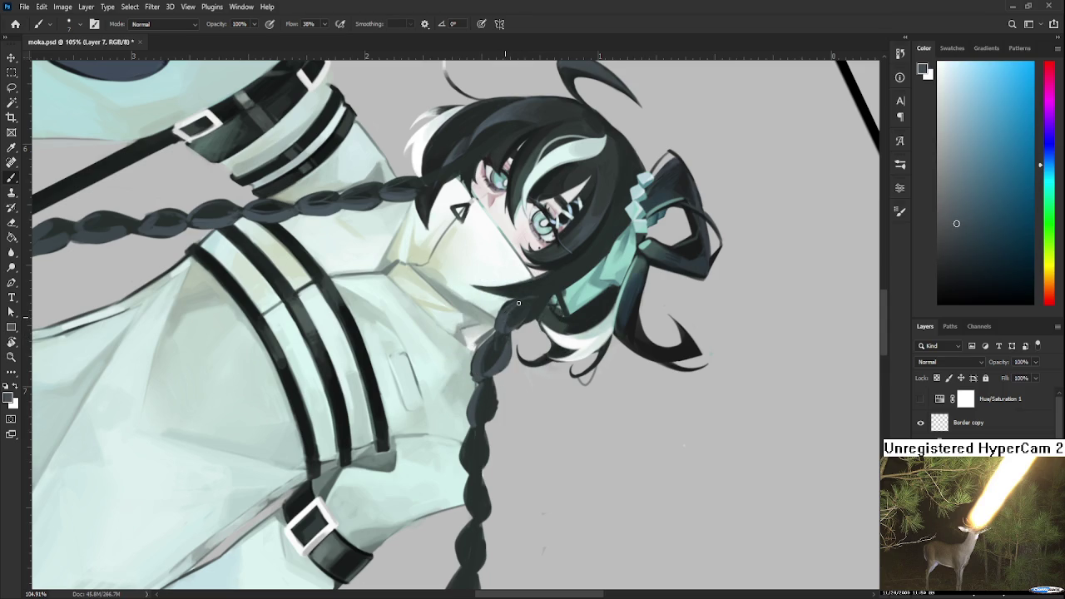
pyautogui.keyDown('alt'); pyautogui.click(507, 323); pyautogui.keyUp('alt')
pyautogui.keyDown('alt'); pyautogui.click(523, 303); pyautogui.keyUp('alt')
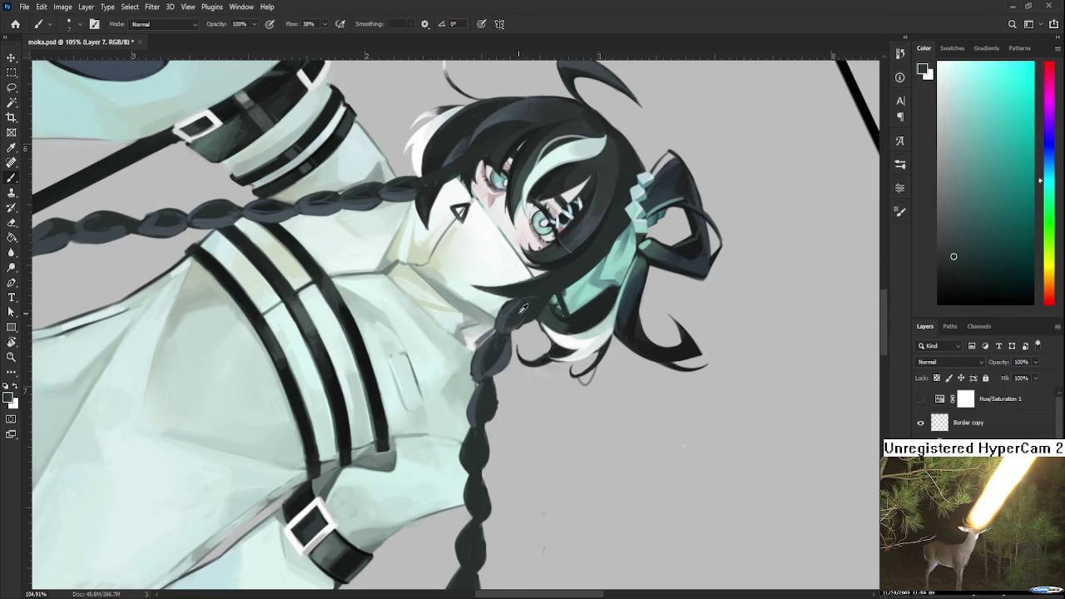
pyautogui.keyDown('alt'); pyautogui.click(510, 312); pyautogui.keyUp('alt')
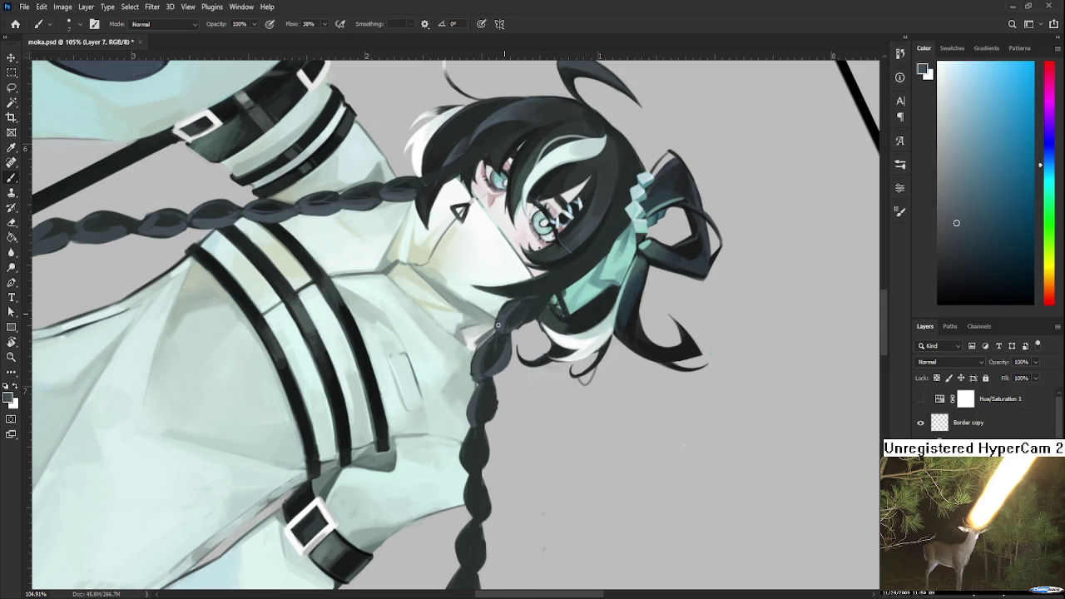
pyautogui.keyDown('alt'); pyautogui.click(501, 323); pyautogui.keyUp('alt')
pyautogui.keyDown('alt'); pyautogui.click(502, 321); pyautogui.keyUp('alt')
# Refine the braid where it meets the hair with teal and blue strokes
pyautogui.moveTo(492, 365); pyautogui.dragTo(509, 331)
pyautogui.keyDown('alt'); pyautogui.click(511, 322); pyautogui.keyUp('alt')
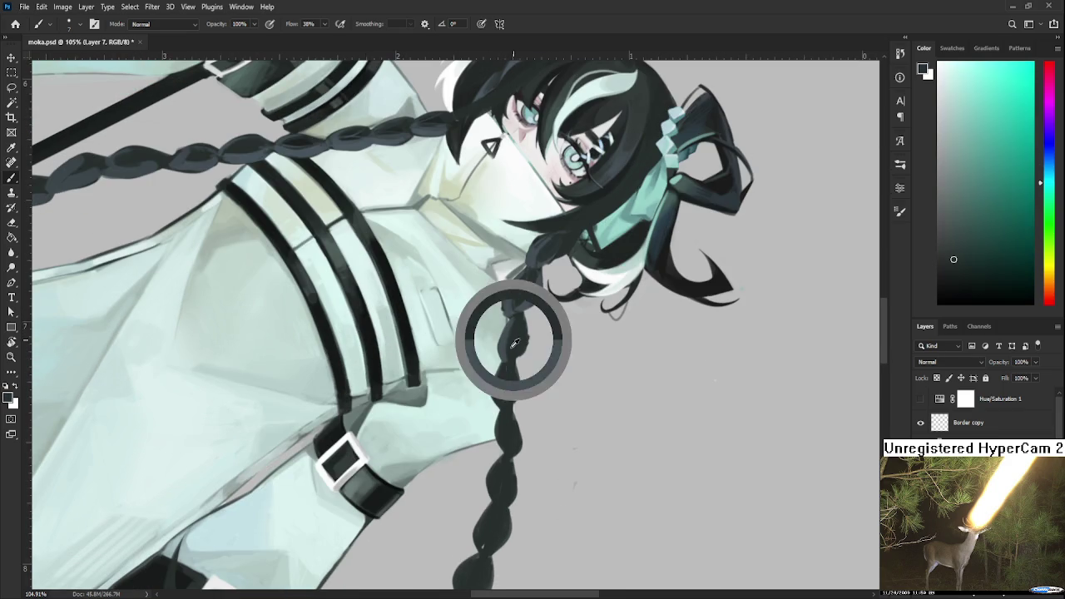
pyautogui.keyDown('alt'); pyautogui.click(531, 287); pyautogui.keyUp('alt')
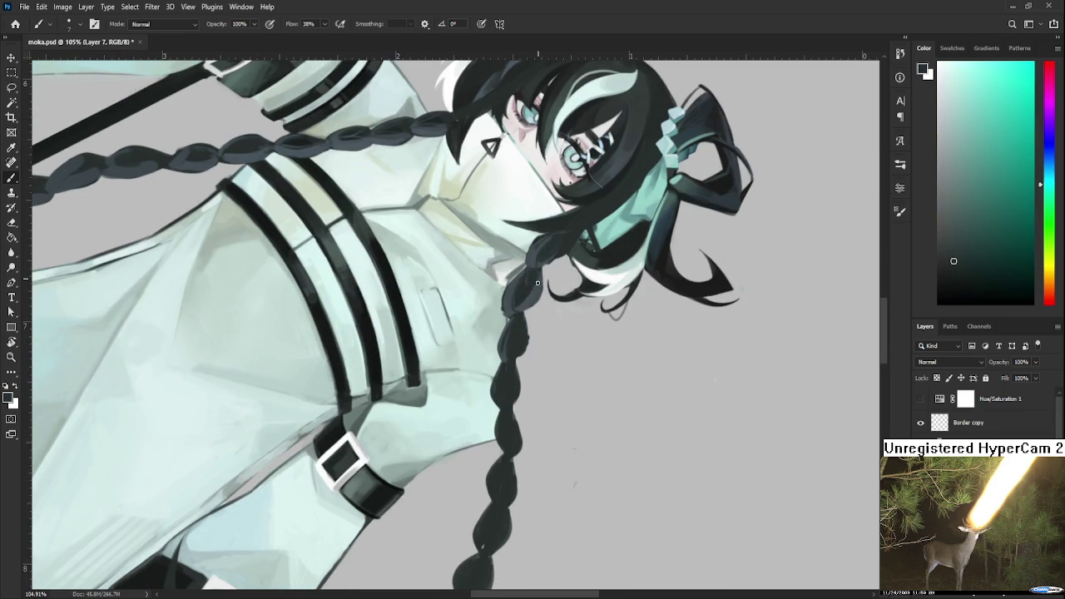
pyautogui.keyDown('alt'); pyautogui.click(537, 283); pyautogui.keyUp('alt')
pyautogui.keyDown('alt'); pyautogui.click(535, 292); pyautogui.keyUp('alt')
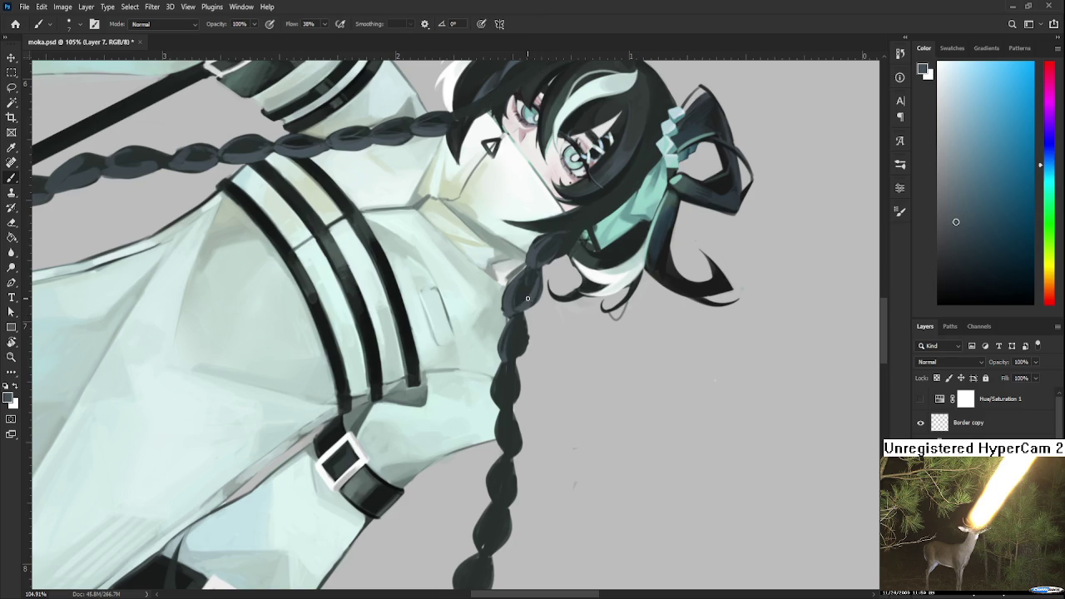
pyautogui.moveTo(520, 344); pyautogui.dragTo(527, 361)
pyautogui.keyDown('alt'); pyautogui.click(516, 315); pyautogui.keyUp('alt')
pyautogui.keyDown('alt'); pyautogui.click(517, 313); pyautogui.keyUp('alt')
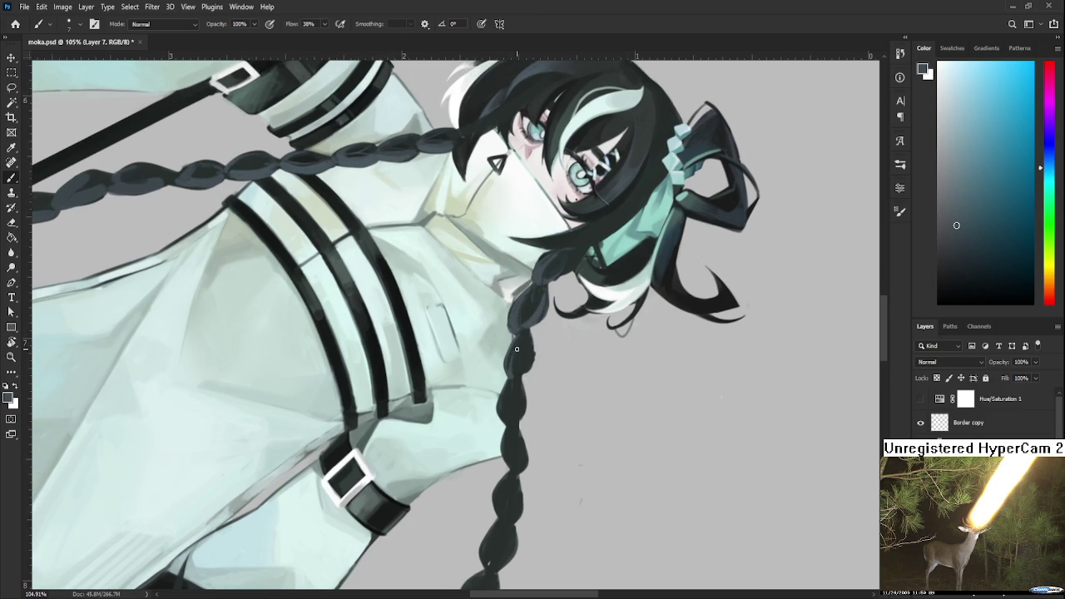
# Layer varied teal shades along the braid's lower segments
pyautogui.keyDown('alt'); pyautogui.click(525, 348); pyautogui.keyUp('alt')
pyautogui.keyDown('alt'); pyautogui.click(531, 324); pyautogui.keyUp('alt')
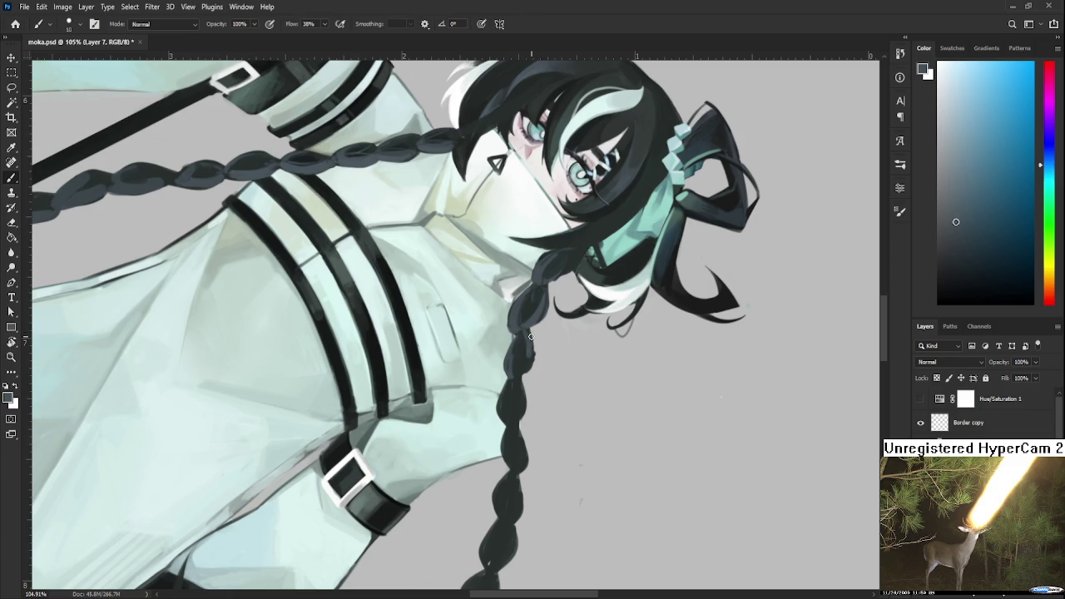
pyautogui.keyDown('alt'); pyautogui.click(530, 355); pyautogui.keyUp('alt')
pyautogui.keyDown('alt'); pyautogui.click(529, 308); pyautogui.keyUp('alt')
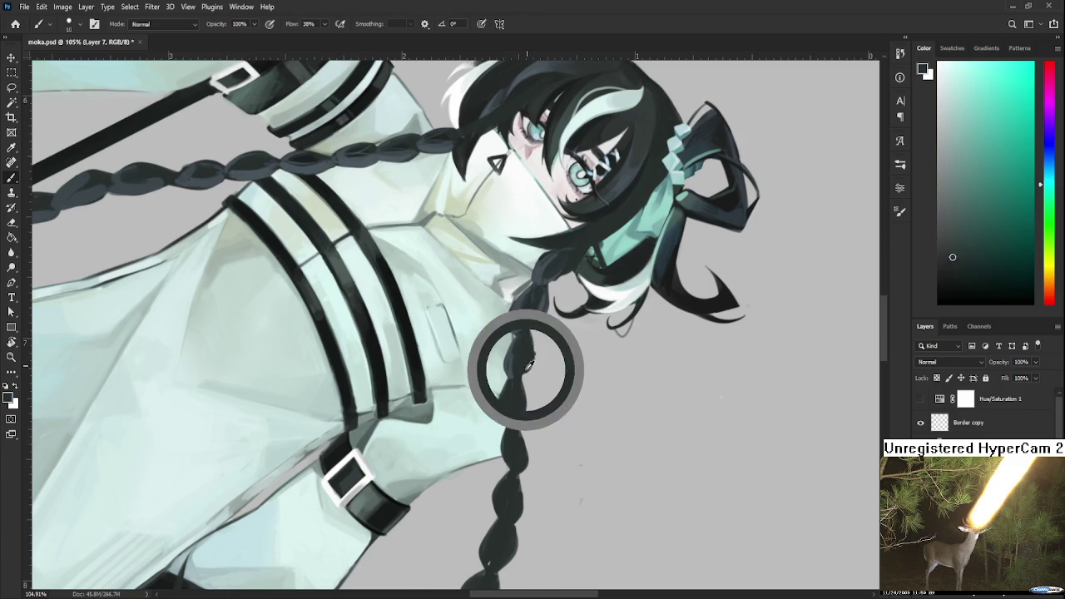
pyautogui.keyDown('alt'); pyautogui.click(528, 356); pyautogui.keyUp('alt')
pyautogui.keyDown('alt'); pyautogui.click(530, 341); pyautogui.keyUp('alt')
pyautogui.keyDown('alt'); pyautogui.click(530, 358); pyautogui.keyUp('alt')
pyautogui.keyDown('alt'); pyautogui.click(532, 349); pyautogui.keyUp('alt')
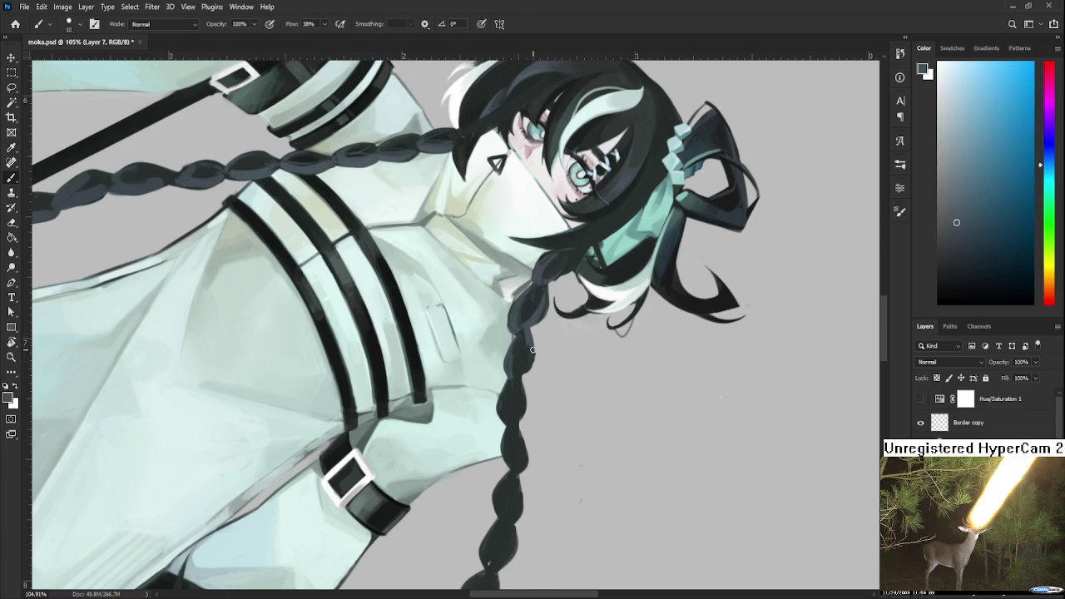
pyautogui.keyDown('alt'); pyautogui.click(524, 354); pyautogui.keyUp('alt')
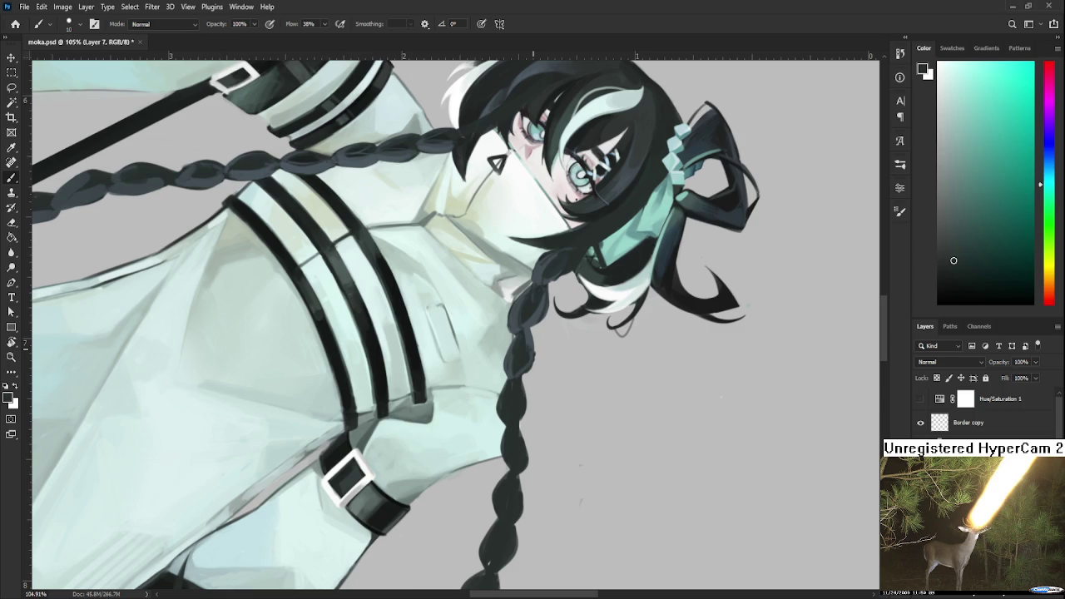
# With a larger brush, thicken the braid's right edge in dark teal and blue-grey
pyautogui.moveTo(534, 325); pyautogui.dragTo(590, 328)
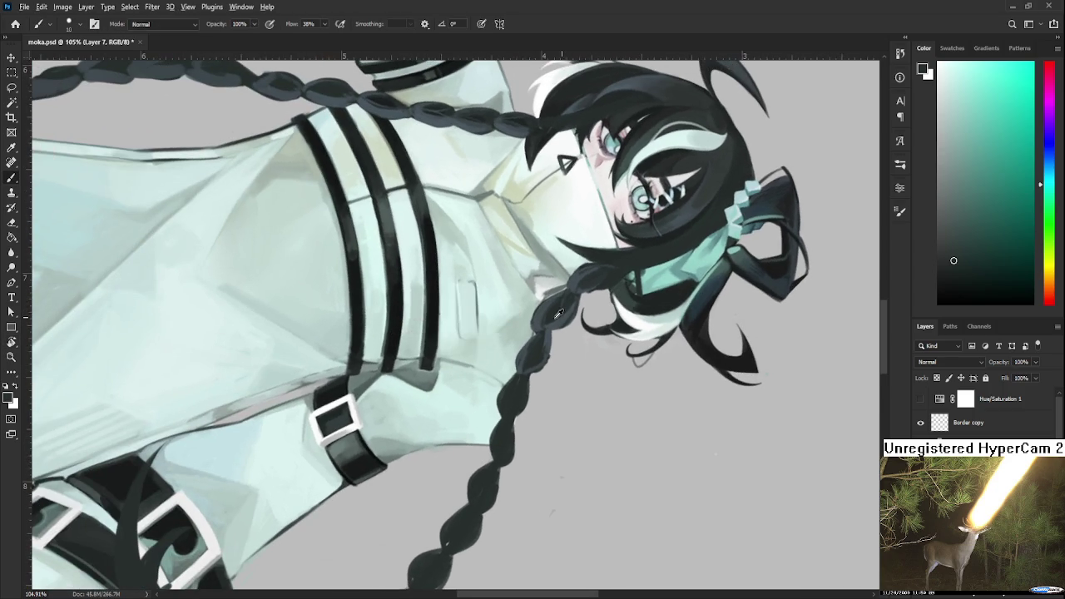
pyautogui.keyDown('alt'); pyautogui.click(536, 320); pyautogui.keyUp('alt')
pyautogui.press(']')
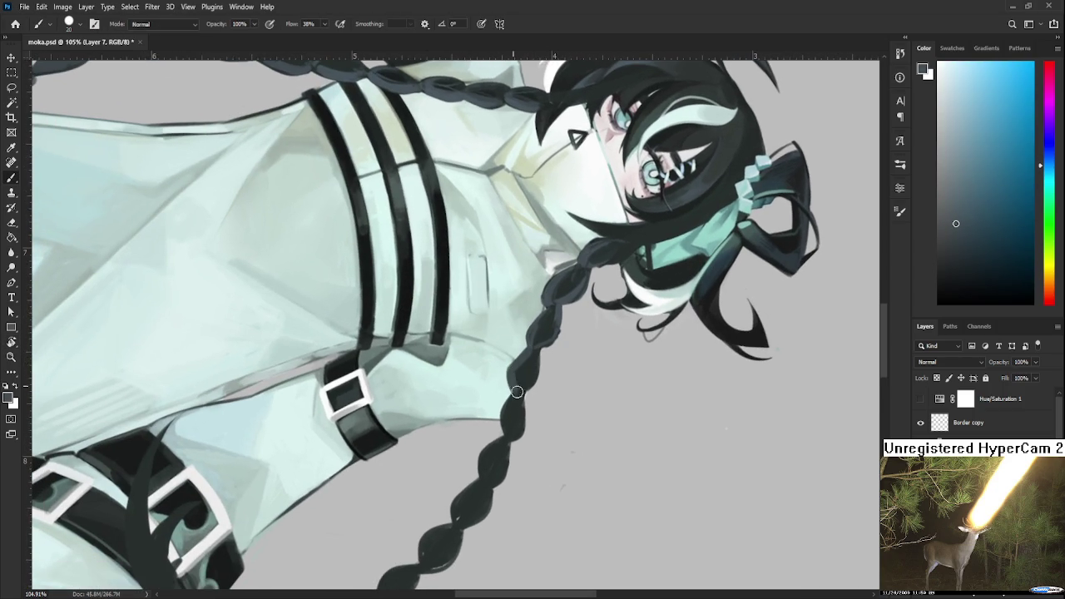
pyautogui.keyDown('alt'); pyautogui.click(519, 373); pyautogui.keyUp('alt')
pyautogui.keyDown('alt'); pyautogui.click(525, 358); pyautogui.keyUp('alt')
pyautogui.keyDown('alt'); pyautogui.click(522, 378); pyautogui.keyUp('alt')
pyautogui.keyDown('alt'); pyautogui.click(528, 358); pyautogui.keyUp('alt')
pyautogui.keyDown('alt'); pyautogui.click(526, 381); pyautogui.keyUp('alt')
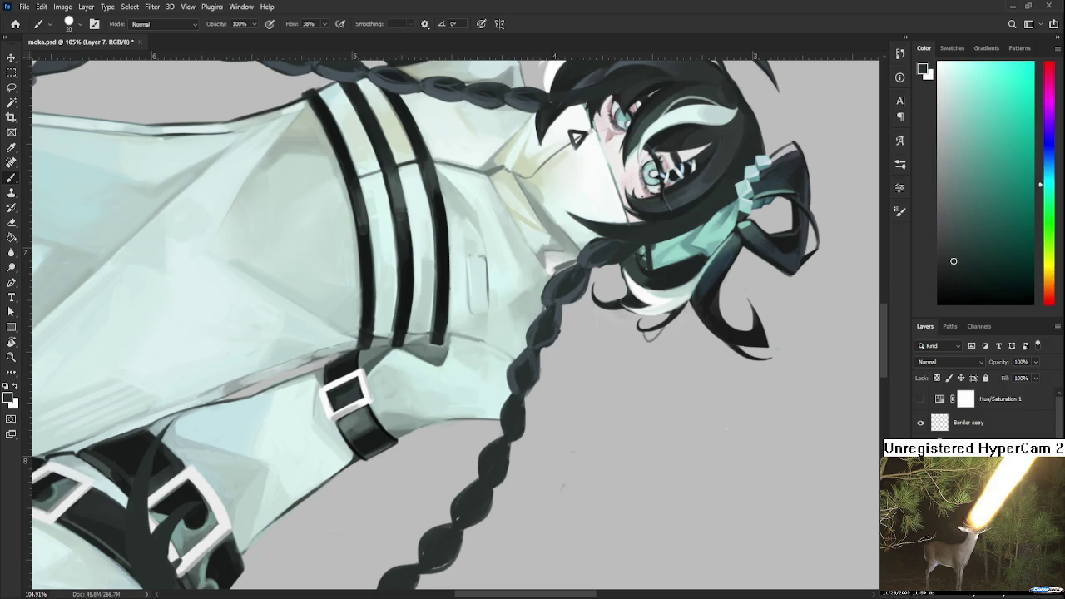
pyautogui.keyDown('alt'); pyautogui.click(529, 339); pyautogui.keyUp('alt')
pyautogui.moveTo(542, 335); pyautogui.dragTo(557, 328)
# Paint blue-grey touches on the braid where it hangs past the coat and belt
pyautogui.scroll(-4, 598, 337)
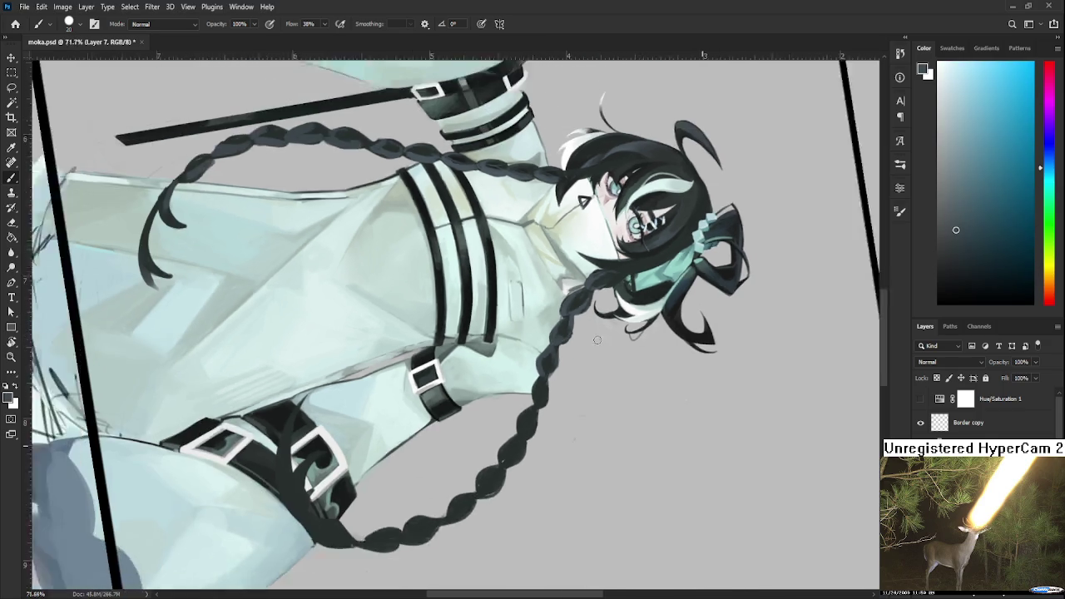
pyautogui.scroll(2, 598, 363)
pyautogui.scroll(1, 583, 366)
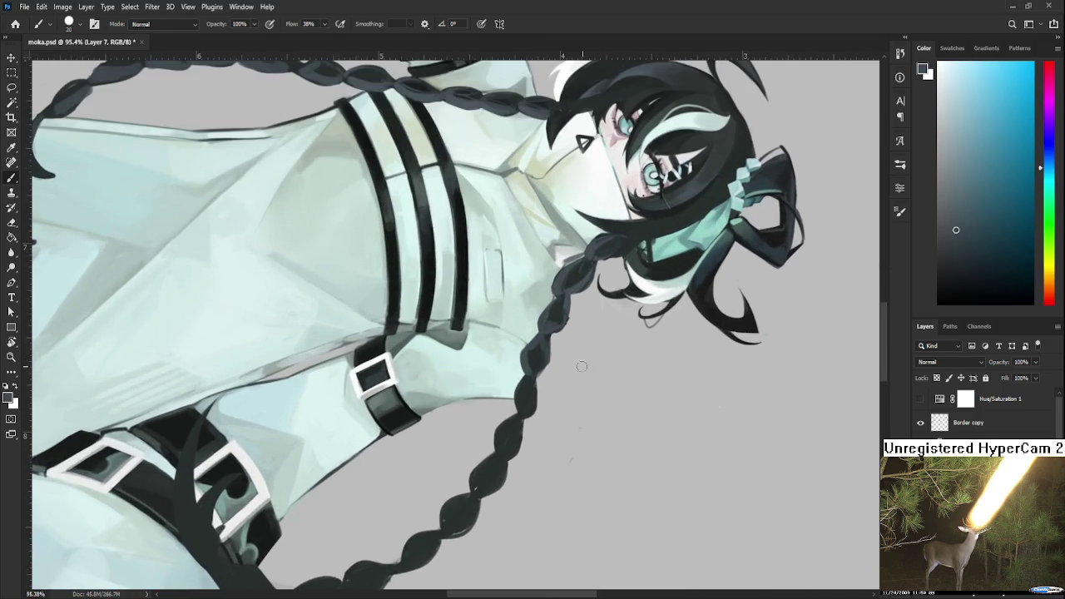
pyautogui.scroll(-1, 580, 349)
pyautogui.keyDown('alt'); pyautogui.click(501, 431); pyautogui.keyUp('alt')
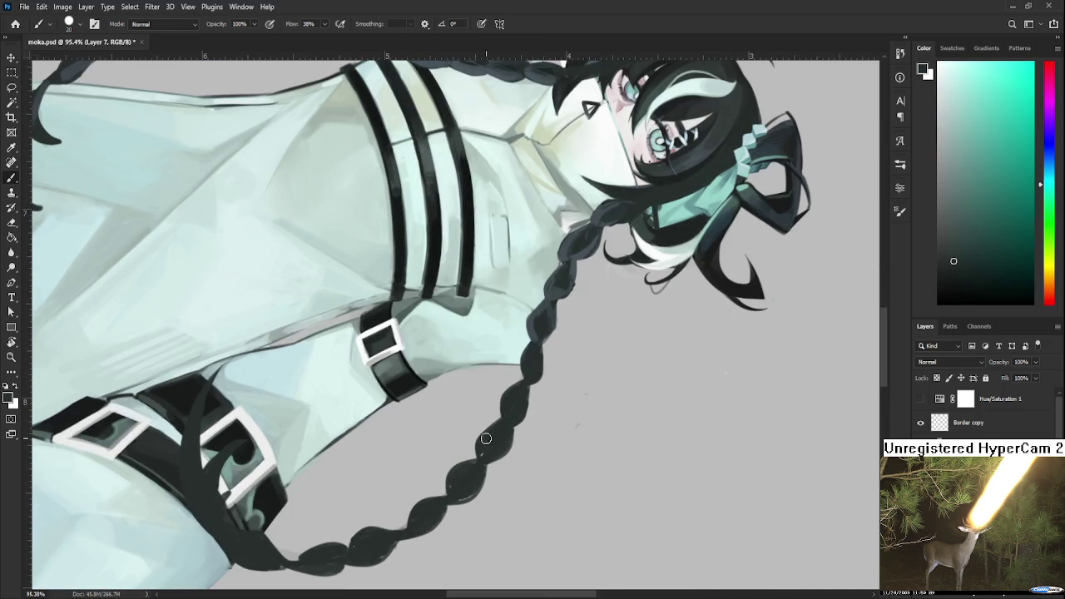
pyautogui.scroll(3, 556, 358)
pyautogui.keyDown('alt'); pyautogui.click(542, 350); pyautogui.keyUp('alt')
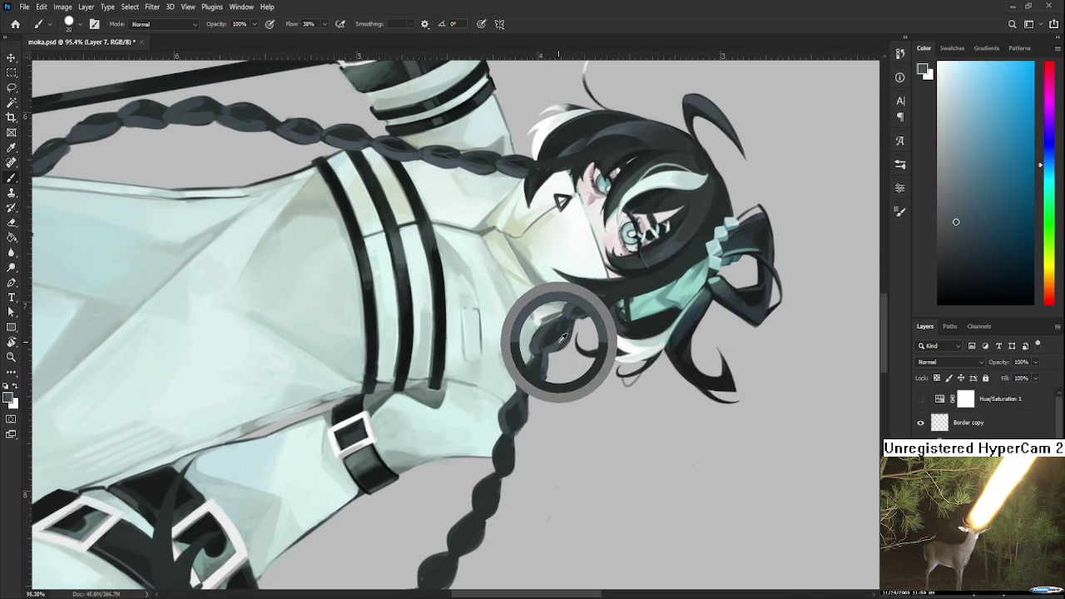
# With a small brush and eraser, tidy the braid's lower edges, then straighten the view upright
pyautogui.press('[')
pyautogui.press('[')
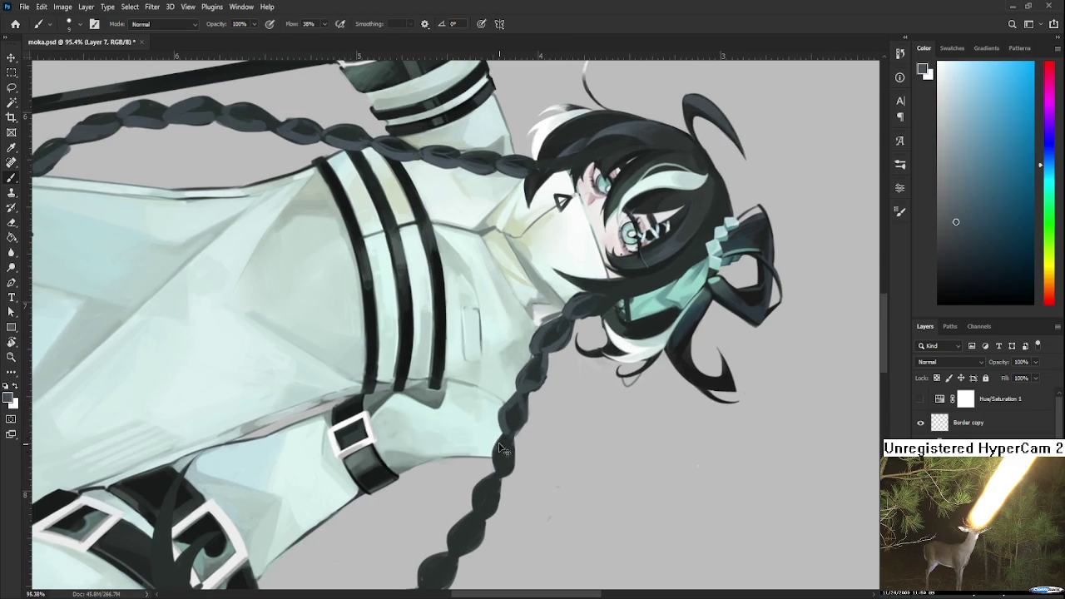
pyautogui.keyDown('alt'); pyautogui.click(516, 430); pyautogui.keyUp('alt')
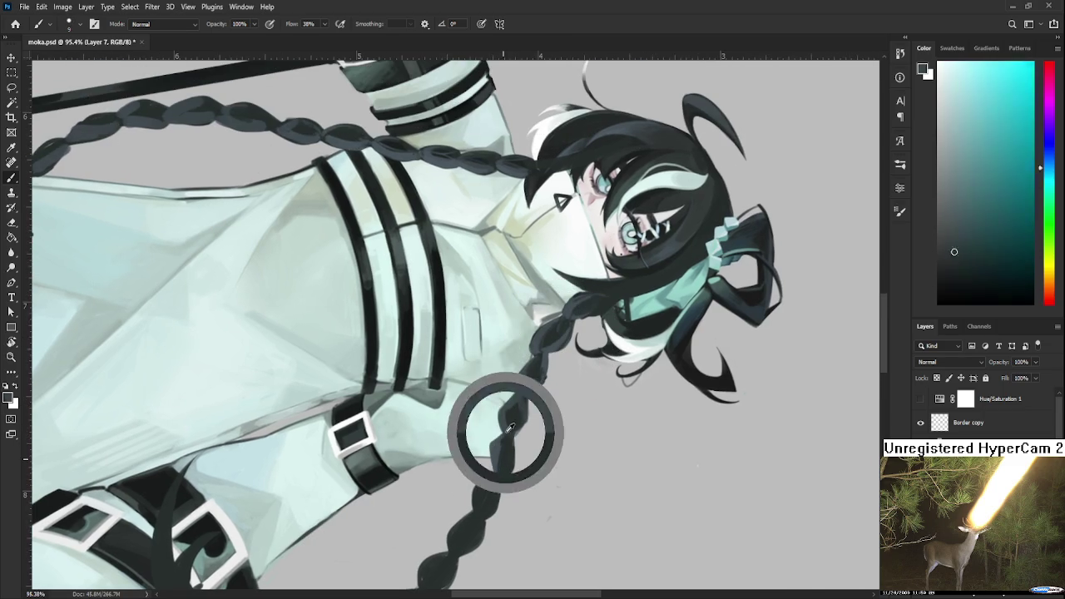
pyautogui.moveTo(514, 455)
pyautogui.mouseDown()
pyautogui.moveTo(521, 407)
pyautogui.moveTo(512, 427)
pyautogui.mouseUp()
pyautogui.press('e')
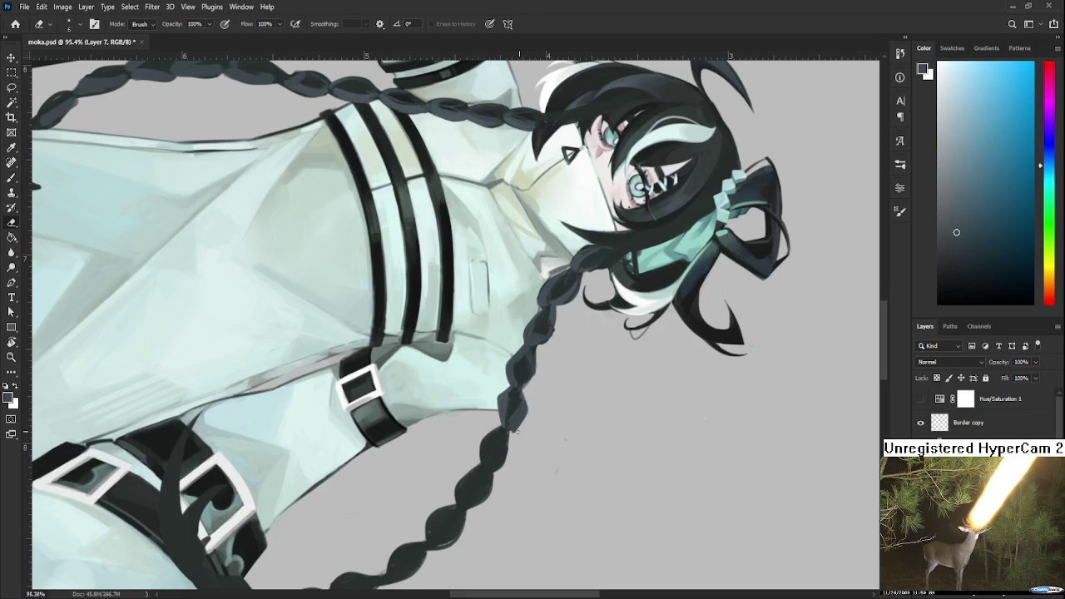
pyautogui.press('b')
pyautogui.moveTo(583, 424); pyautogui.dragTo(481, 407)
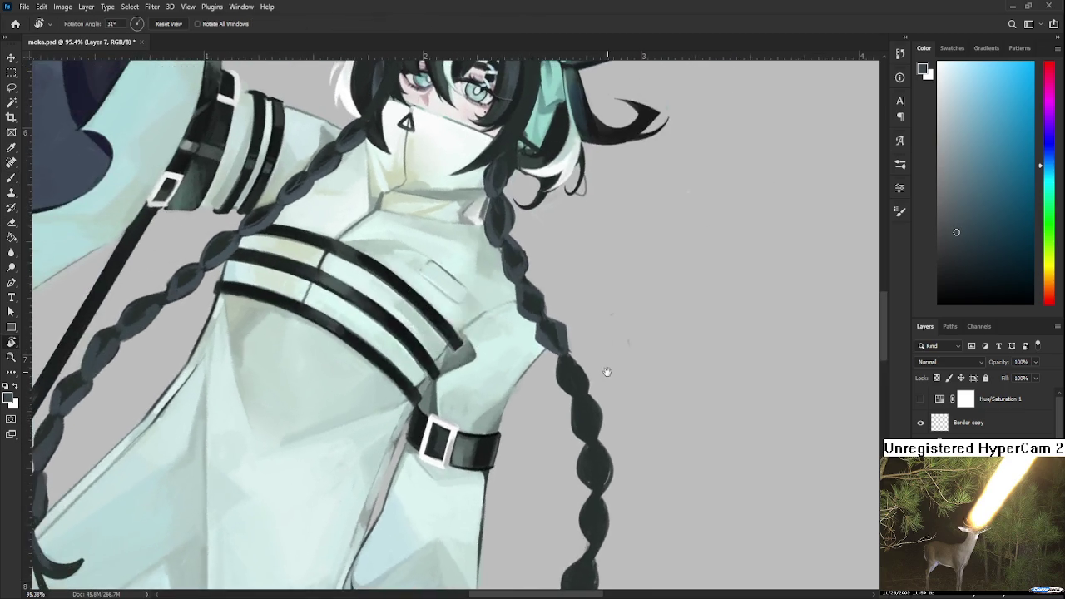
# Sample braid colours and dab dark paint along the braid's edge
pyautogui.keyDown('alt'); pyautogui.click(463, 403); pyautogui.keyUp('alt')
pyautogui.keyDown('alt'); pyautogui.click(474, 402); pyautogui.keyUp('alt')
pyautogui.moveTo(473, 419); pyautogui.dragTo(487, 398)
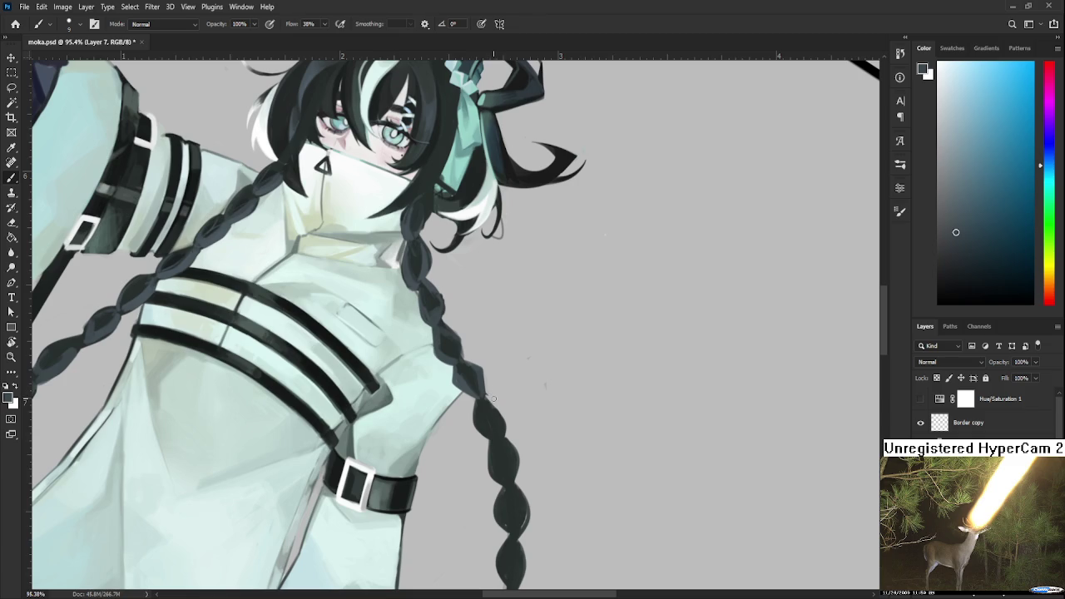
pyautogui.click(479, 433)
pyautogui.keyDown('alt'); pyautogui.click(473, 374); pyautogui.keyUp('alt')
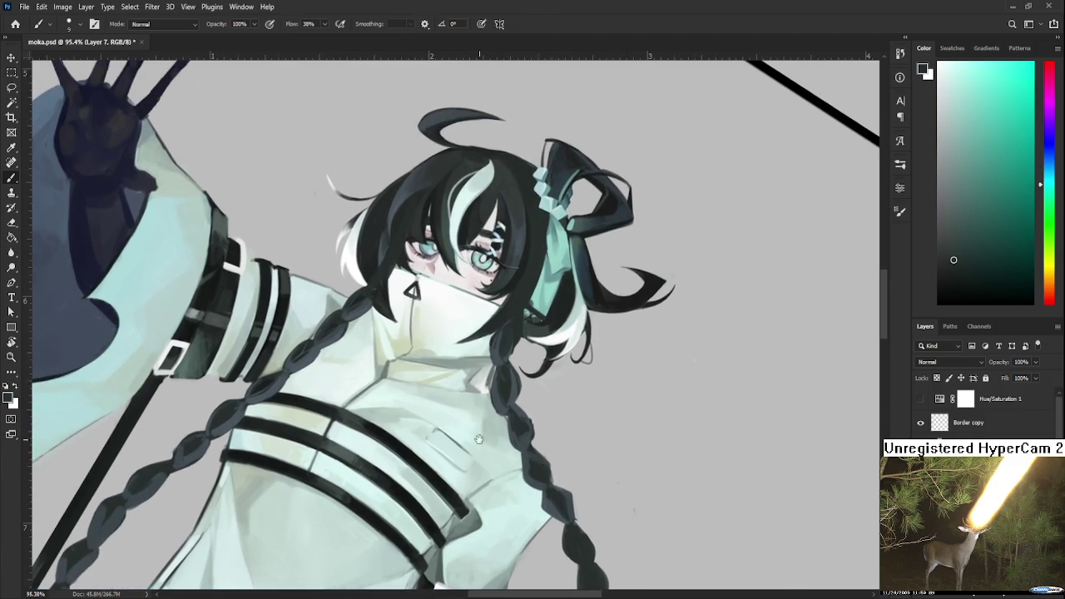
pyautogui.moveTo(447, 340); pyautogui.dragTo(613, 398)
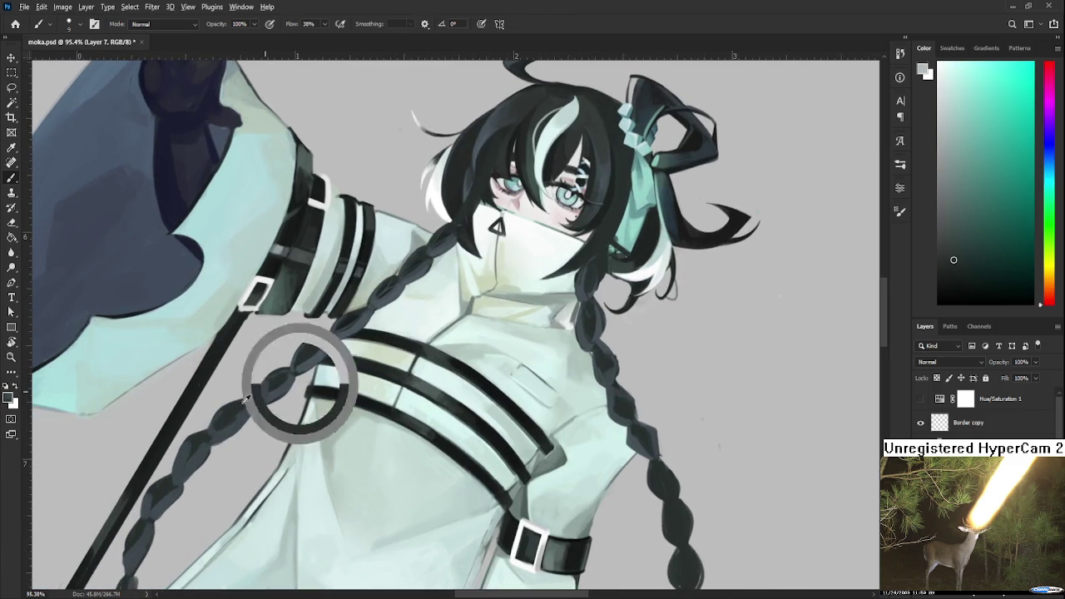
pyautogui.moveTo(549, 504); pyautogui.dragTo(478, 450)
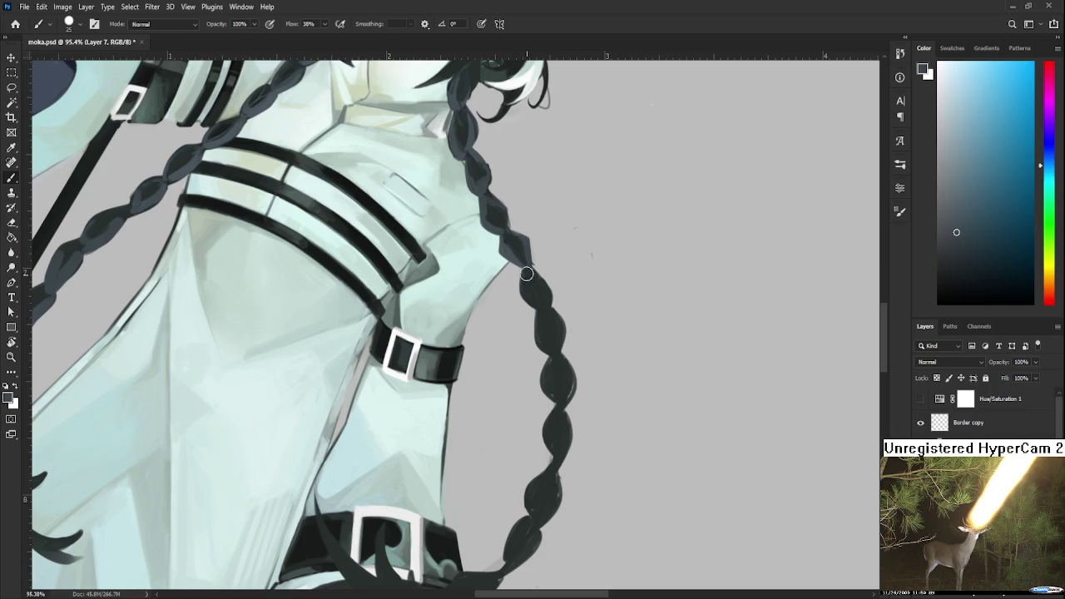
# Sample blue and teal tones while moving down the lower braid
pyautogui.moveTo(559, 368); pyautogui.dragTo(559, 341)
pyautogui.keyDown('alt'); pyautogui.click(559, 348); pyautogui.keyUp('alt')
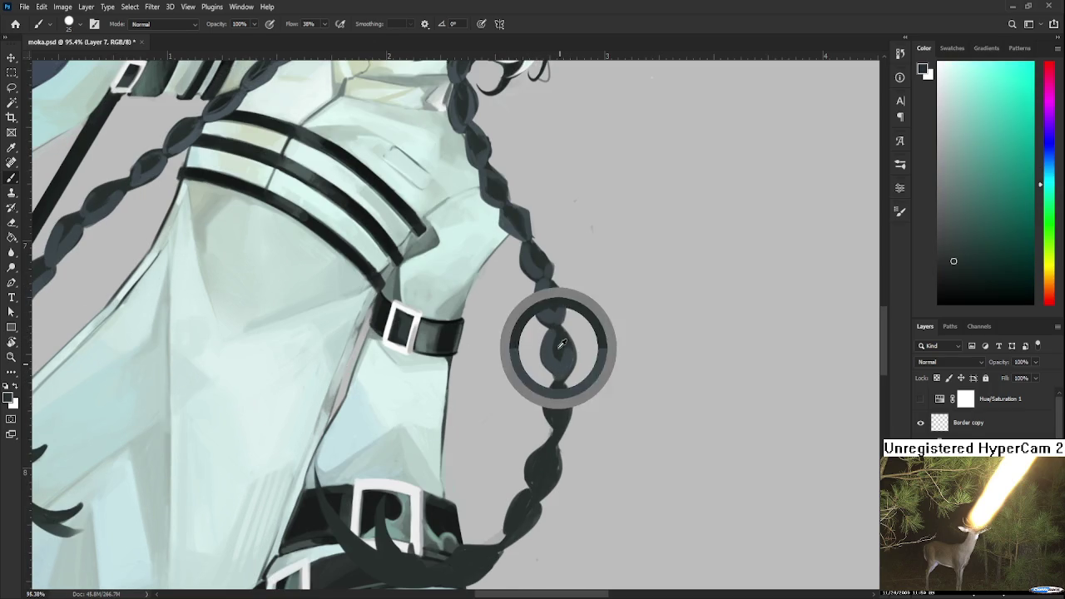
pyautogui.keyDown('alt'); pyautogui.click(558, 366); pyautogui.keyUp('alt')
pyautogui.moveTo(554, 393); pyautogui.dragTo(560, 350)
pyautogui.keyDown('alt'); pyautogui.click(572, 369); pyautogui.keyUp('alt')
pyautogui.keyDown('alt'); pyautogui.click(561, 372); pyautogui.keyUp('alt')
pyautogui.keyDown('alt'); pyautogui.click(571, 365); pyautogui.keyUp('alt')
pyautogui.keyDown('alt'); pyautogui.click(572, 360); pyautogui.keyUp('alt')
pyautogui.moveTo(569, 386); pyautogui.dragTo(562, 402)
pyautogui.keyDown('alt'); pyautogui.click(562, 399); pyautogui.keyUp('alt')
# Sample cyan, muted blue and teal shades around the braid's lower end
pyautogui.moveTo(528, 451); pyautogui.dragTo(536, 414)
pyautogui.keyDown('alt'); pyautogui.click(557, 409); pyautogui.keyUp('alt')
pyautogui.keyDown('alt'); pyautogui.click(543, 411); pyautogui.keyUp('alt')
pyautogui.keyDown('alt'); pyautogui.click(555, 399); pyautogui.keyUp('alt')
pyautogui.keyDown('alt'); pyautogui.click(554, 401); pyautogui.keyUp('alt')
pyautogui.keyDown('alt'); pyautogui.click(546, 403); pyautogui.keyUp('alt')
pyautogui.keyDown('alt'); pyautogui.click(540, 401); pyautogui.keyUp('alt')
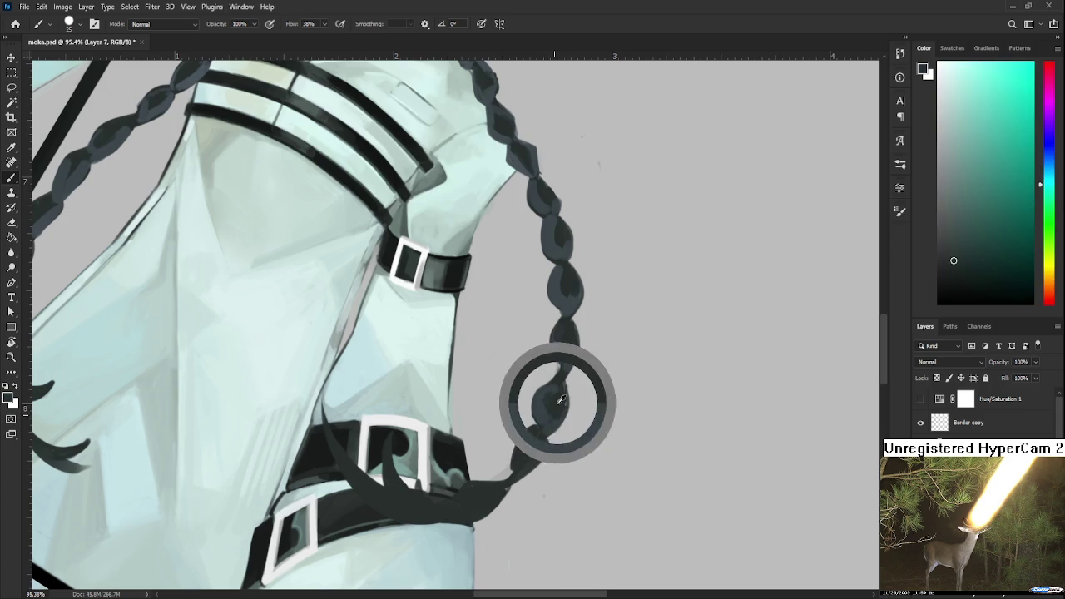
pyautogui.keyDown('alt'); pyautogui.click(545, 410); pyautogui.keyUp('alt')
pyautogui.moveTo(551, 423); pyautogui.dragTo(567, 379)
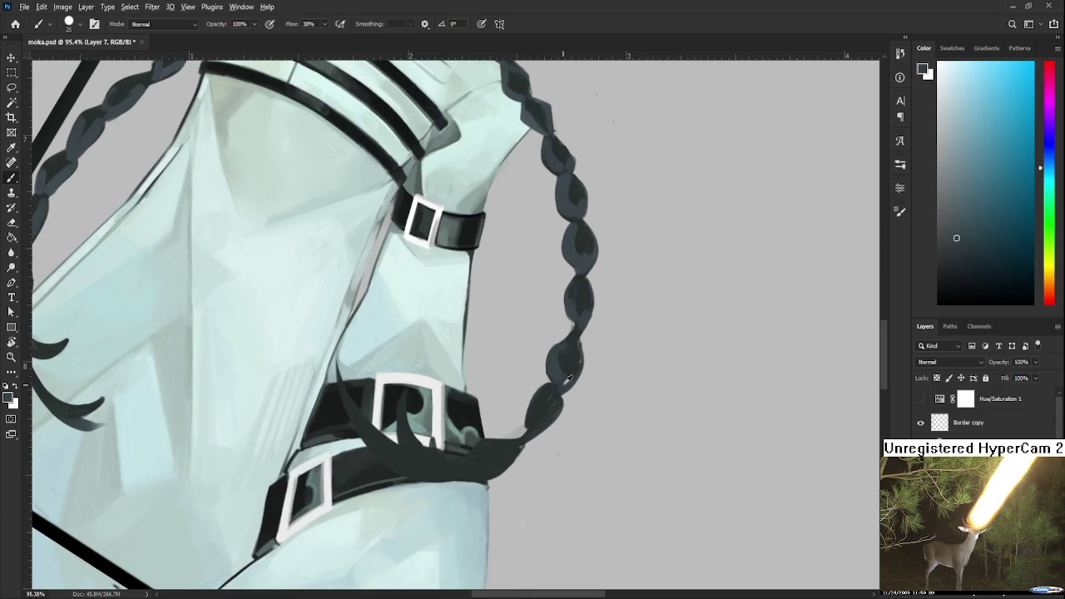
pyautogui.keyDown('alt'); pyautogui.click(548, 408); pyautogui.keyUp('alt')
pyautogui.keyDown('alt'); pyautogui.click(542, 391); pyautogui.keyUp('alt')
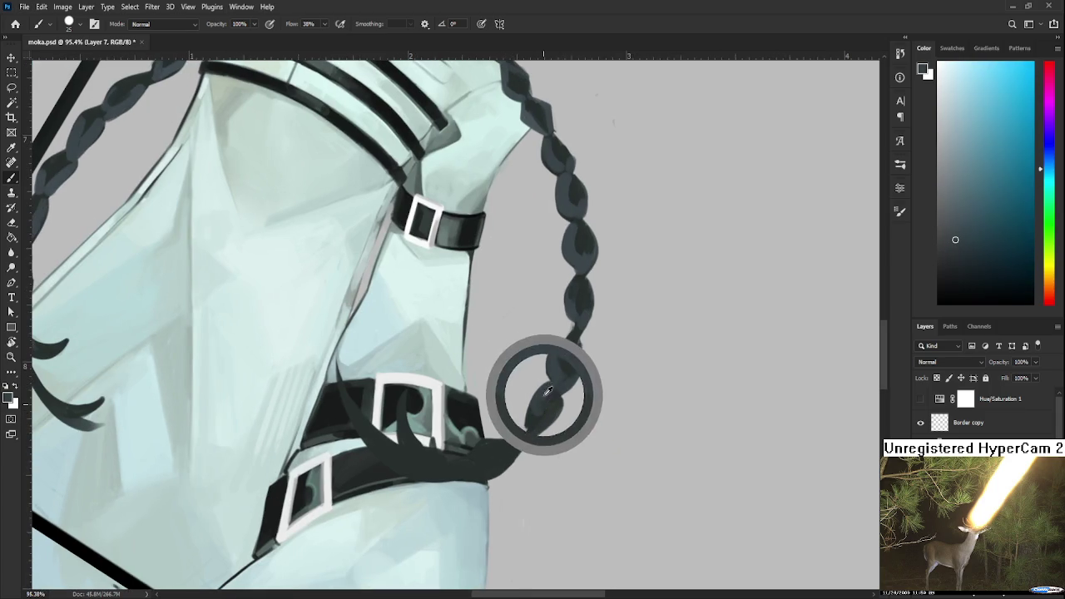
pyautogui.moveTo(553, 414); pyautogui.dragTo(559, 393)
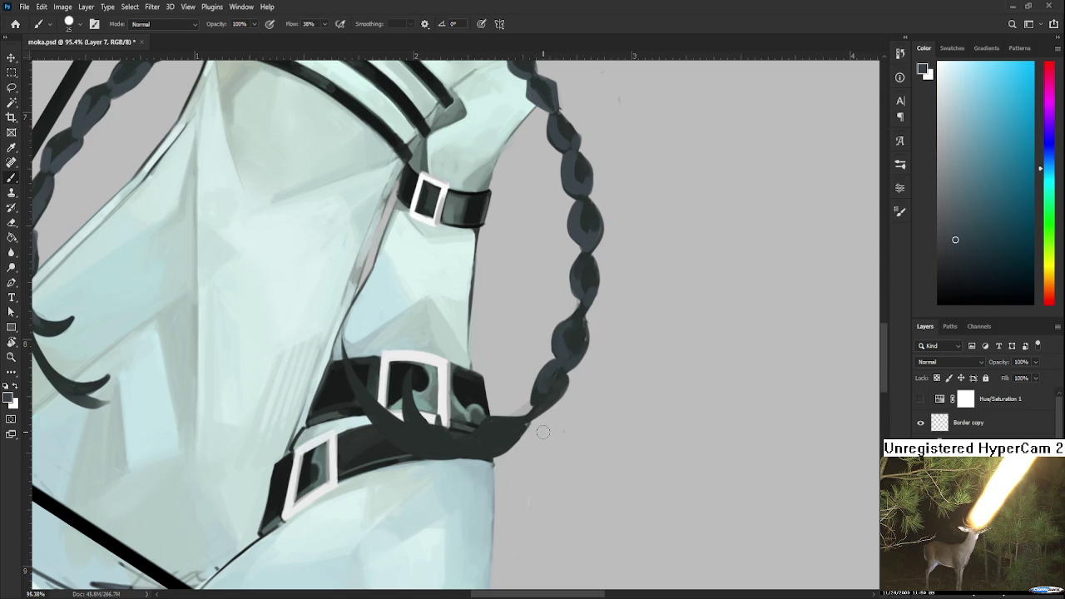
# Resample the braid colour and paint a dark stroke near the belt tip
pyautogui.moveTo(554, 409); pyautogui.dragTo(557, 431)
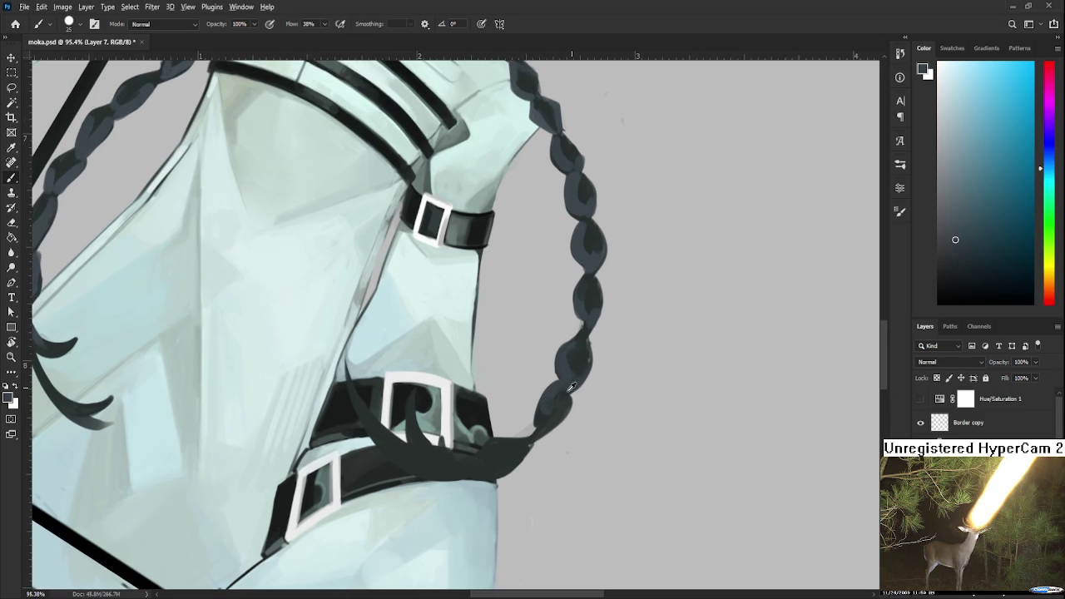
pyautogui.keyDown('alt'); pyautogui.click(556, 398); pyautogui.keyUp('alt')
pyautogui.keyDown('alt'); pyautogui.click(544, 405); pyautogui.keyUp('alt')
pyautogui.keyDown('alt'); pyautogui.click(535, 405); pyautogui.keyUp('alt')
pyautogui.keyDown('alt'); pyautogui.click(548, 407); pyautogui.keyUp('alt')
pyautogui.moveTo(545, 407)
pyautogui.mouseDown()
pyautogui.moveTo(544, 423)
pyautogui.moveTo(487, 470)
pyautogui.mouseUp()
pyautogui.keyDown('alt'); pyautogui.click(550, 406); pyautogui.keyUp('alt')
pyautogui.keyDown('alt'); pyautogui.click(499, 477); pyautogui.keyUp('alt')
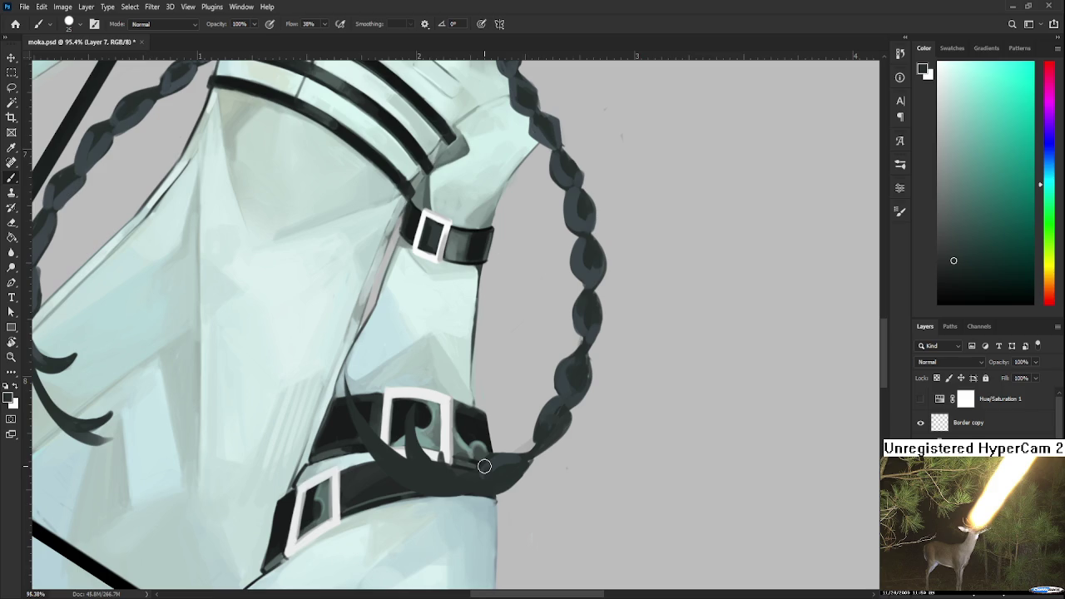
# Extend the belt tip upward toward the braid using the nearby dark colour
pyautogui.moveTo(477, 437)
pyautogui.keyDown('alt'); pyautogui.mouseDown()
pyautogui.moveTo(486, 480)
pyautogui.moveTo(504, 459)
pyautogui.mouseUp(); pyautogui.keyUp('alt')
pyautogui.keyDown('alt'); pyautogui.click(487, 475); pyautogui.keyUp('alt')
pyautogui.keyDown('alt'); pyautogui.click(487, 475); pyautogui.keyUp('alt')
pyautogui.keyDown('alt'); pyautogui.click(487, 473); pyautogui.keyUp('alt')
pyautogui.keyDown('alt'); pyautogui.click(487, 471); pyautogui.keyUp('alt')
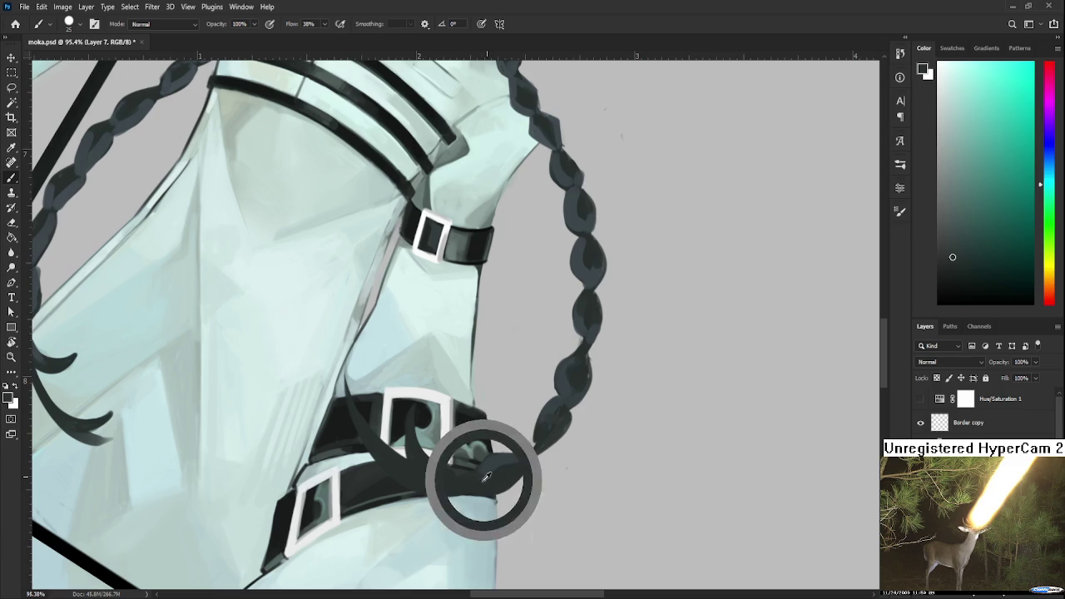
pyautogui.keyDown('alt'); pyautogui.click(492, 463); pyautogui.keyUp('alt')
pyautogui.keyDown('alt'); pyautogui.click(512, 461); pyautogui.keyUp('alt')
# Sample darker greener shades and fill the gap between braid end and belt tip
pyautogui.keyDown('alt'); pyautogui.click(513, 475); pyautogui.keyUp('alt')
pyautogui.keyDown('alt'); pyautogui.click(516, 459); pyautogui.keyUp('alt')
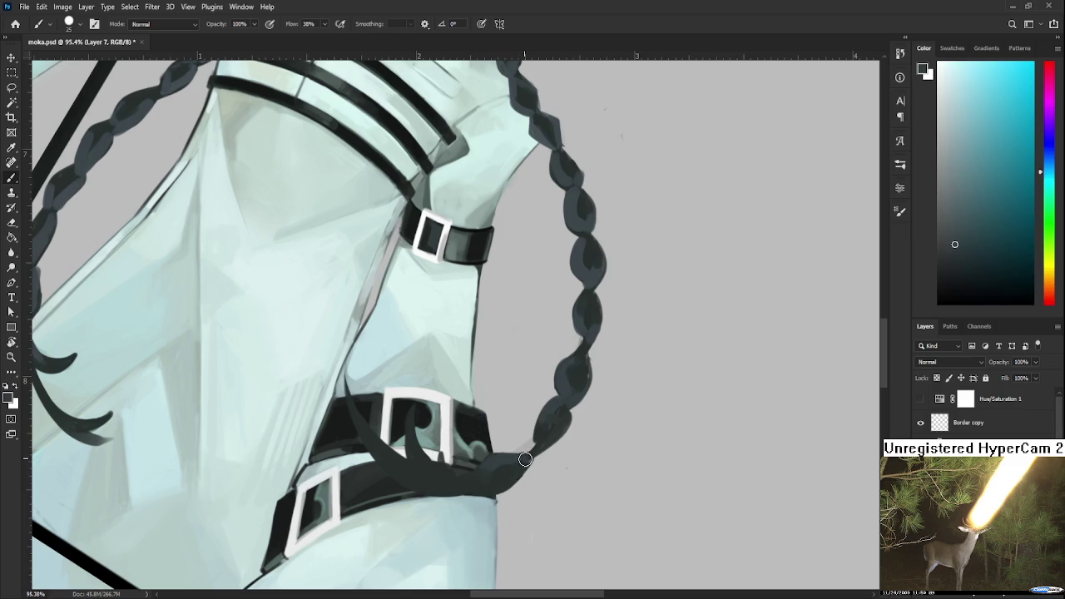
pyautogui.keyDown('alt'); pyautogui.click(503, 475); pyautogui.keyUp('alt')
pyautogui.keyDown('alt'); pyautogui.click(515, 455); pyautogui.keyUp('alt')
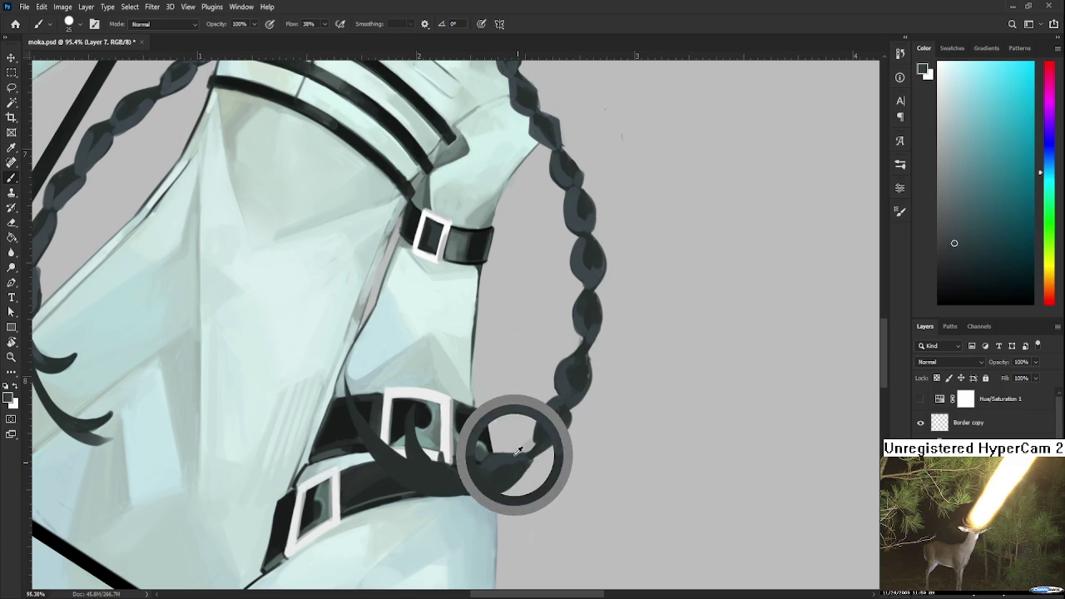
pyautogui.keyDown('alt'); pyautogui.click(502, 472); pyautogui.keyUp('alt')
pyautogui.keyDown('alt'); pyautogui.click(524, 461); pyautogui.keyUp('alt')
pyautogui.moveTo(523, 461); pyautogui.dragTo(536, 452)
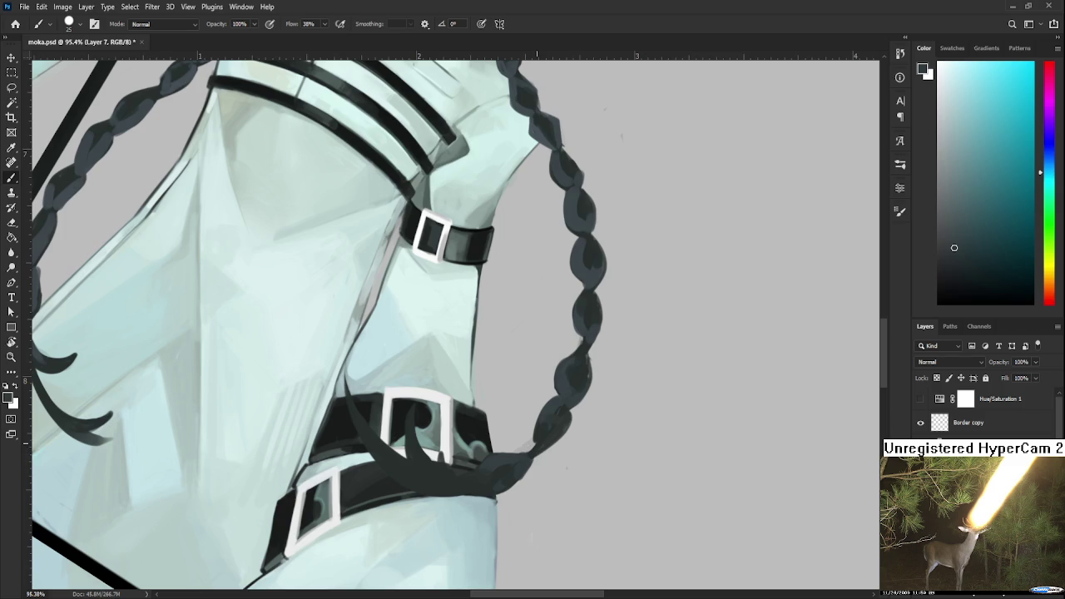
# Rotate the canvas view so the figure lies sideways
pyautogui.press('r')
pyautogui.scroll(-1, 528, 437)
pyautogui.scroll(-1, 524, 429)
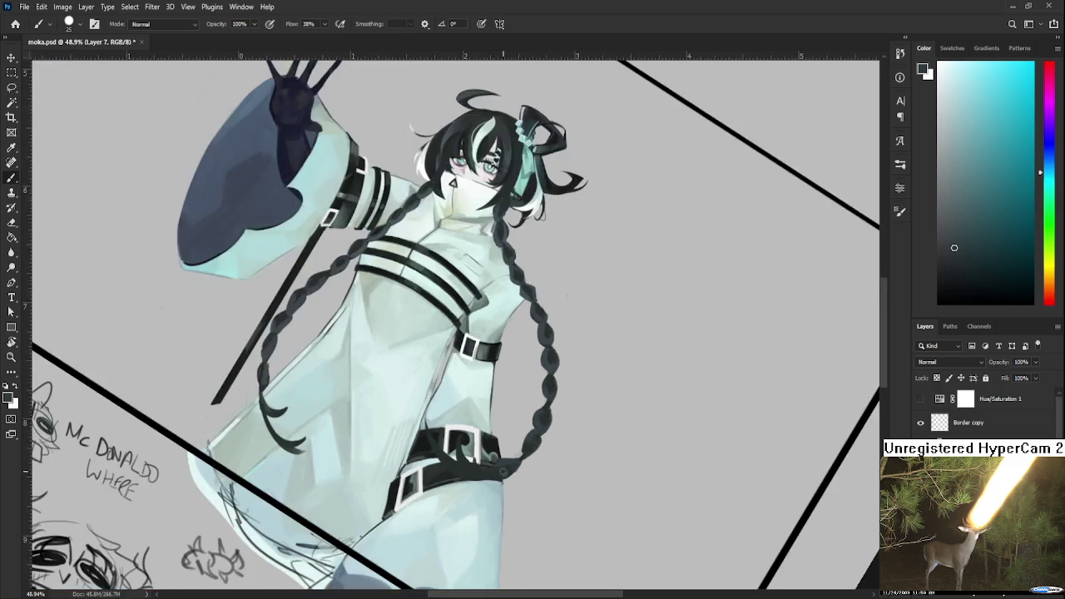
pyautogui.scroll(-1, 516, 423)
pyautogui.moveTo(516, 425); pyautogui.dragTo(551, 277)
pyautogui.scroll(2, 551, 276)
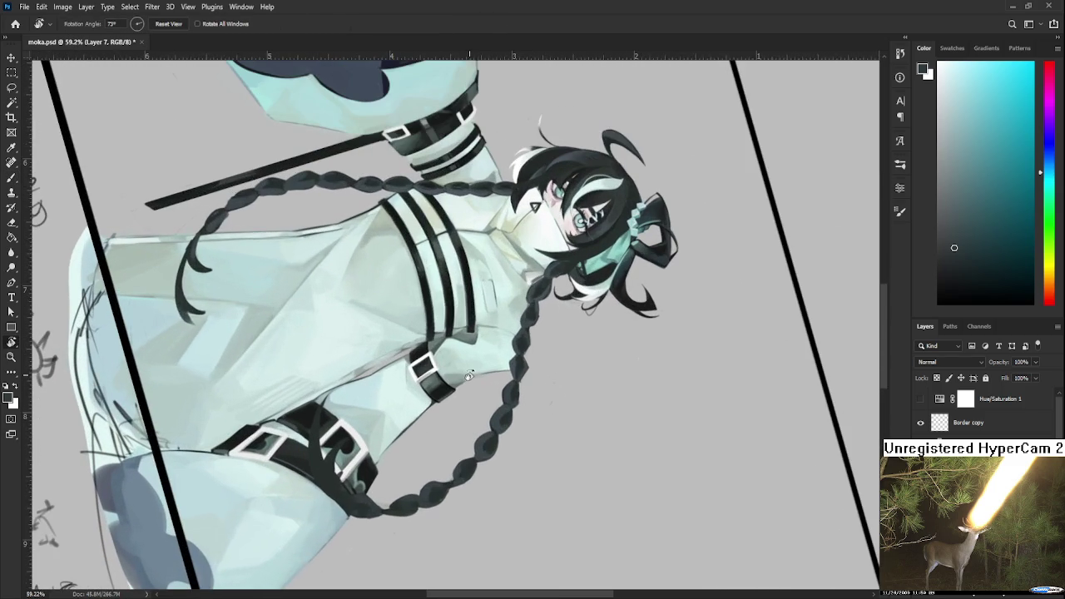
# Repaint the braid's lower end in a sampled dark green, with the braid hanging vertically
pyautogui.keyDown('alt'); pyautogui.click(587, 280); pyautogui.keyUp('alt')
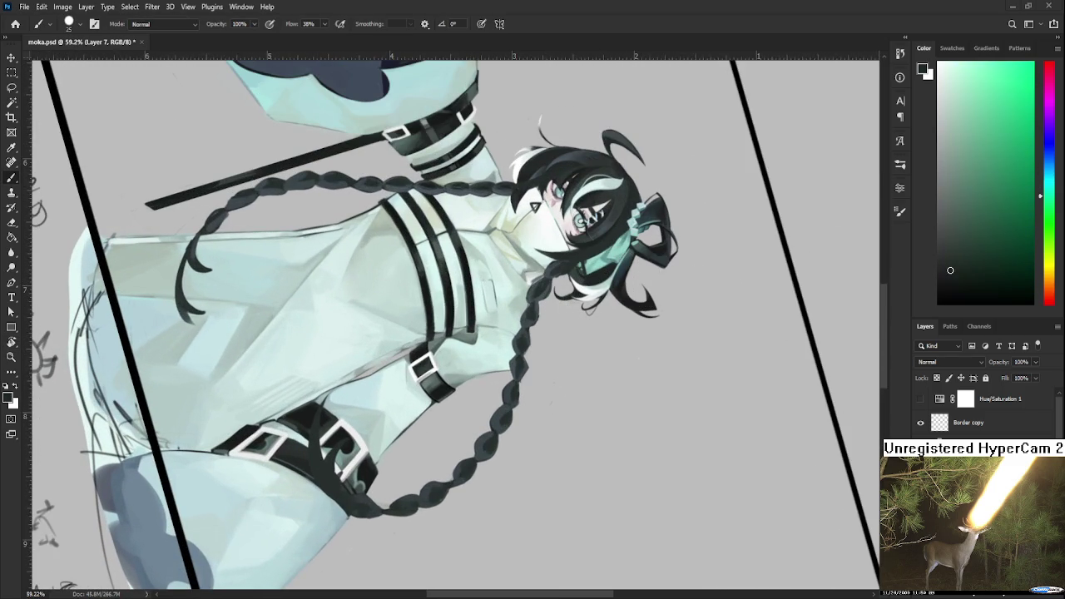
pyautogui.click(956, 270)
pyautogui.scroll(1, 591, 449)
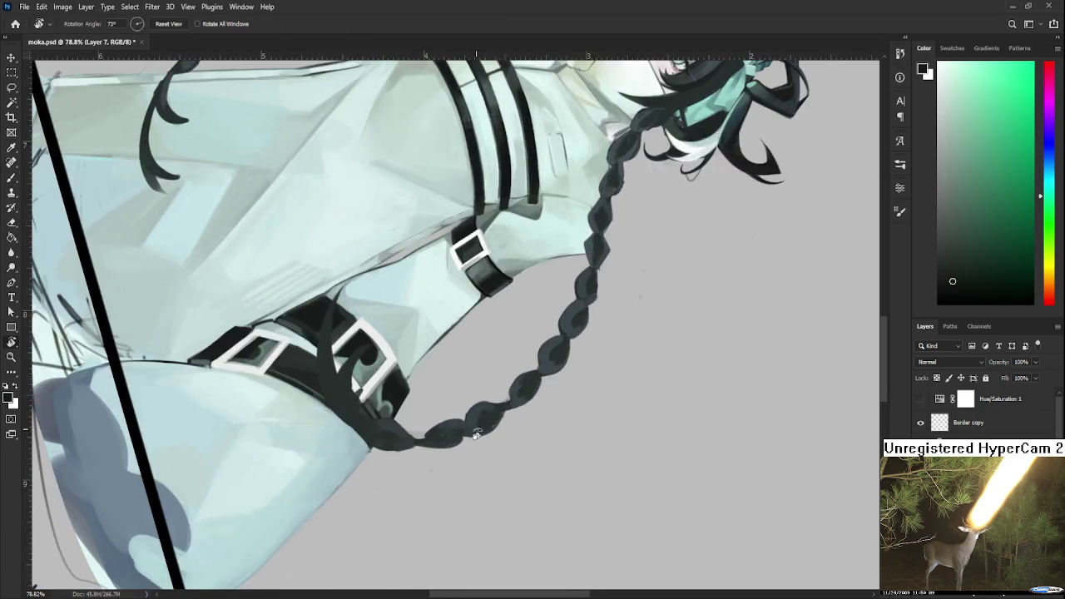
pyautogui.moveTo(411, 450); pyautogui.dragTo(574, 388)
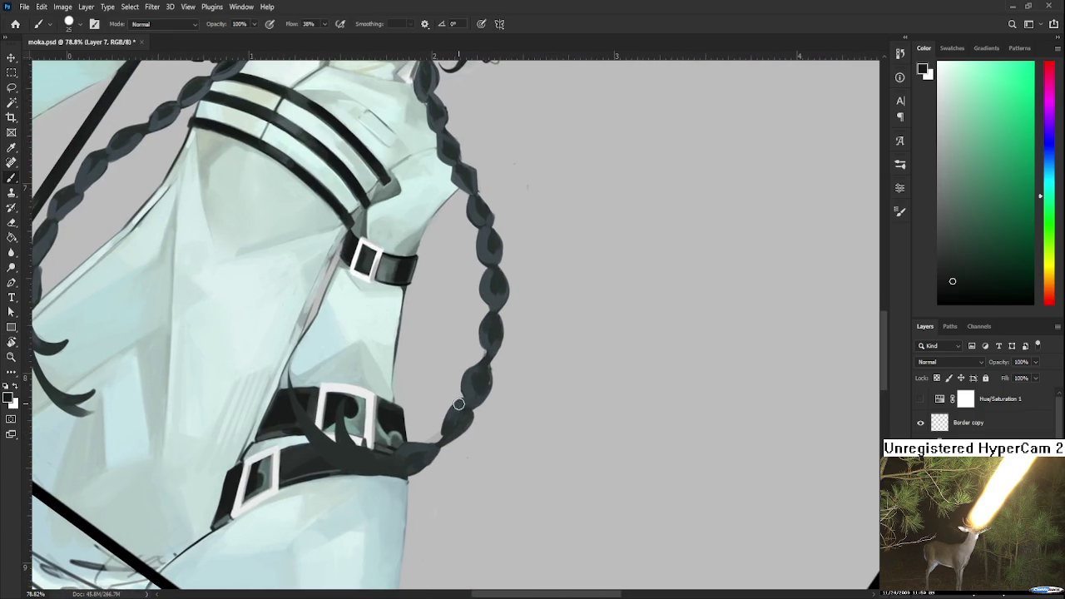
pyautogui.moveTo(456, 433); pyautogui.dragTo(466, 403)
# Pan and zoom around the braid and belt to inspect the area
pyautogui.moveTo(492, 357); pyautogui.dragTo(472, 404)
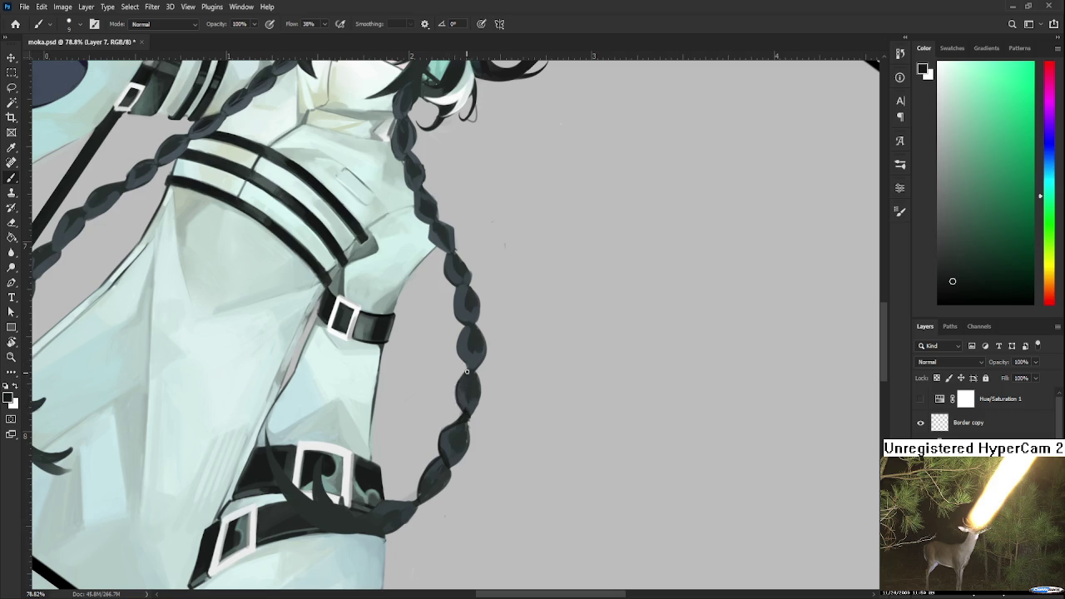
pyautogui.moveTo(459, 387)
pyautogui.mouseDown()
pyautogui.moveTo(462, 419)
pyautogui.moveTo(473, 366)
pyautogui.mouseUp()
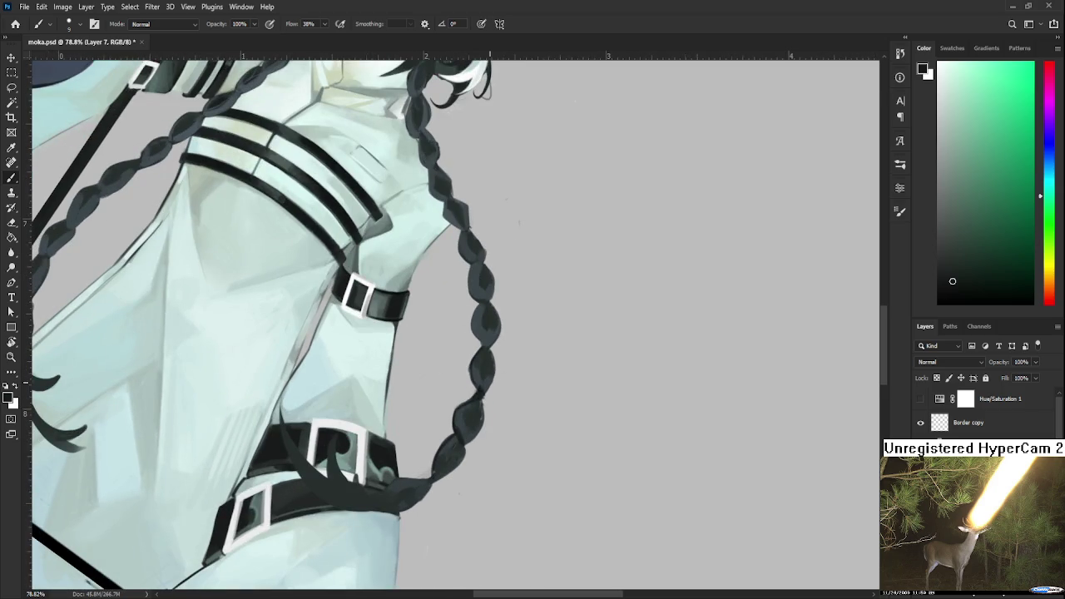
pyautogui.scroll(-3, 487, 371)
pyautogui.scroll(-3, 488, 372)
pyautogui.scroll(2, 465, 385)
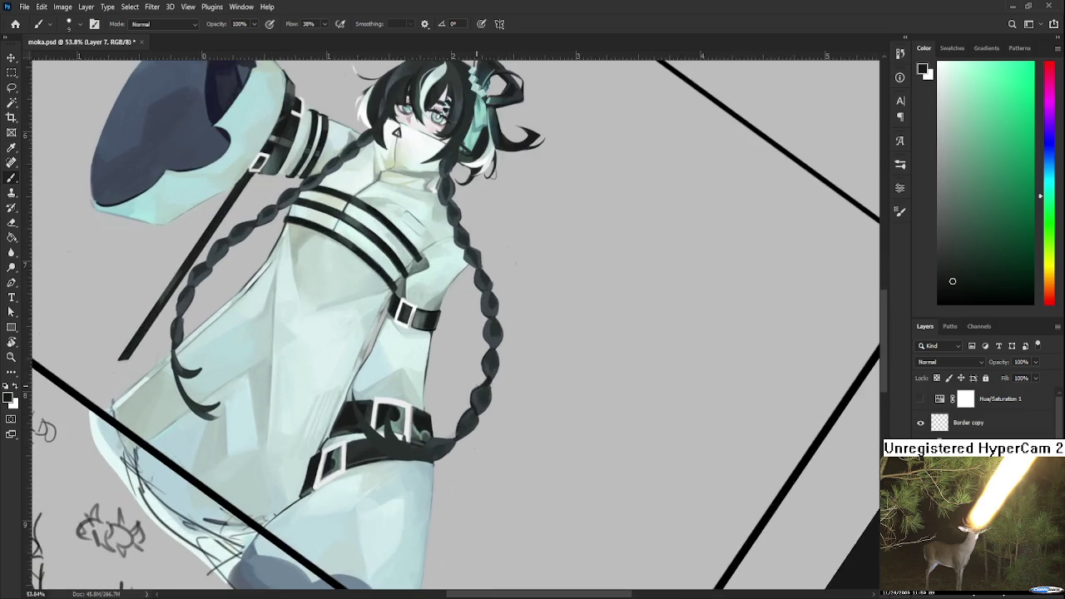
pyautogui.scroll(2, 464, 386)
pyautogui.scroll(1, 465, 385)
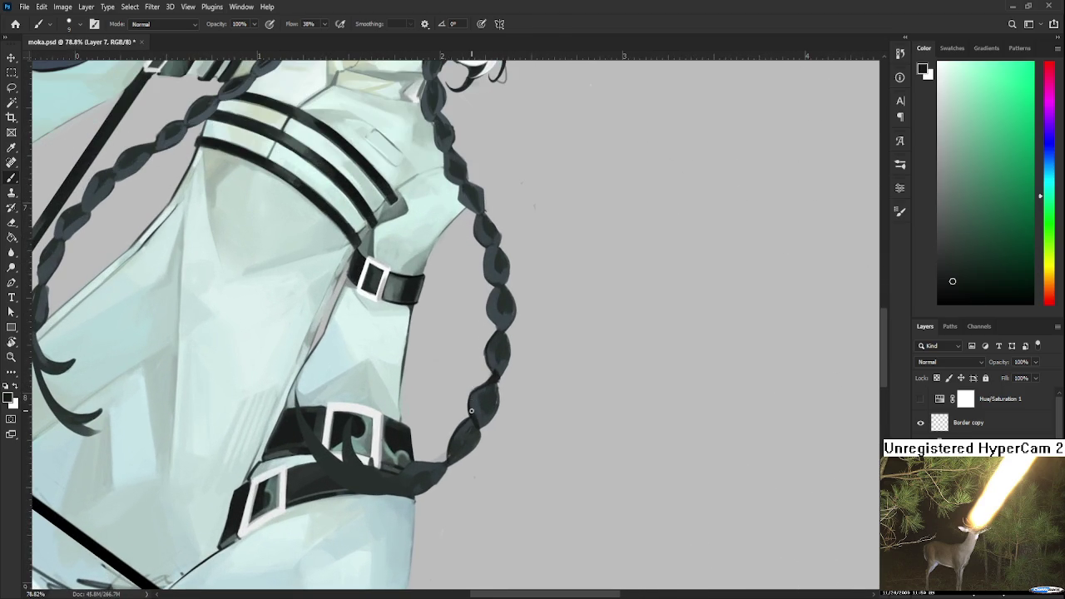
pyautogui.scroll(2, 473, 417)
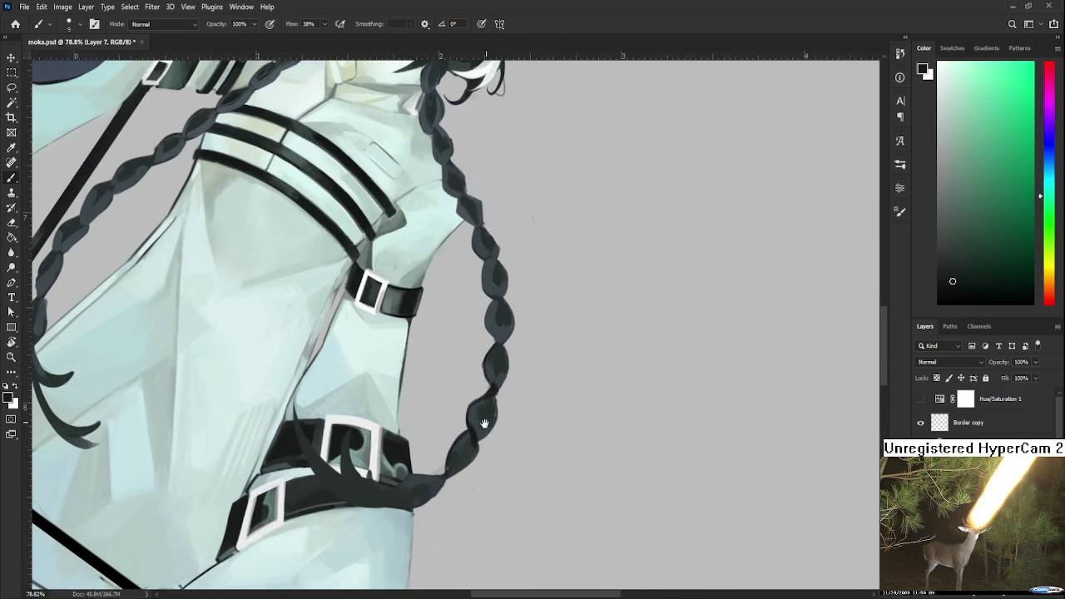
pyautogui.scroll(2, 493, 405)
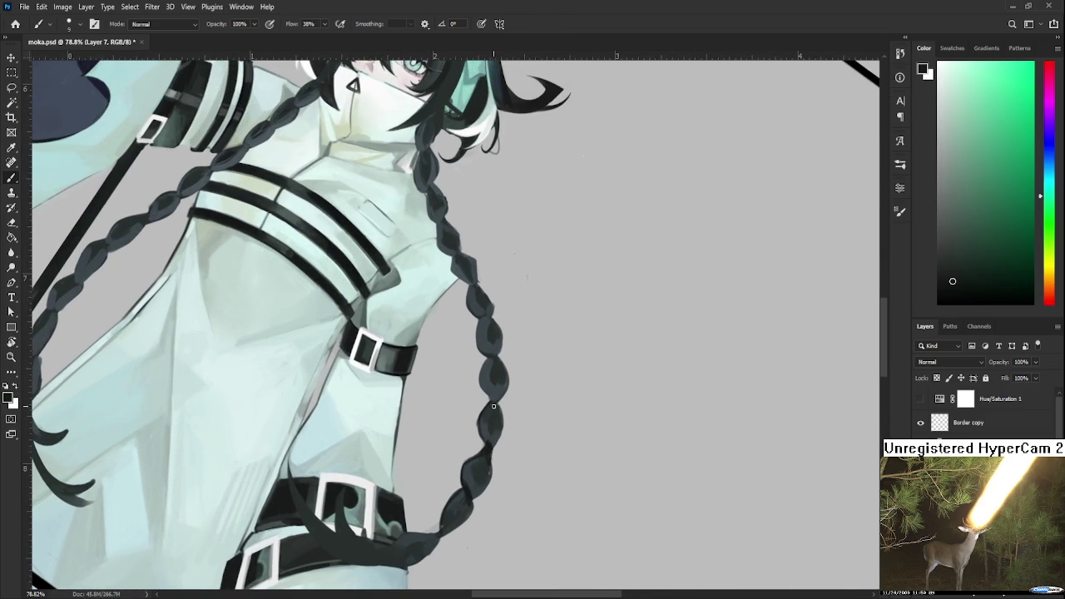
pyautogui.scroll(2, 499, 414)
pyautogui.scroll(2, 497, 421)
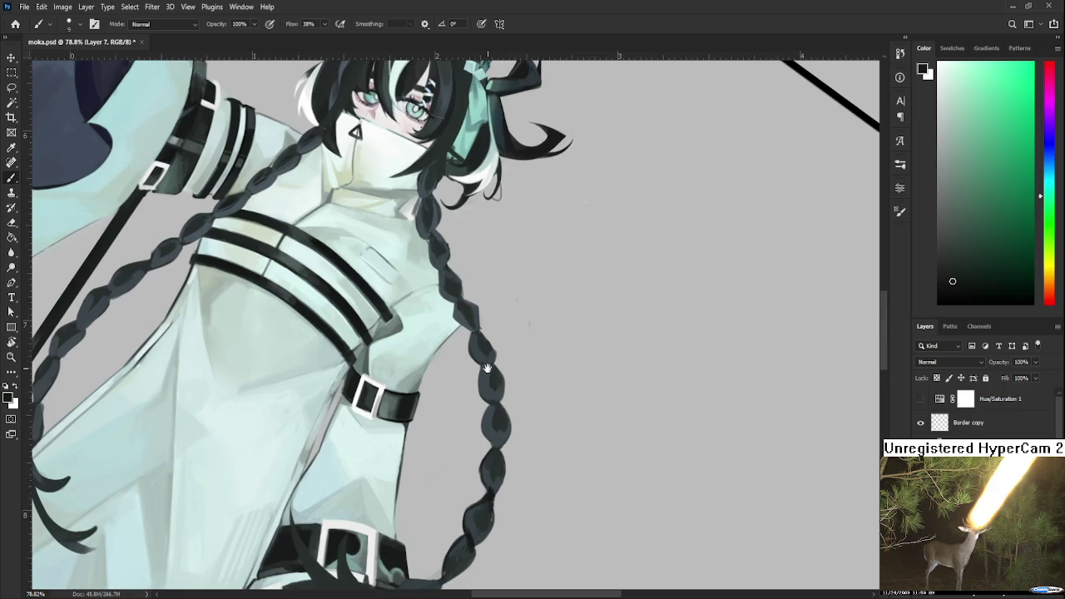
pyautogui.scroll(3, 495, 428)
pyautogui.scroll(4, 491, 444)
pyautogui.scroll(2, 491, 443)
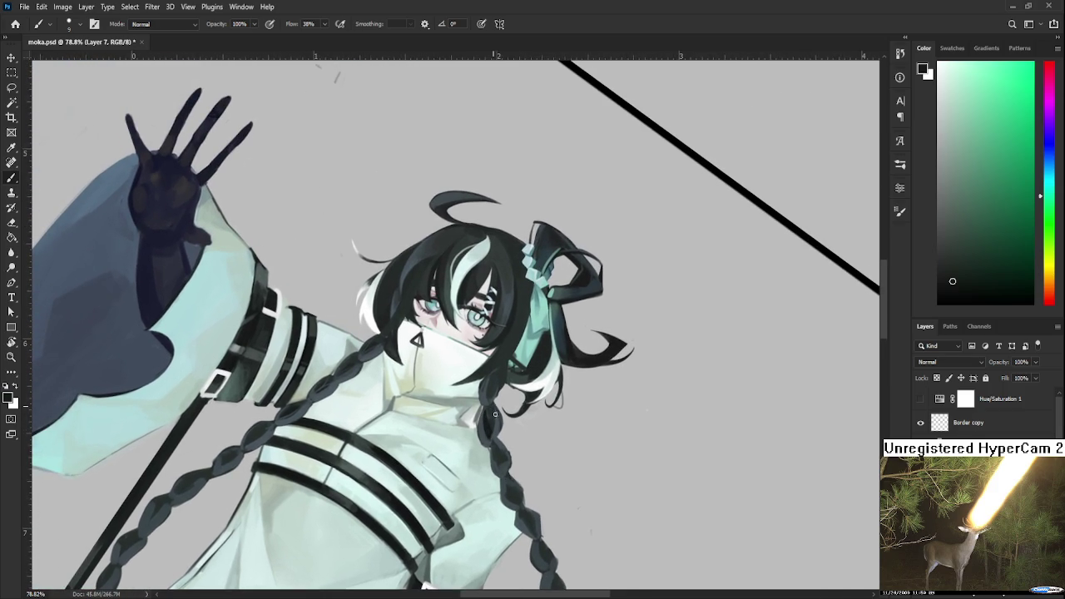
pyautogui.scroll(-2, 494, 414)
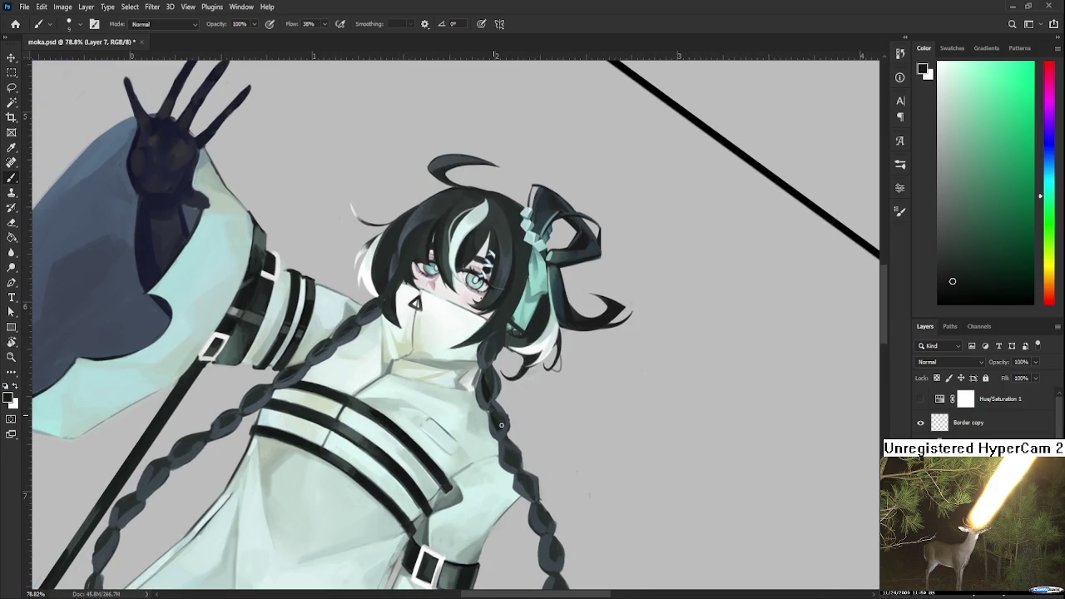
# Sample dark teal, green and cyan shades from the braid
pyautogui.keyDown('alt'); pyautogui.click(505, 415); pyautogui.keyUp('alt')
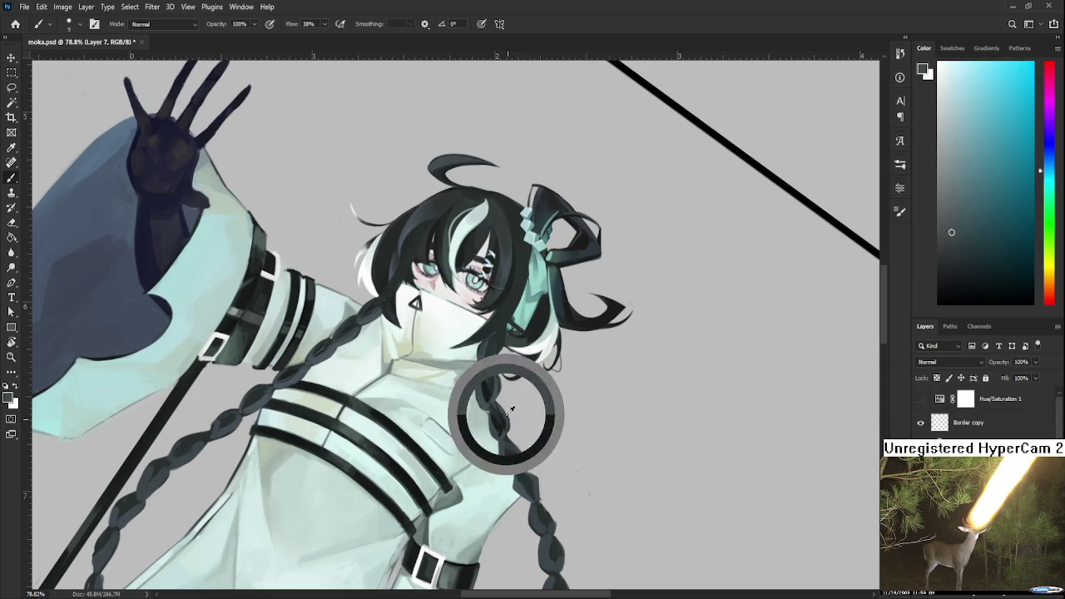
pyautogui.keyDown('alt'); pyautogui.click(502, 423); pyautogui.keyUp('alt')
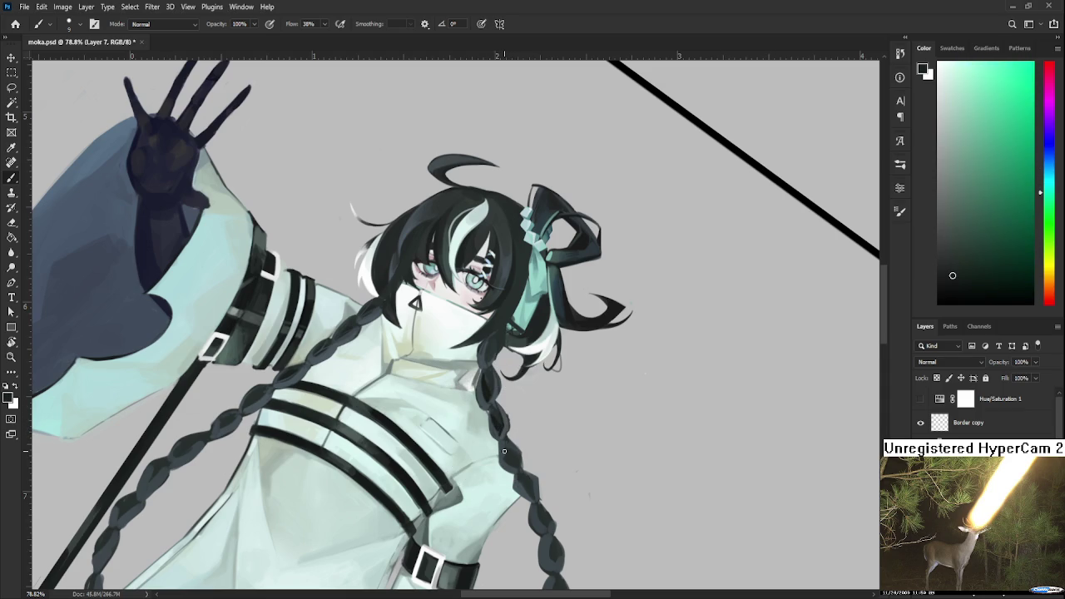
pyautogui.keyDown('alt'); pyautogui.click(504, 453); pyautogui.keyUp('alt')
pyautogui.keyDown('alt'); pyautogui.click(509, 461); pyautogui.keyUp('alt')
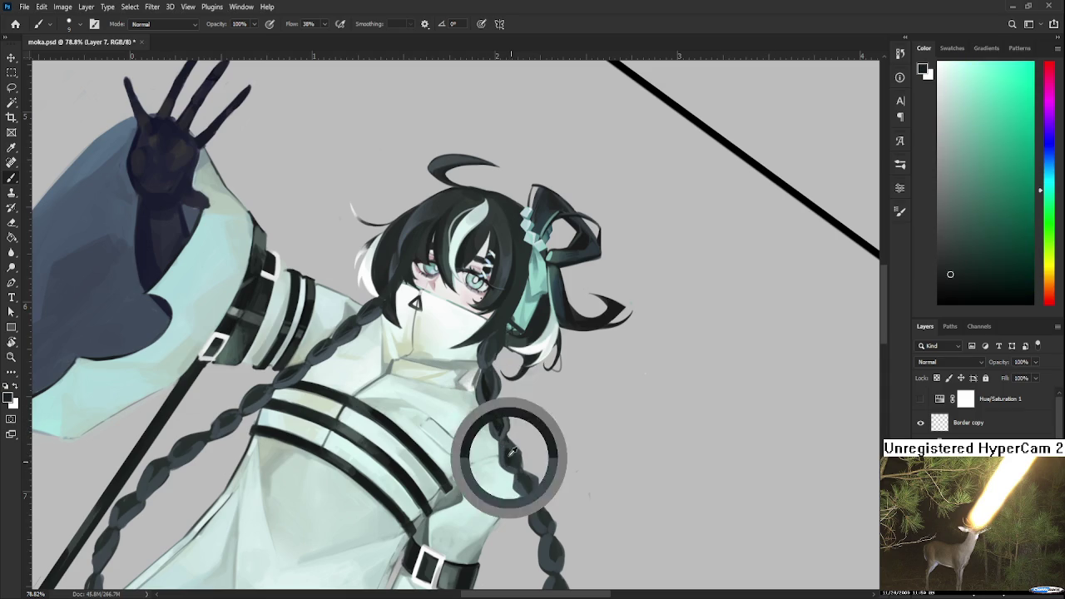
pyautogui.keyDown('alt'); pyautogui.click(513, 455); pyautogui.keyUp('alt')
pyautogui.keyDown('alt'); pyautogui.click(500, 442); pyautogui.keyUp('alt')
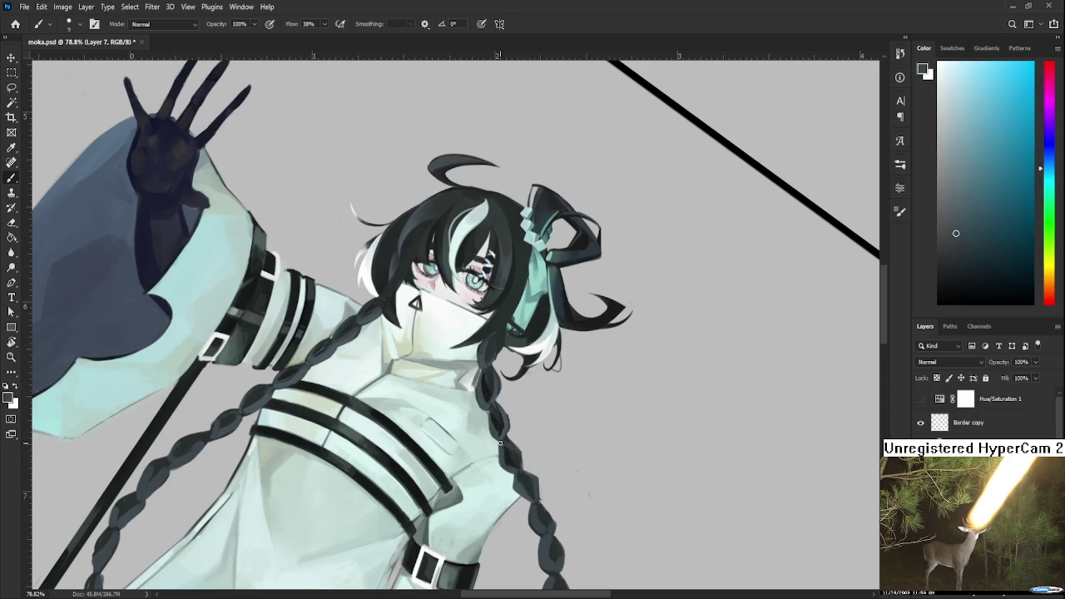
pyautogui.keyDown('alt'); pyautogui.click(503, 430); pyautogui.keyUp('alt')
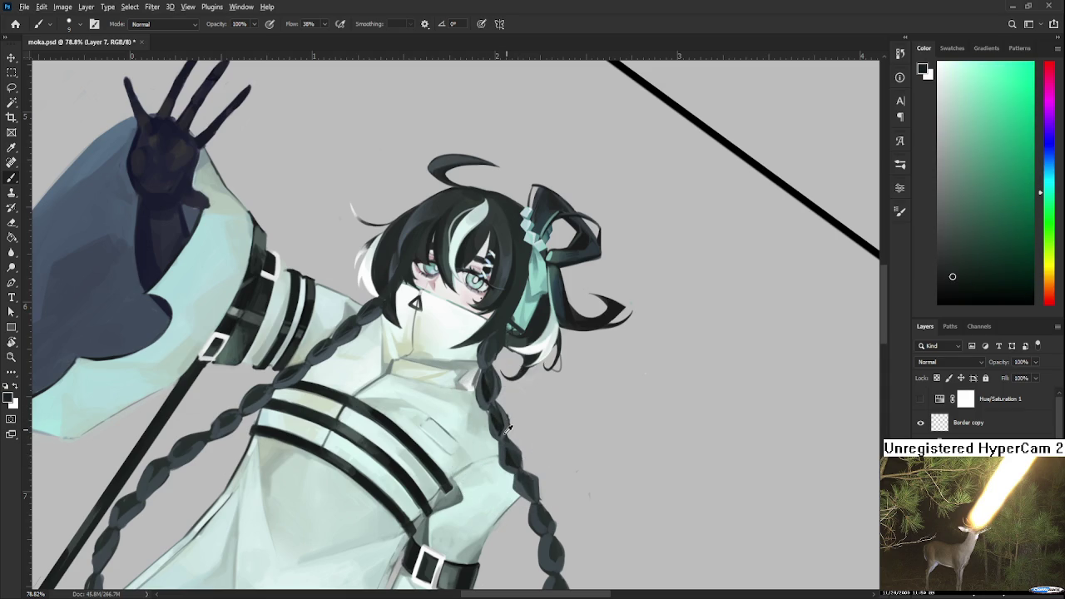
pyautogui.keyDown('alt'); pyautogui.click(503, 427); pyautogui.keyUp('alt')
pyautogui.moveTo(511, 451); pyautogui.dragTo(513, 416)
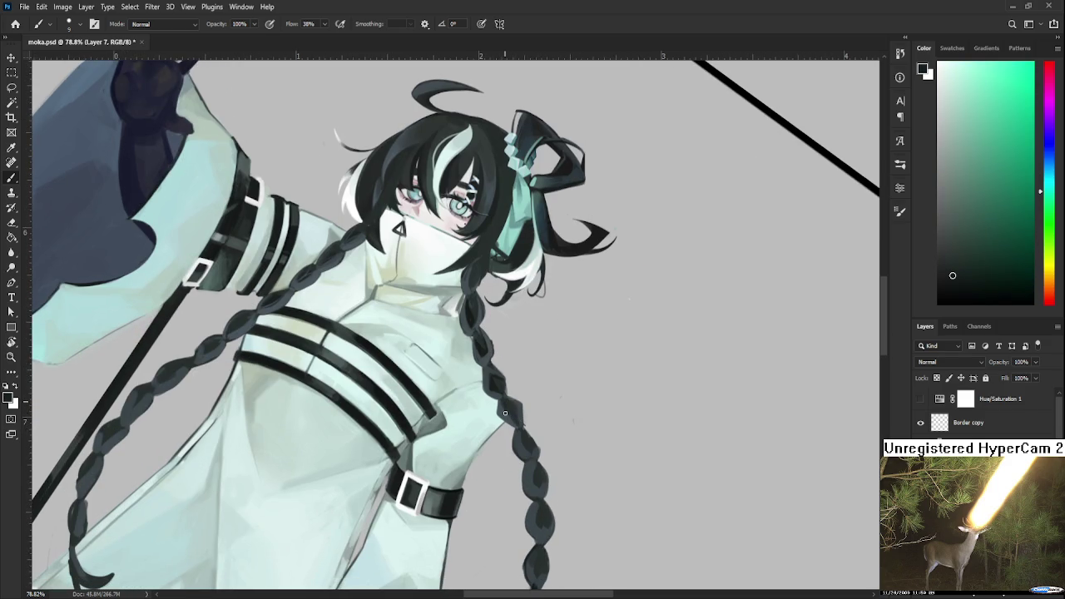
# Sample further cyan and darker green-cyan shades along the upper braid
pyautogui.keyDown('alt'); pyautogui.click(502, 401); pyautogui.keyUp('alt')
pyautogui.keyDown('alt'); pyautogui.click(502, 401); pyautogui.keyUp('alt')
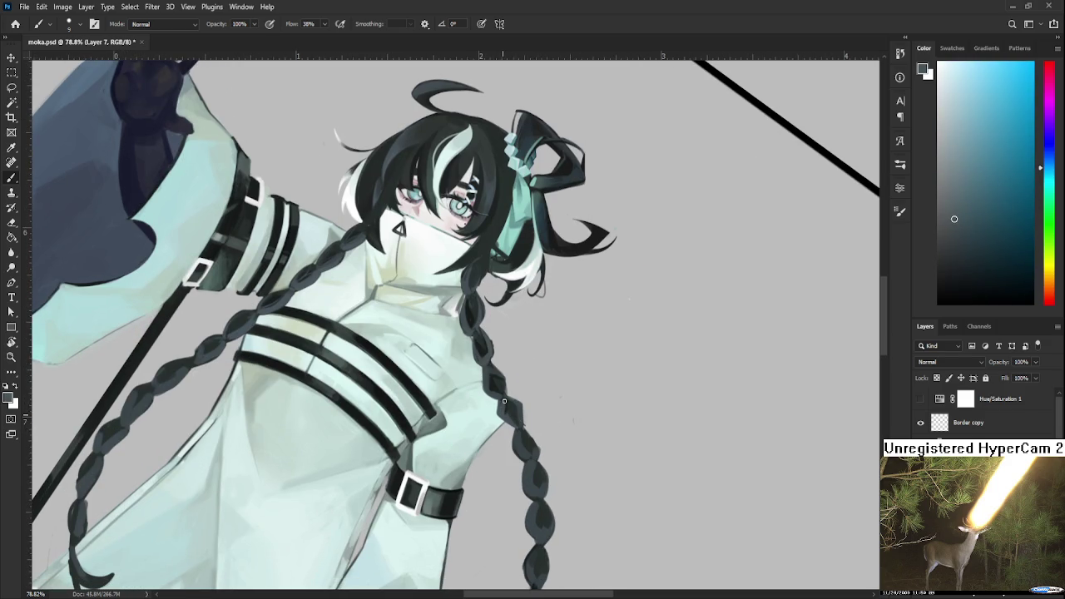
pyautogui.keyDown('alt'); pyautogui.click(516, 403); pyautogui.keyUp('alt')
pyautogui.keyDown('alt'); pyautogui.click(506, 402); pyautogui.keyUp('alt')
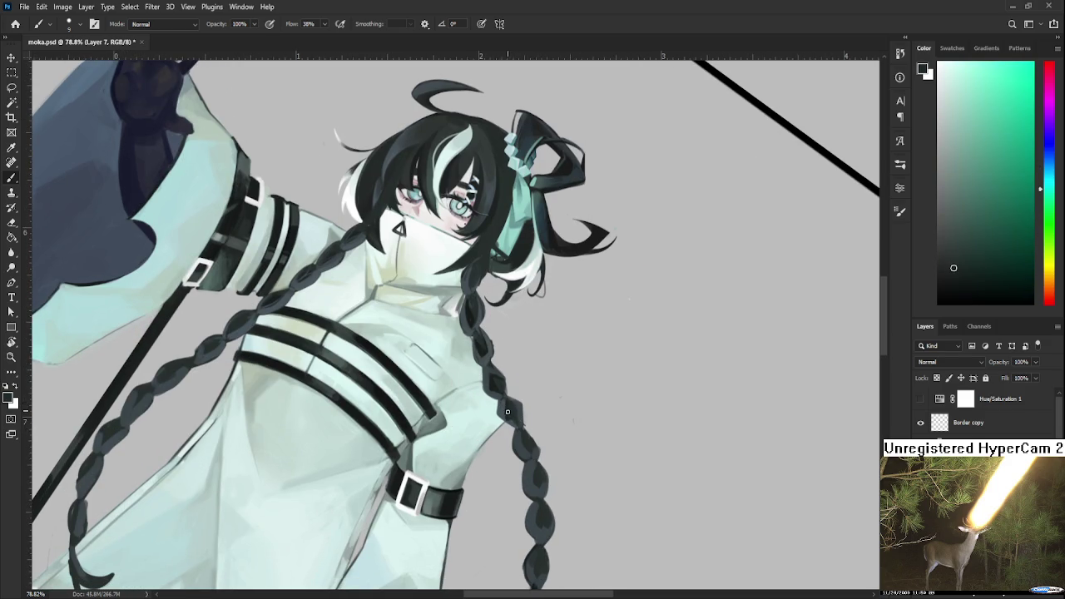
pyautogui.moveTo(508, 411); pyautogui.dragTo(479, 396)
pyautogui.keyDown('alt'); pyautogui.click(478, 396); pyautogui.keyUp('alt')
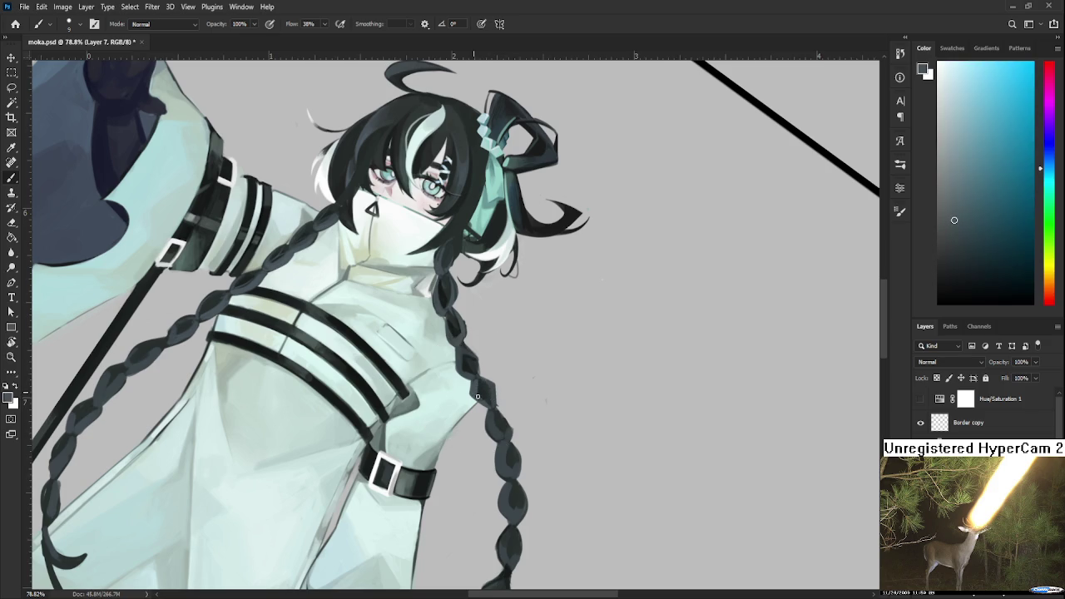
pyautogui.keyDown('alt'); pyautogui.click(476, 381); pyautogui.keyUp('alt')
pyautogui.keyDown('alt'); pyautogui.click(485, 387); pyautogui.keyUp('alt')
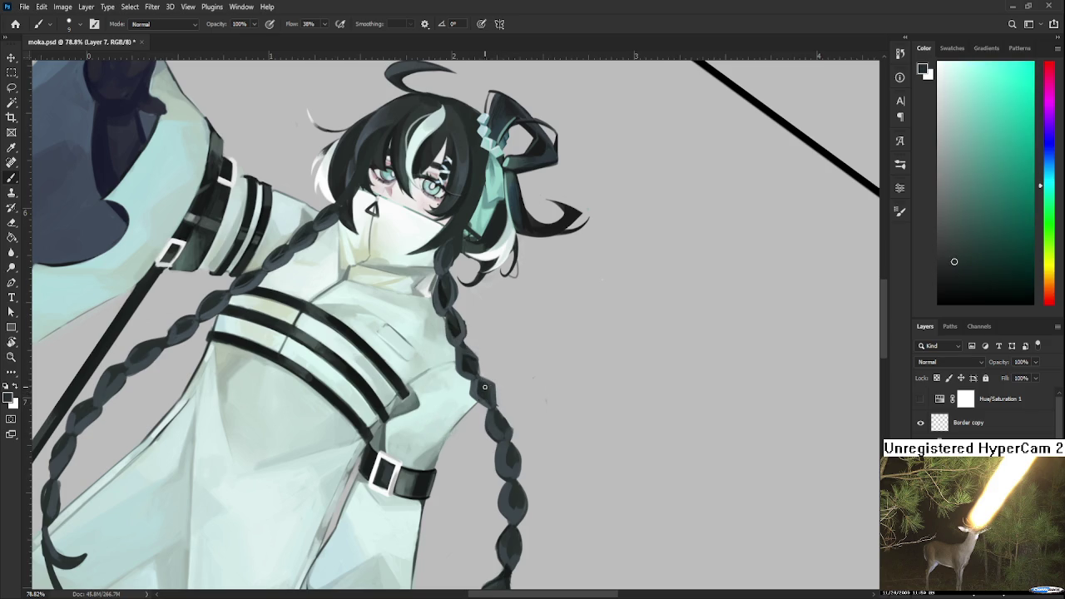
pyautogui.keyDown('alt'); pyautogui.click(491, 386); pyautogui.keyUp('alt')
# Sample lighter blue-cyan and darker green tones from the braid
pyautogui.keyDown('alt'); pyautogui.click(495, 400); pyautogui.keyUp('alt')
pyautogui.keyDown('alt'); pyautogui.click(491, 421); pyautogui.keyUp('alt')
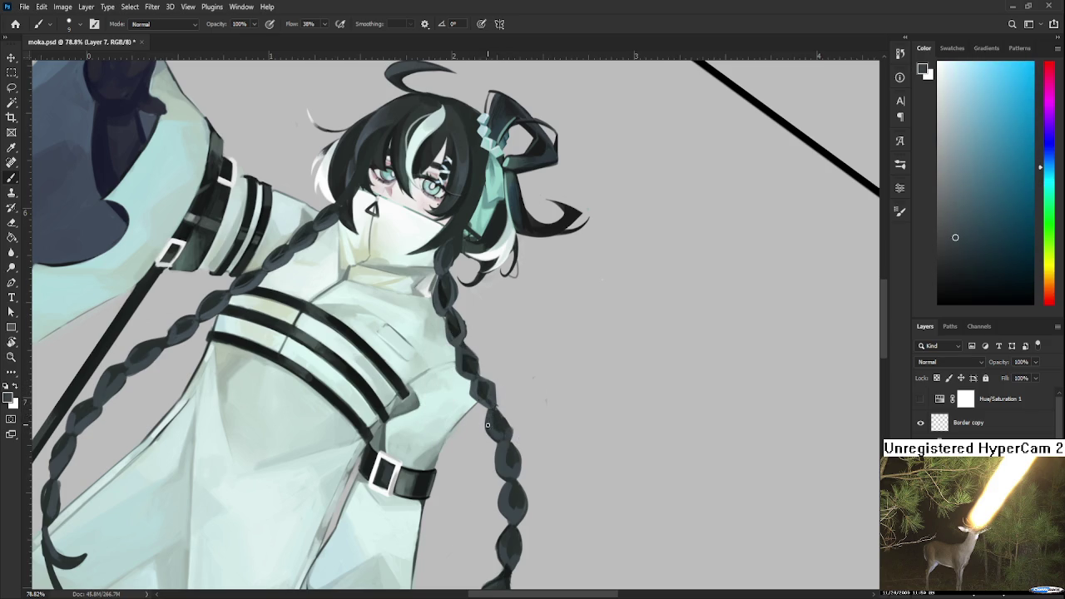
pyautogui.keyDown('alt'); pyautogui.click(504, 434); pyautogui.keyUp('alt')
pyautogui.keyDown('alt'); pyautogui.click(503, 434); pyautogui.keyUp('alt')
pyautogui.press('r')
pyautogui.moveTo(505, 431)
pyautogui.mouseDown()
pyautogui.moveTo(618, 391)
pyautogui.moveTo(581, 391)
pyautogui.moveTo(471, 331)
pyautogui.mouseUp()
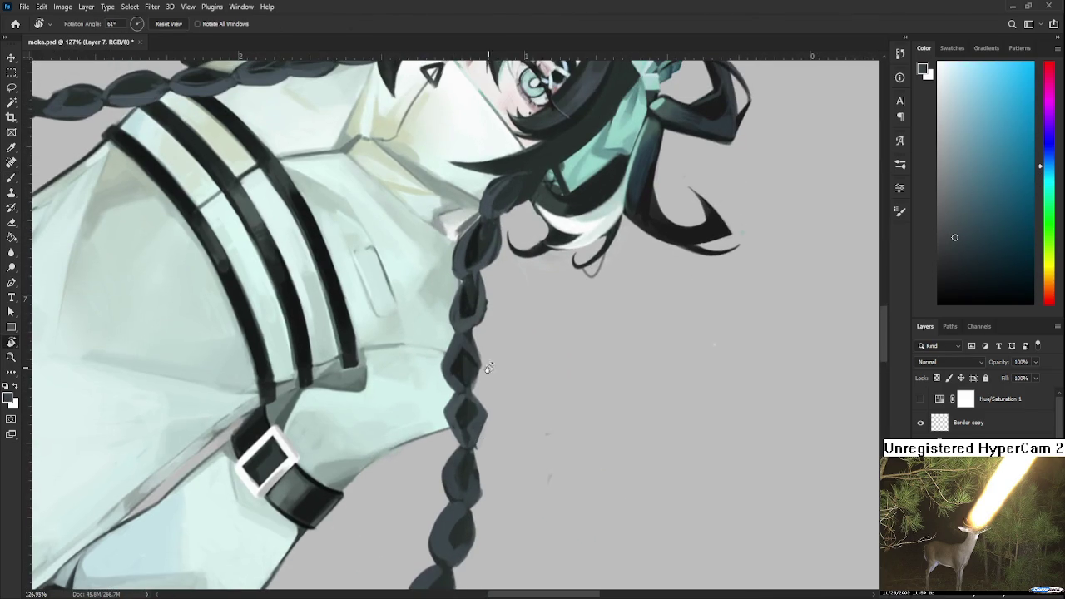
# Darken a braid segment using sampled dark greenish-grey and blue-grey
pyautogui.press('b')
pyautogui.keyDown('alt'); pyautogui.click(472, 332); pyautogui.keyUp('alt')
pyautogui.scroll(-2, 455, 407)
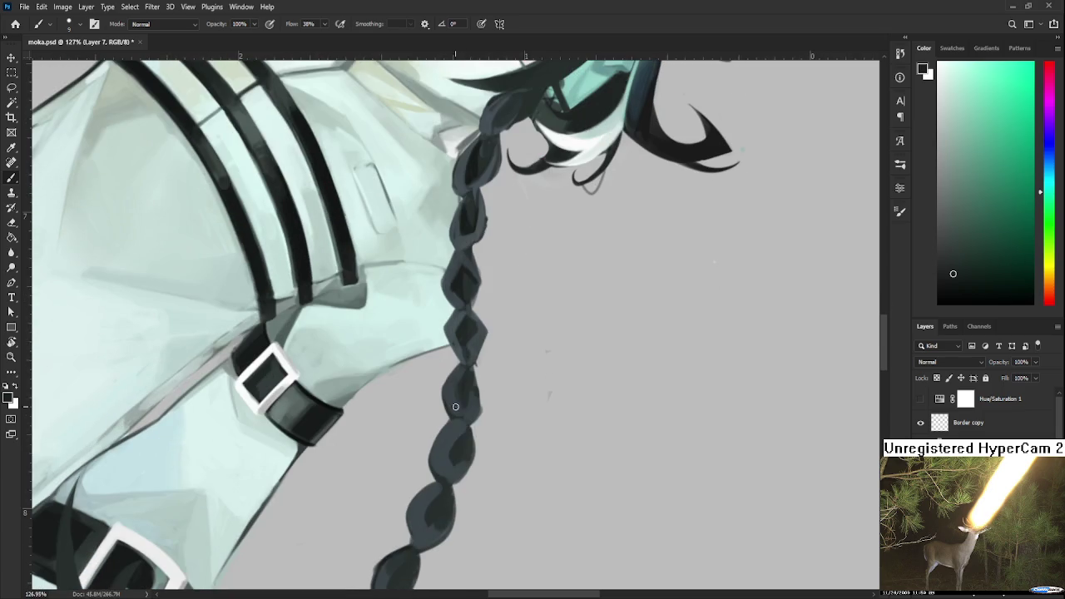
pyautogui.moveTo(456, 442); pyautogui.dragTo(460, 468)
pyautogui.keyDown('alt'); pyautogui.click(454, 450); pyautogui.keyUp('alt')
pyautogui.keyDown('alt'); pyautogui.click(444, 458); pyautogui.keyUp('alt')
pyautogui.keyDown('alt'); pyautogui.click(454, 453); pyautogui.keyUp('alt')
pyautogui.moveTo(454, 449)
pyautogui.mouseDown()
pyautogui.moveTo(450, 420)
pyautogui.moveTo(448, 433)
pyautogui.mouseUp()
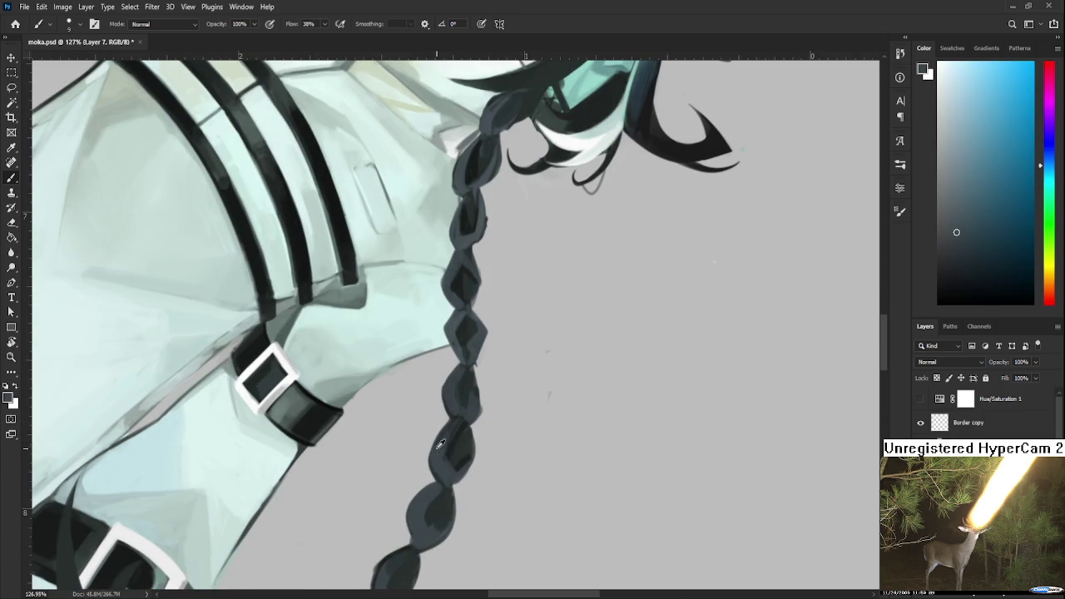
# Sample teal-tinted and bluer shades from the braid while rotating the view to follow it
pyautogui.keyDown('alt'); pyautogui.click(456, 425); pyautogui.keyUp('alt')
pyautogui.keyDown('alt'); pyautogui.click(445, 443); pyautogui.keyUp('alt')
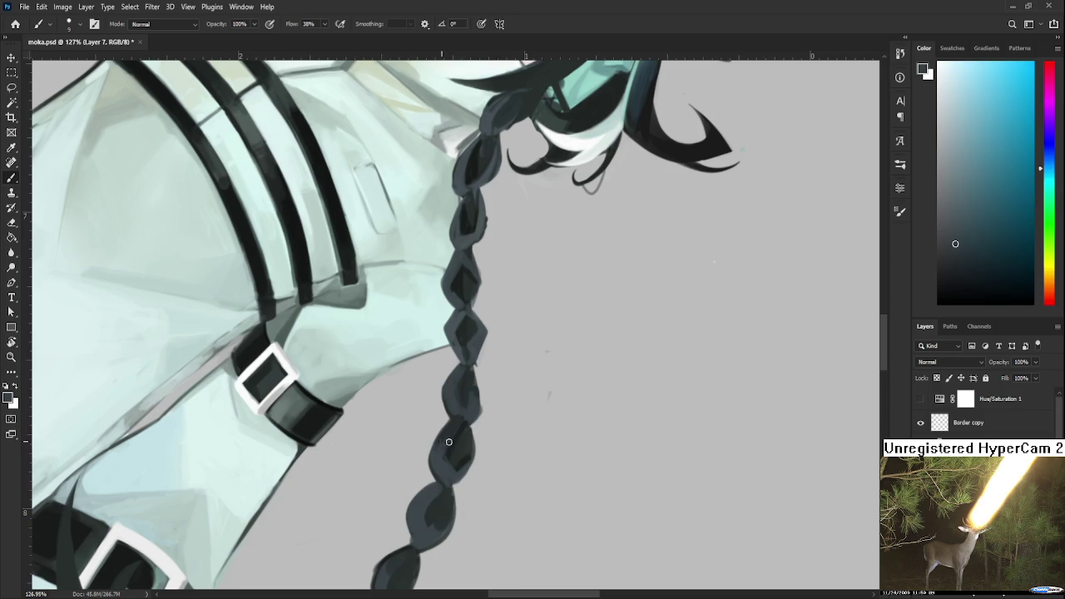
pyautogui.keyDown('alt'); pyautogui.click(449, 436); pyautogui.keyUp('alt')
pyautogui.keyDown('alt'); pyautogui.click(455, 449); pyautogui.keyUp('alt')
pyautogui.moveTo(452, 451); pyautogui.dragTo(537, 422)
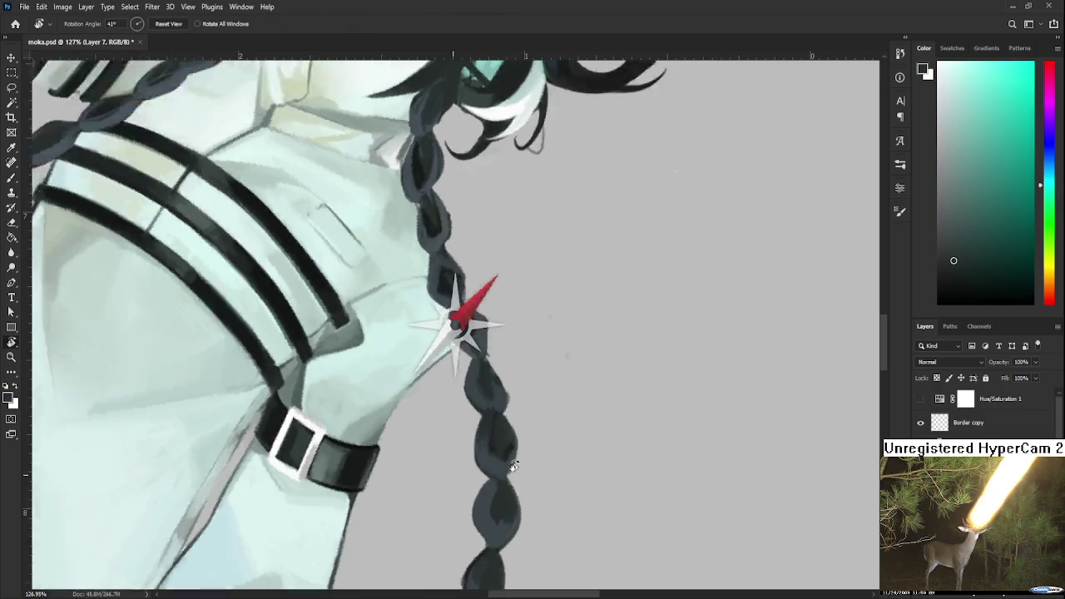
pyautogui.keyDown('alt'); pyautogui.click(520, 387); pyautogui.keyUp('alt')
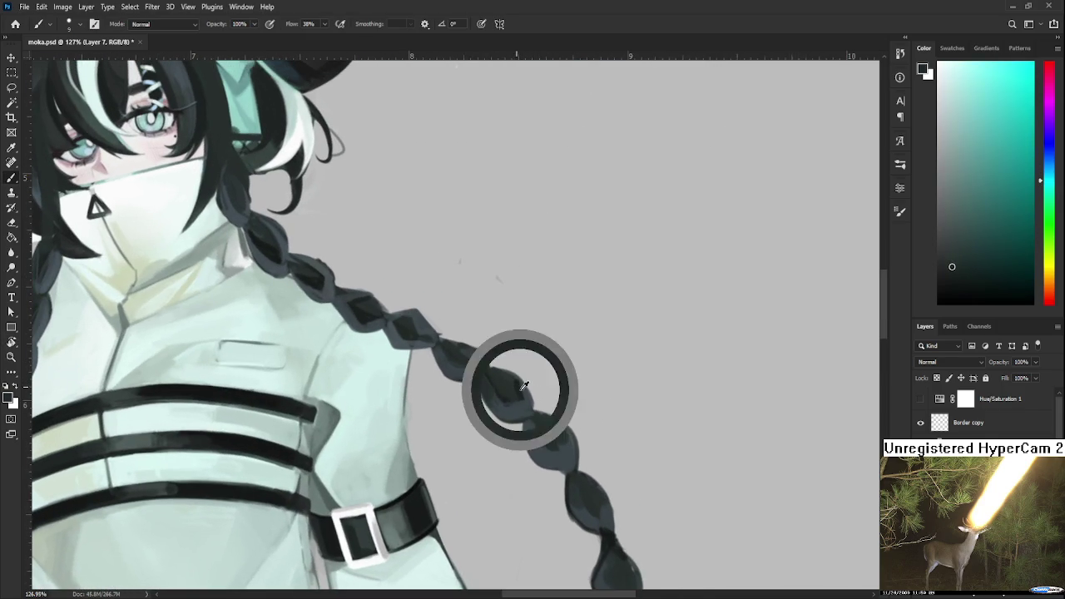
pyautogui.keyDown('alt'); pyautogui.click(527, 434); pyautogui.keyUp('alt')
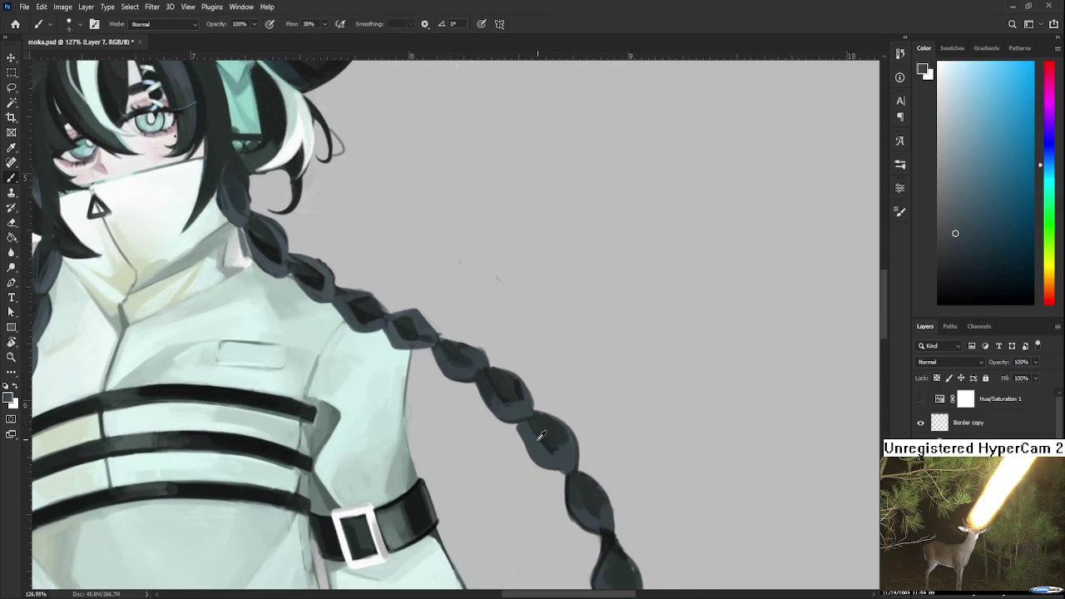
# Sample cyan-tinted dark tones from the braid, then zoom out to view the figure
pyautogui.keyDown('alt'); pyautogui.click(542, 428); pyautogui.keyUp('alt')
pyautogui.keyDown('alt'); pyautogui.click(548, 451); pyautogui.keyUp('alt')
pyautogui.keyDown('alt'); pyautogui.click(564, 445); pyautogui.keyUp('alt')
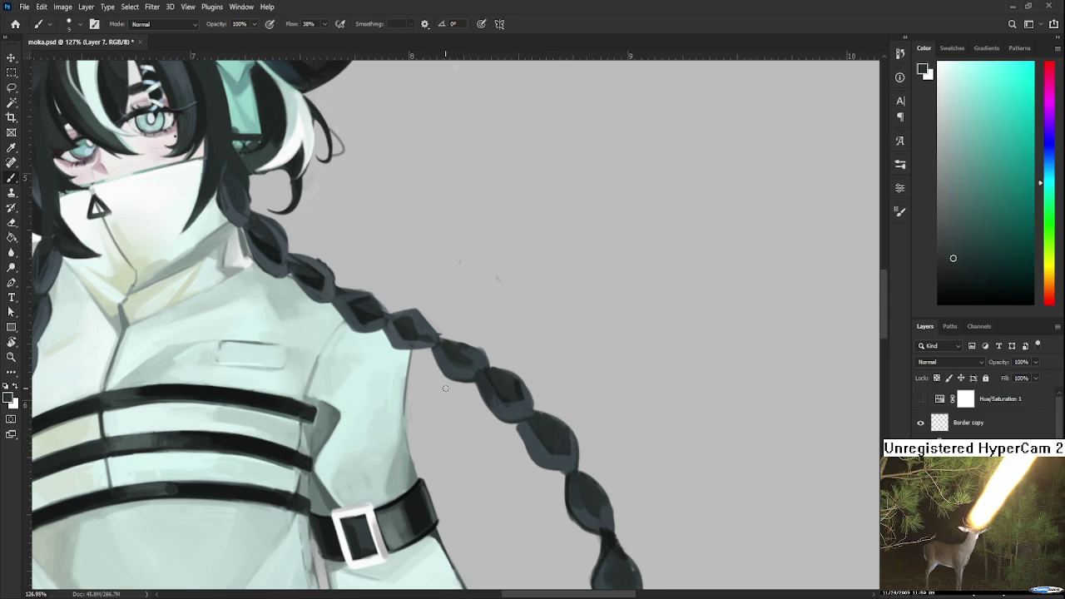
pyautogui.scroll(-4, 446, 388)
pyautogui.scroll(-2, 453, 408)
pyautogui.scroll(-2, 462, 433)
pyautogui.scroll(-1, 472, 457)
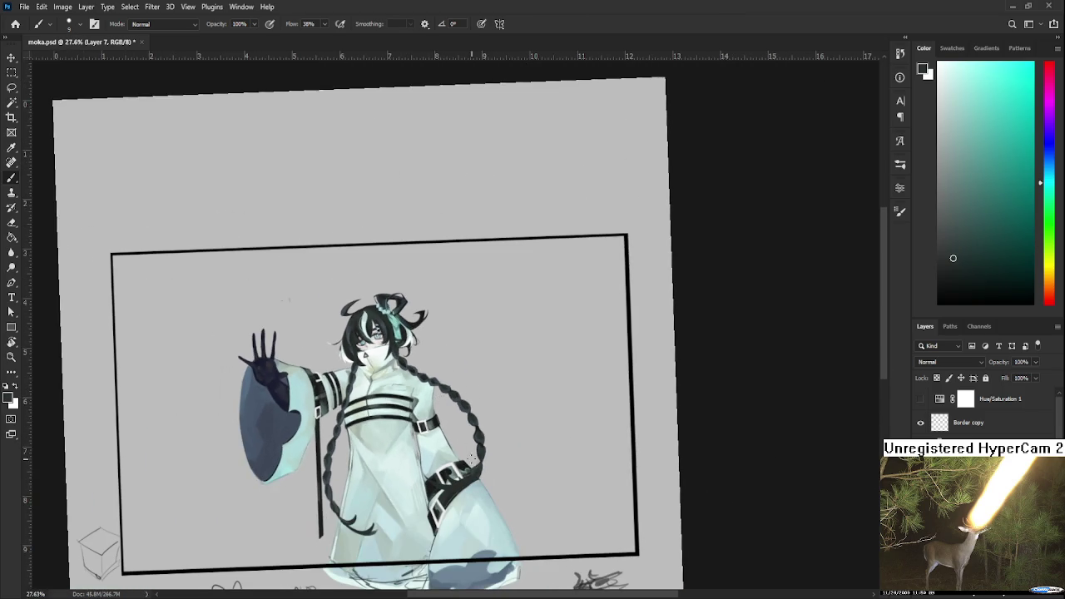
# Paint a dark teal stroke along the belt strap with a larger brush, then undo it
pyautogui.scroll(3, 476, 462)
pyautogui.scroll(3, 476, 461)
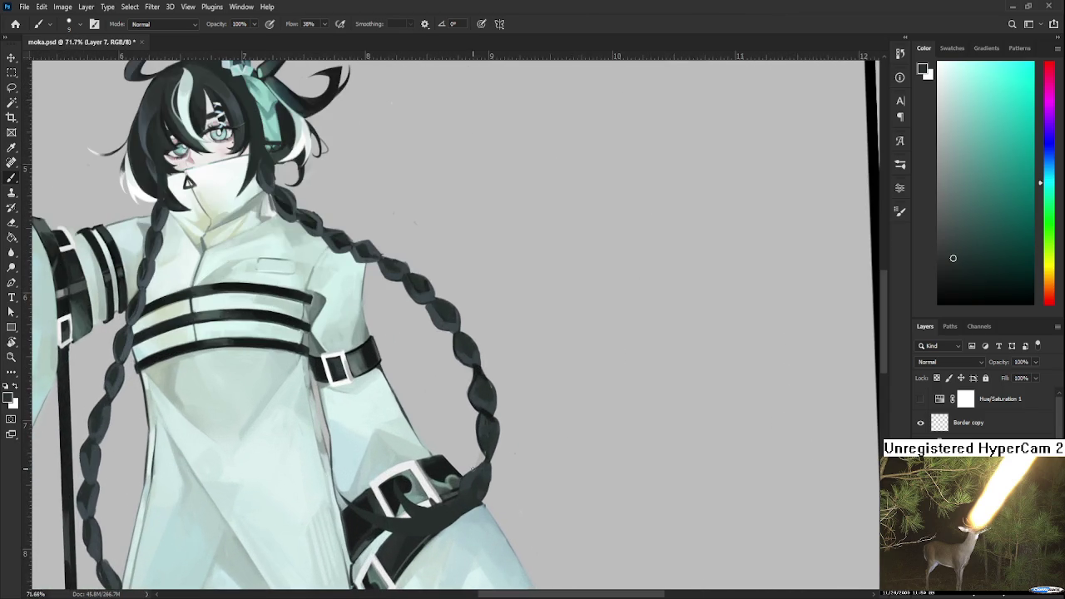
pyautogui.moveTo(412, 423); pyautogui.dragTo(544, 328)
pyautogui.keyDown('alt'); pyautogui.click(536, 408); pyautogui.keyUp('alt')
pyautogui.press(']')
pyautogui.press(']')
pyautogui.press(']')
pyautogui.press(']')
pyautogui.moveTo(509, 426)
pyautogui.mouseDown()
pyautogui.moveTo(605, 430)
pyautogui.moveTo(416, 502)
pyautogui.mouseUp()
pyautogui.hotkey('ctrl', 'z')
pyautogui.hotkey('ctrl', 'z')
# Darken the braid's end over the belt, sampling nearby shades along the braid
pyautogui.press('r')
pyautogui.press('b')
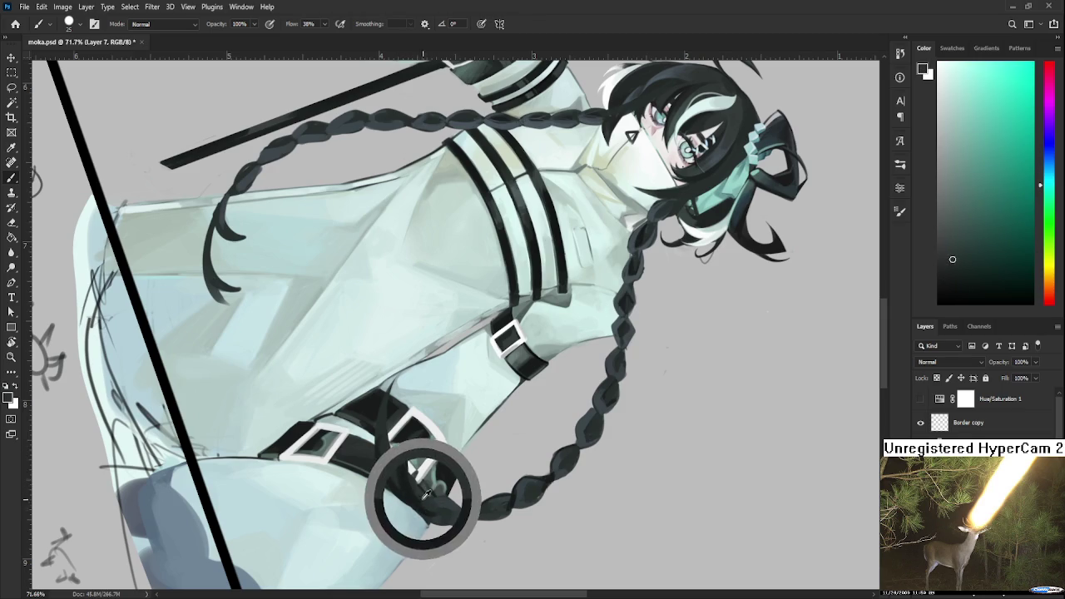
pyautogui.moveTo(446, 504)
pyautogui.mouseDown()
pyautogui.moveTo(463, 514)
pyautogui.moveTo(465, 499)
pyautogui.mouseUp()
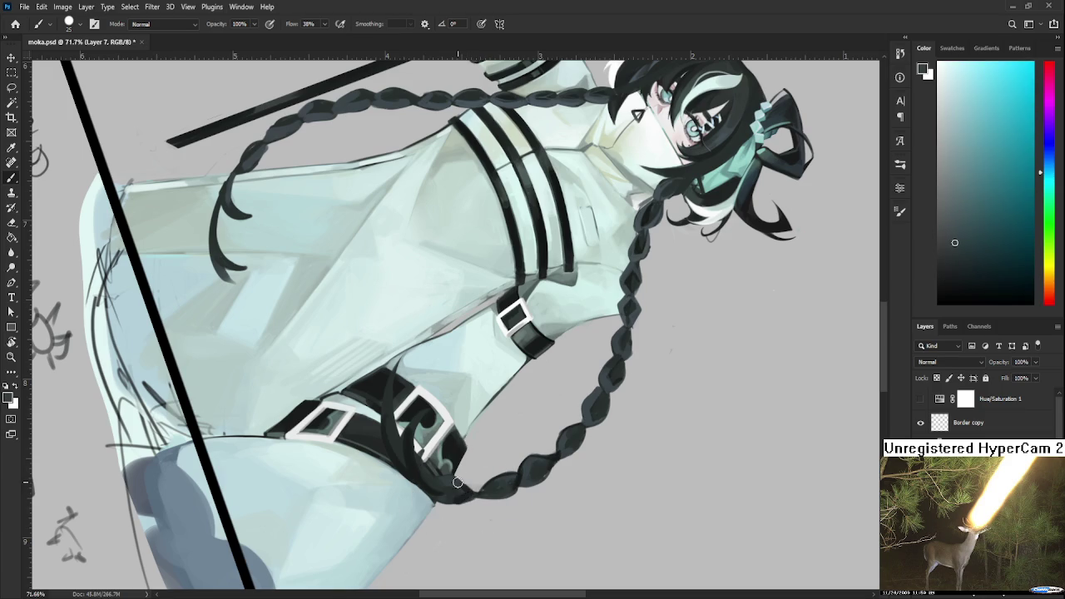
pyautogui.keyDown('alt'); pyautogui.click(456, 498); pyautogui.keyUp('alt')
pyautogui.keyDown('alt'); pyautogui.click(463, 498); pyautogui.keyUp('alt')
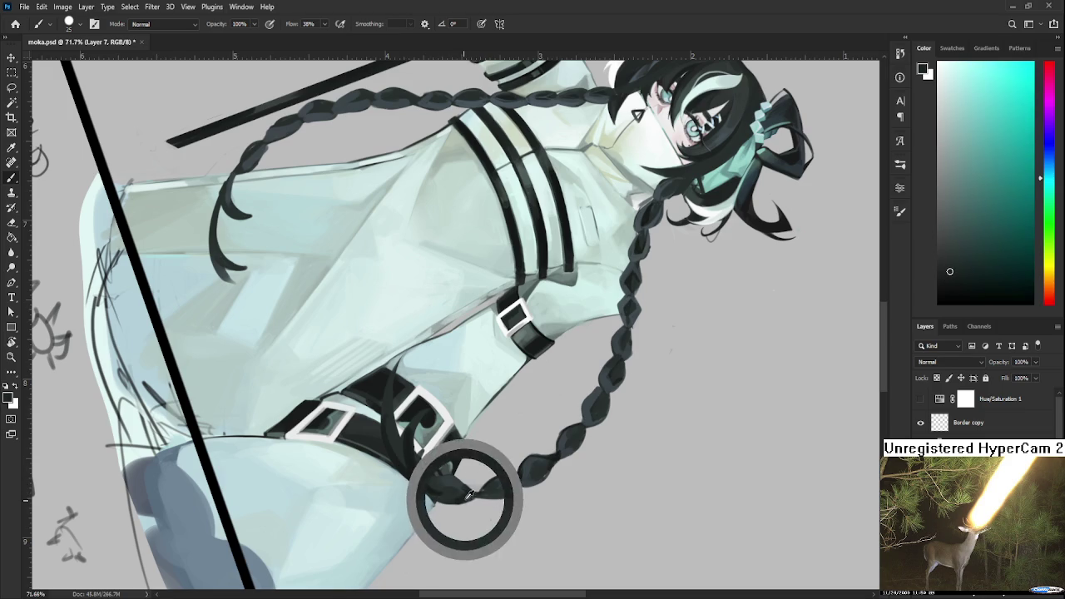
pyautogui.moveTo(511, 459)
pyautogui.mouseDown()
pyautogui.moveTo(528, 483)
pyautogui.moveTo(541, 451)
pyautogui.mouseUp()
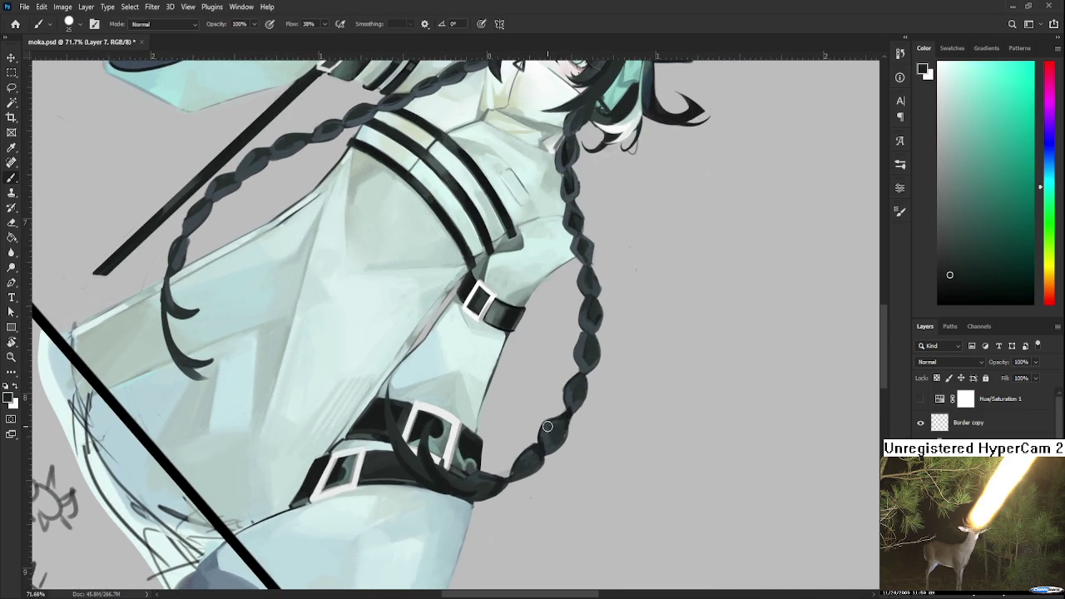
pyautogui.moveTo(573, 413)
pyautogui.mouseDown()
pyautogui.moveTo(545, 439)
pyautogui.moveTo(541, 430)
pyautogui.moveTo(550, 436)
pyautogui.mouseUp()
pyautogui.moveTo(547, 383)
pyautogui.mouseDown()
pyautogui.moveTo(560, 500)
pyautogui.moveTo(555, 421)
pyautogui.mouseUp()
pyautogui.scroll(-1, 543, 445)
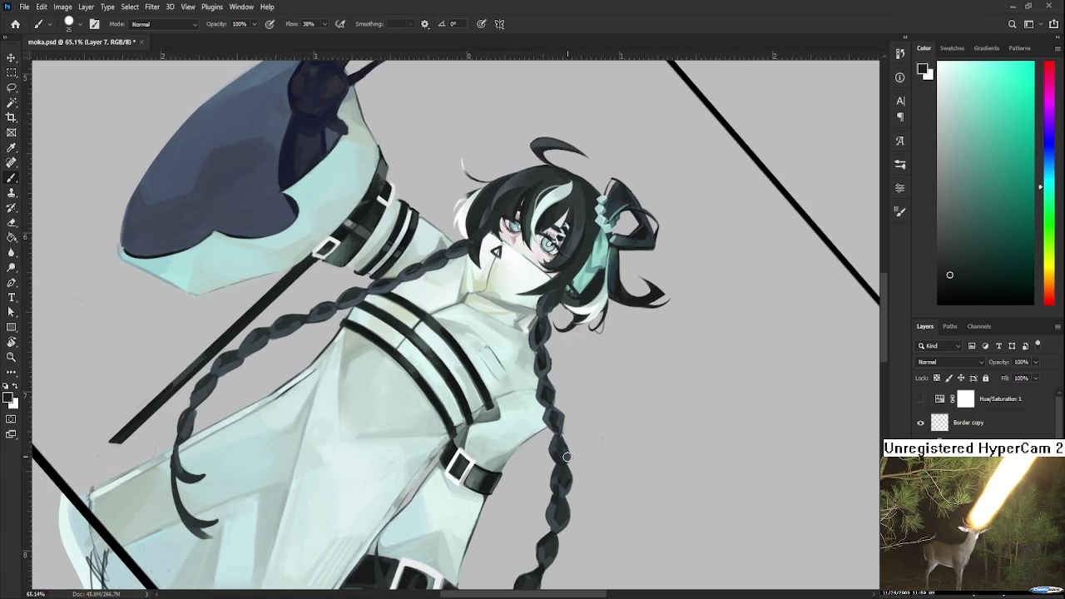
pyautogui.scroll(-1, 570, 456)
pyautogui.scroll(1, 569, 450)
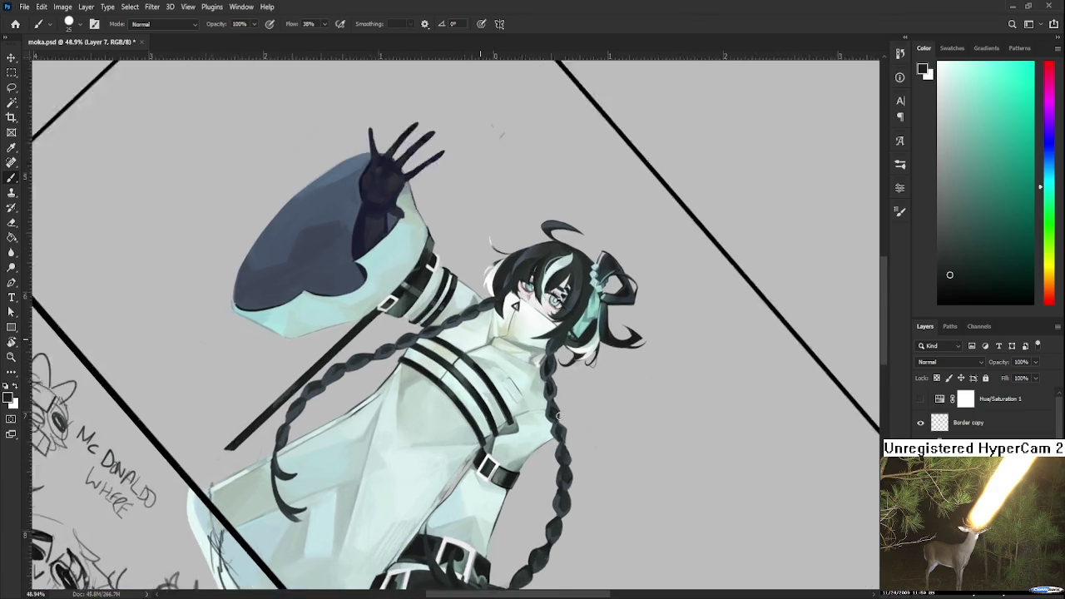
pyautogui.scroll(2, 555, 440)
pyautogui.scroll(2, 541, 424)
pyautogui.moveTo(535, 417); pyautogui.dragTo(506, 509)
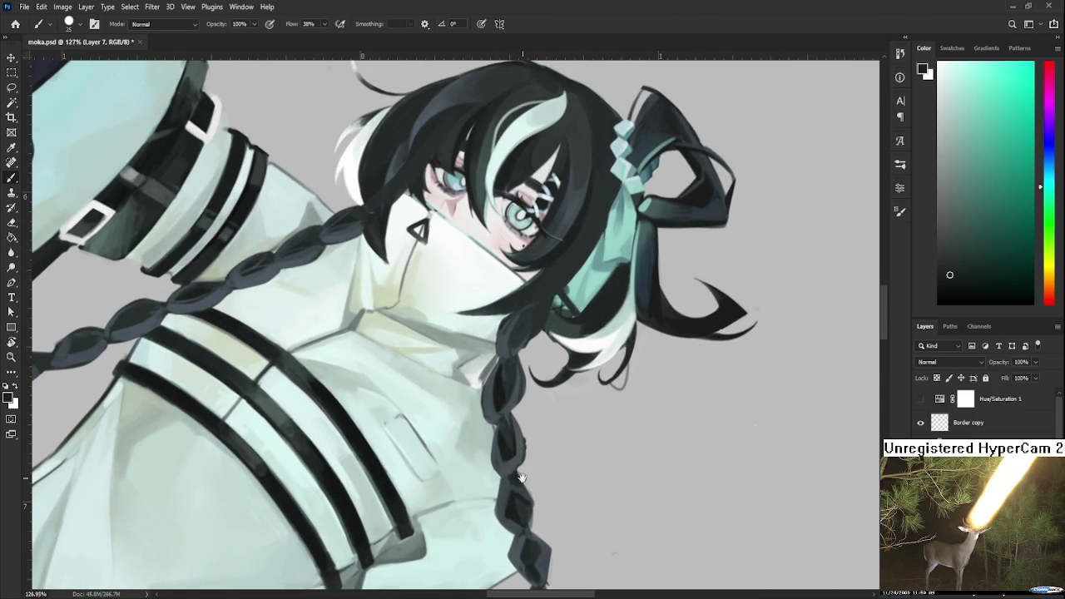
pyautogui.scroll(3, 516, 474)
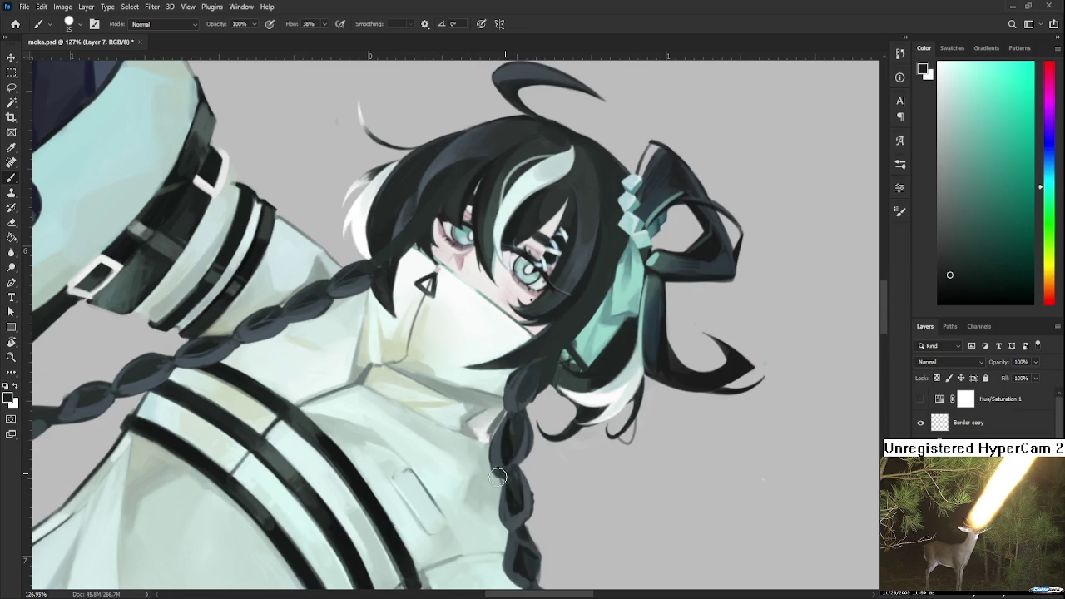
pyautogui.scroll(2, 512, 464)
pyautogui.scroll(2, 516, 441)
pyautogui.hscroll(-3, 507, 425)
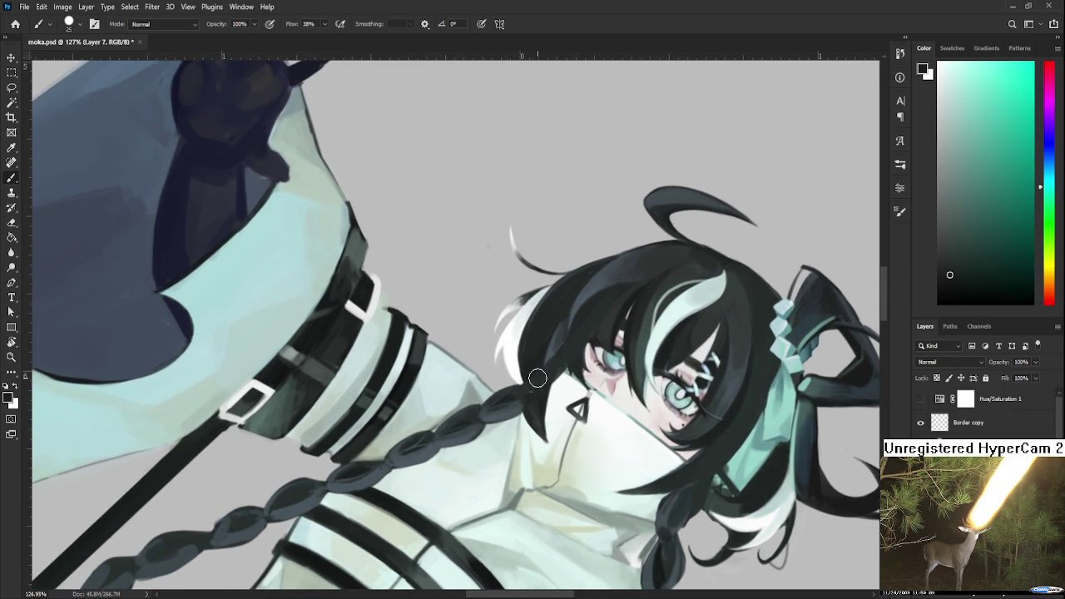
pyautogui.press('r')
pyautogui.moveTo(442, 482)
pyautogui.mouseDown()
pyautogui.moveTo(515, 465)
pyautogui.moveTo(466, 453)
pyautogui.mouseUp()
pyautogui.keyDown('alt'); pyautogui.click(451, 454); pyautogui.keyUp('alt')
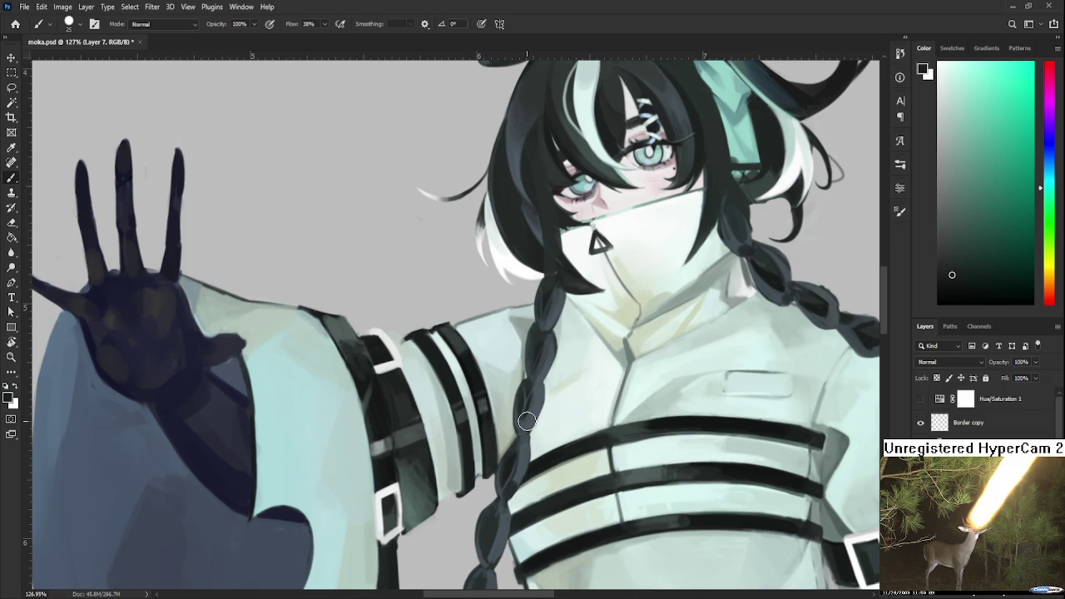
pyautogui.moveTo(535, 381); pyautogui.dragTo(516, 452)
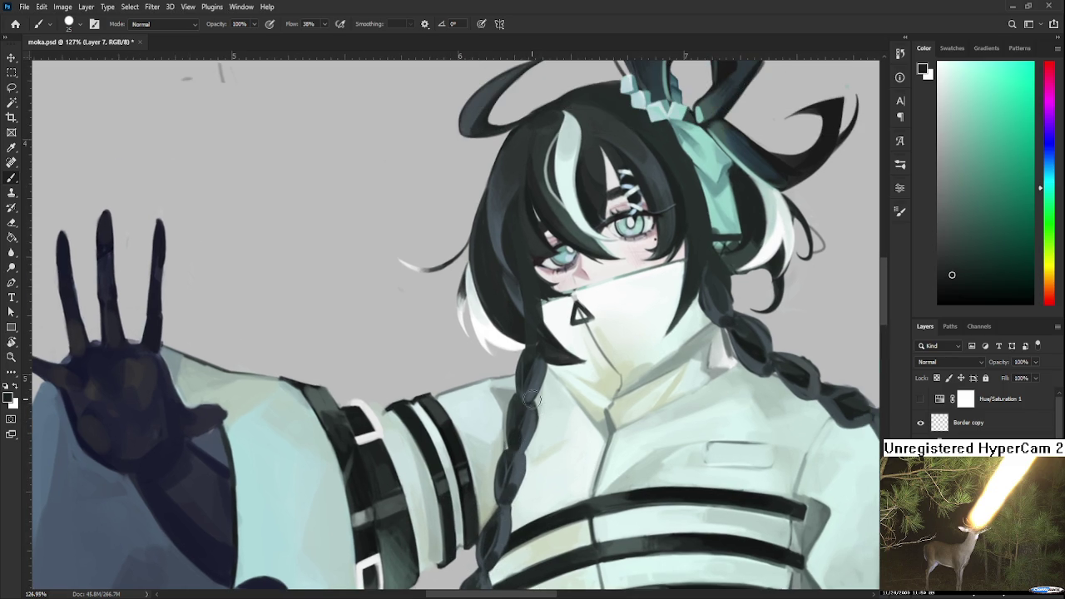
pyautogui.moveTo(524, 398); pyautogui.dragTo(545, 299)
pyautogui.scroll(-5, 600, 358)
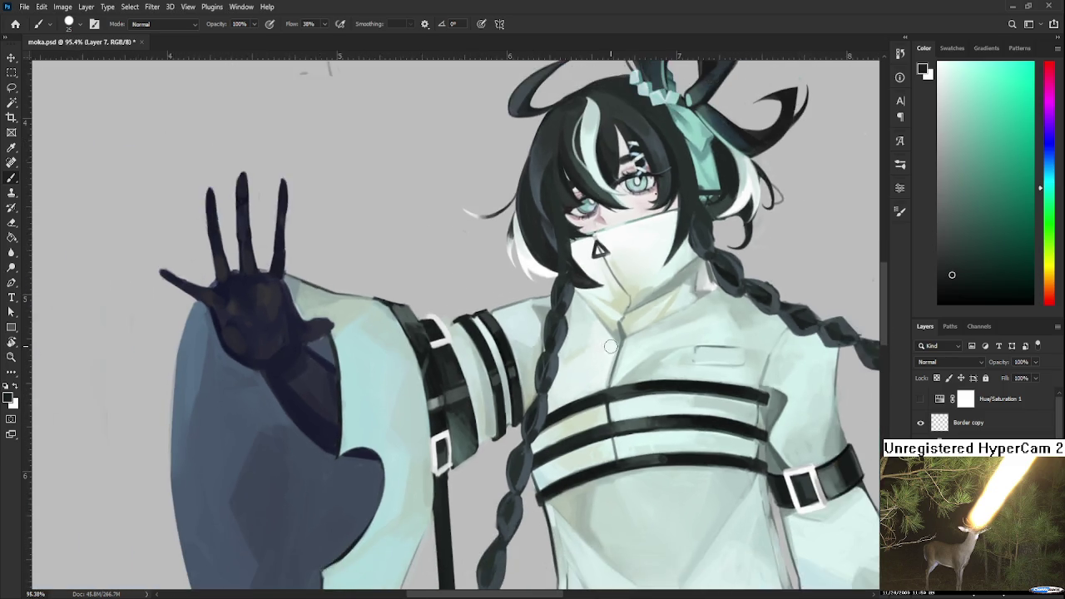
pyautogui.moveTo(596, 471); pyautogui.dragTo(536, 407)
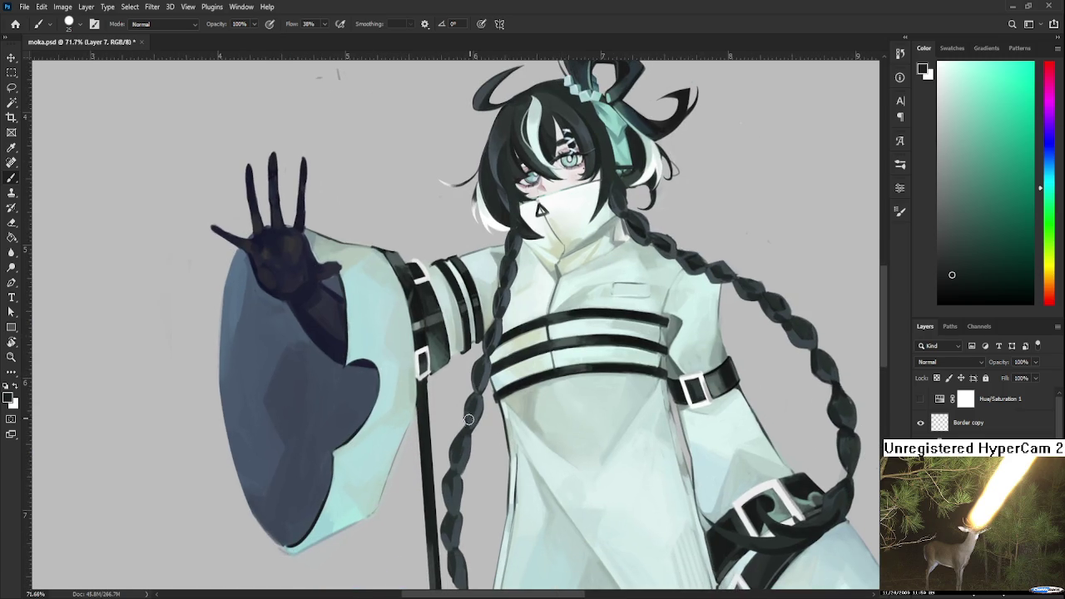
pyautogui.scroll(-2, 472, 411)
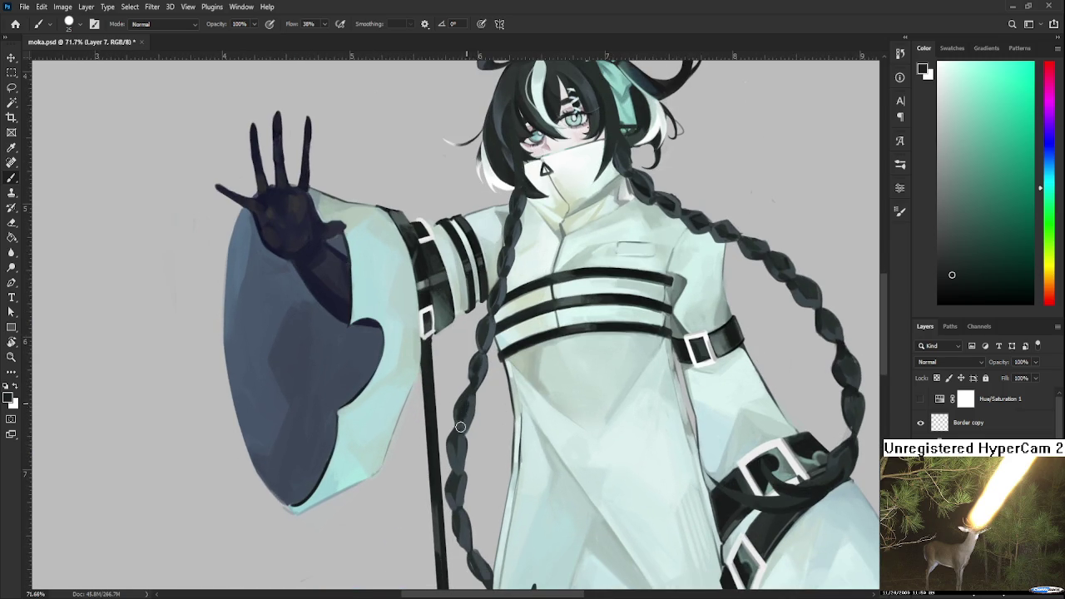
pyautogui.moveTo(457, 491); pyautogui.dragTo(464, 416)
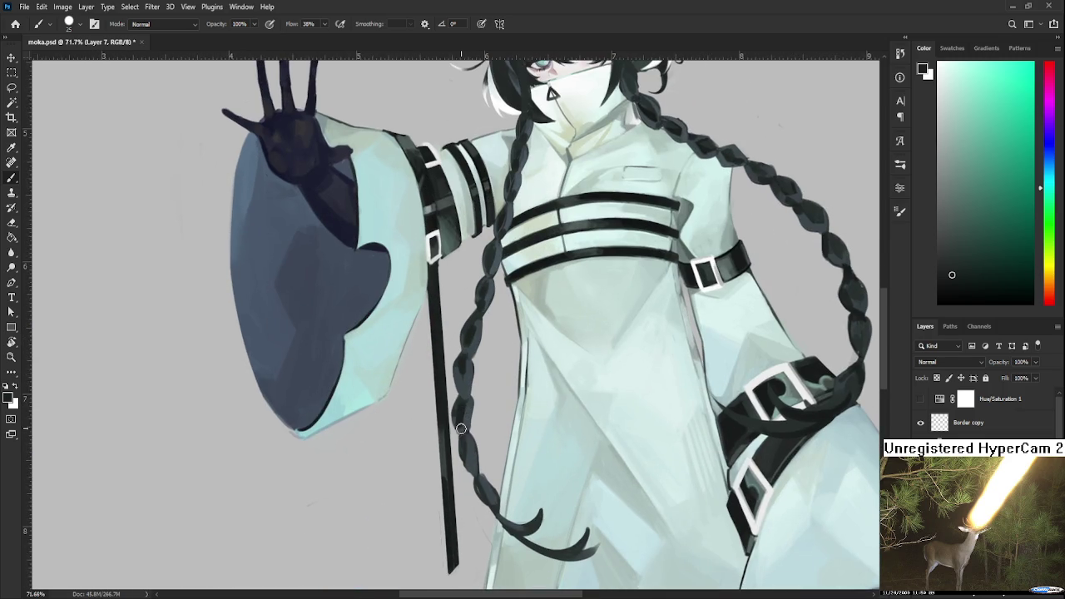
pyautogui.press('e')
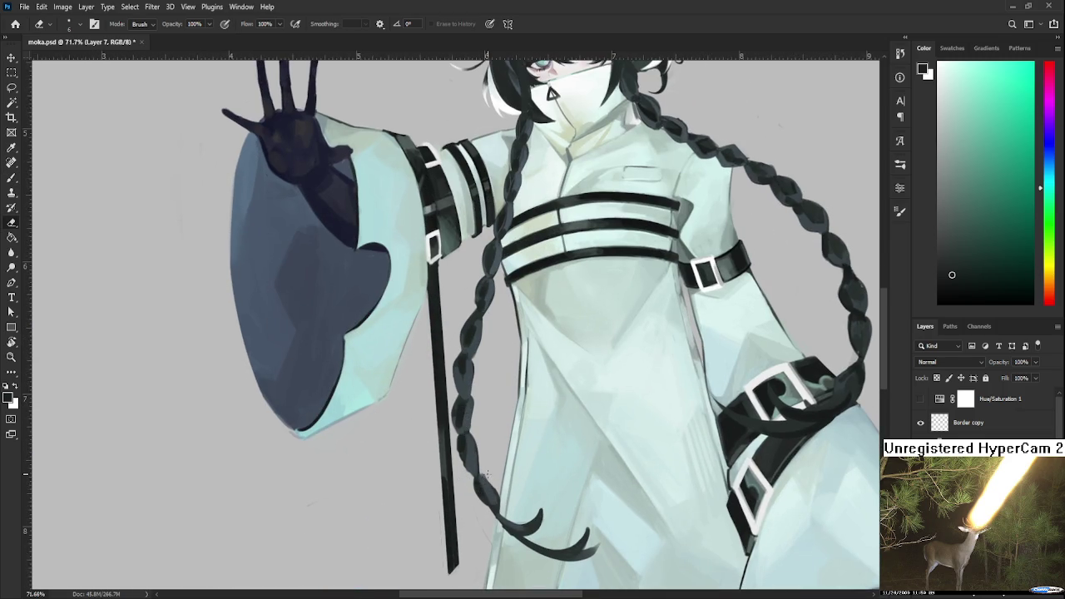
pyautogui.press('b')
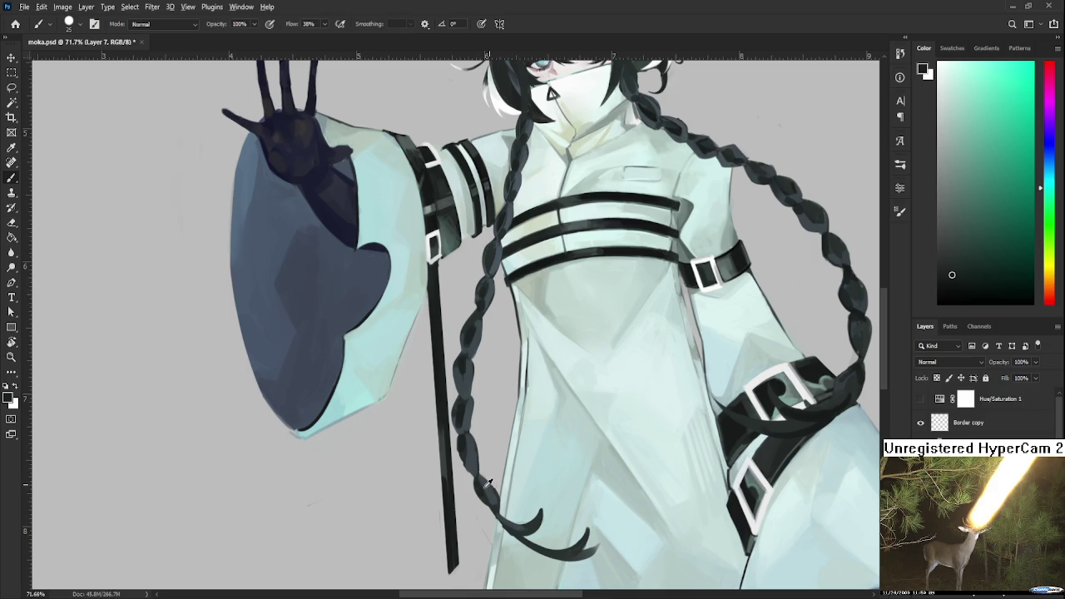
pyautogui.press('e')
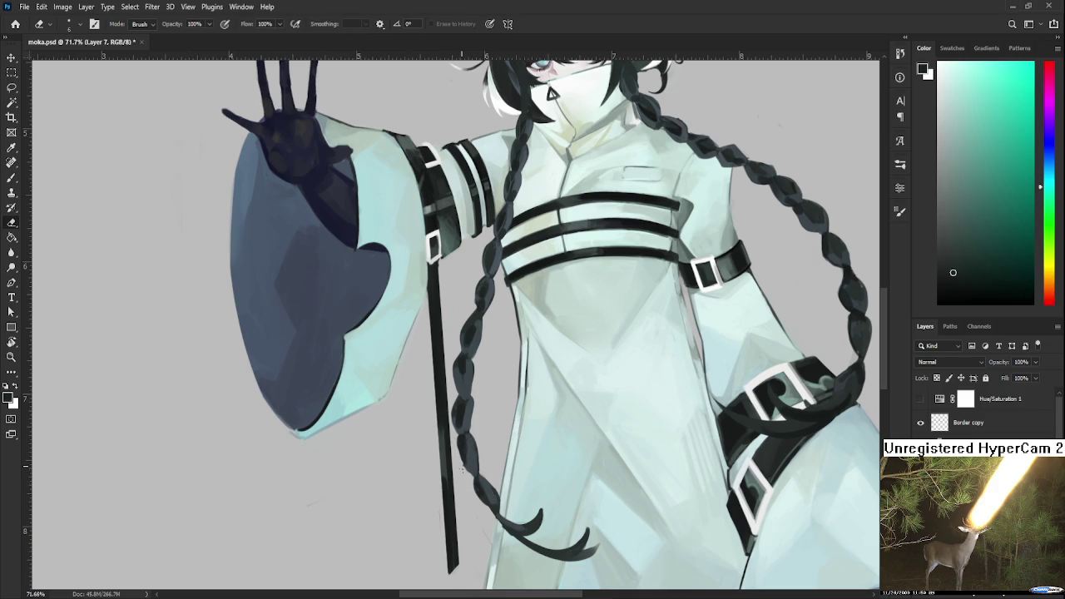
pyautogui.press('b')
pyautogui.keyDown('alt'); pyautogui.click(520, 510); pyautogui.keyUp('alt')
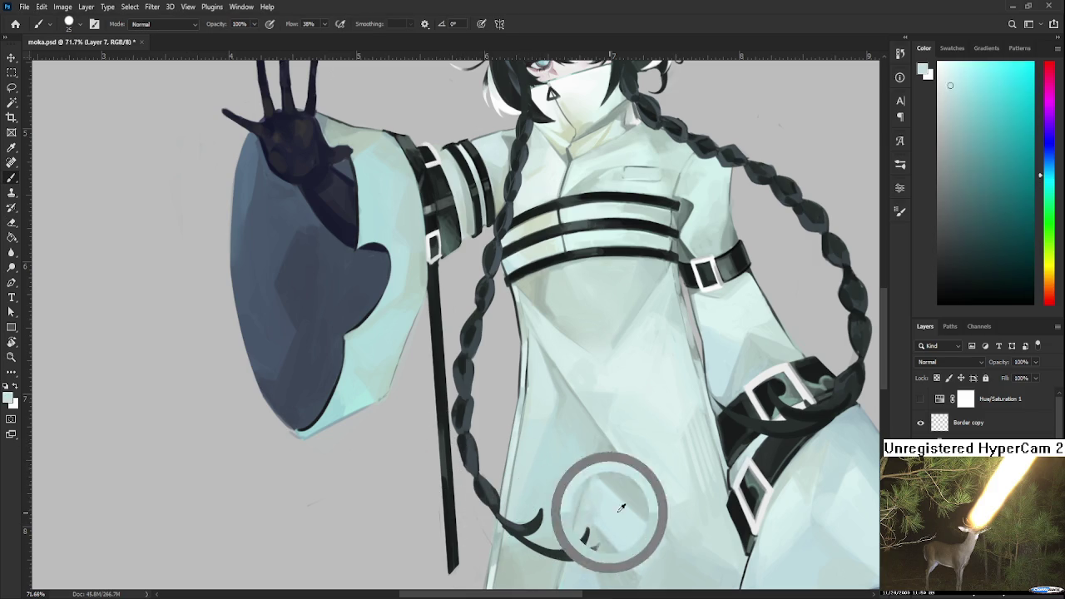
pyautogui.moveTo(621, 507); pyautogui.dragTo(770, 510)
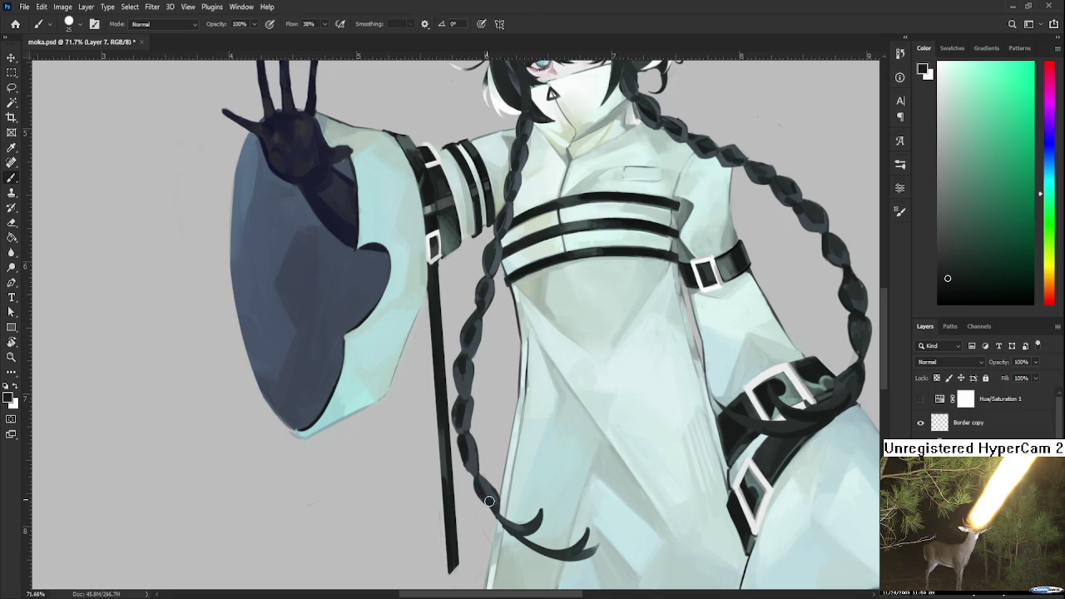
pyautogui.moveTo(493, 509); pyautogui.dragTo(482, 472)
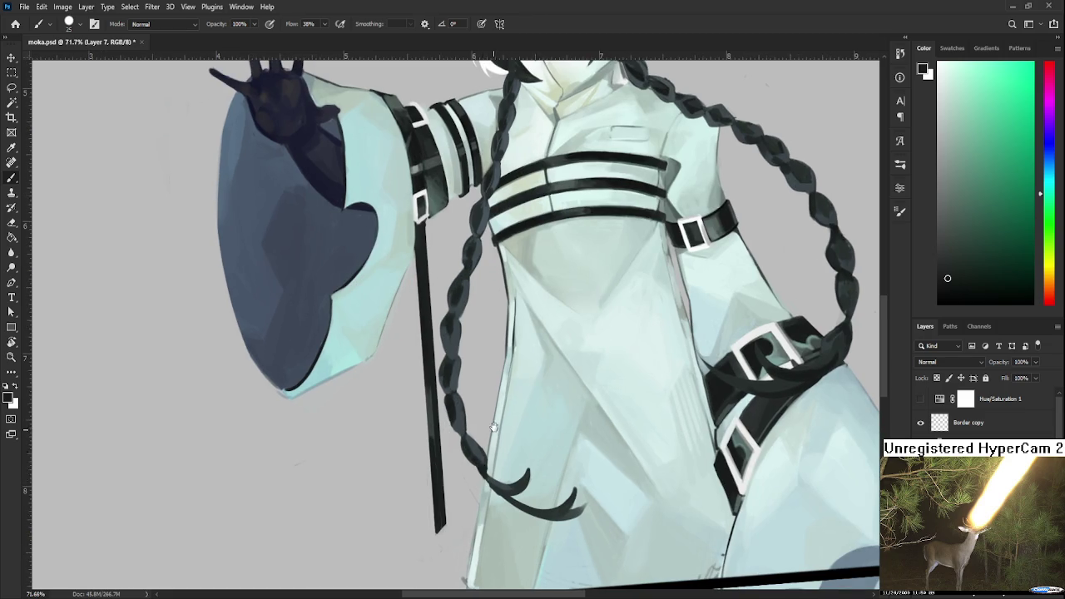
pyautogui.moveTo(493, 426); pyautogui.dragTo(483, 551)
pyautogui.keyDown('alt'); pyautogui.click(445, 450); pyautogui.keyUp('alt')
pyautogui.keyDown('alt'); pyautogui.click(440, 445); pyautogui.keyUp('alt')
pyautogui.keyDown('alt'); pyautogui.click(449, 451); pyautogui.keyUp('alt')
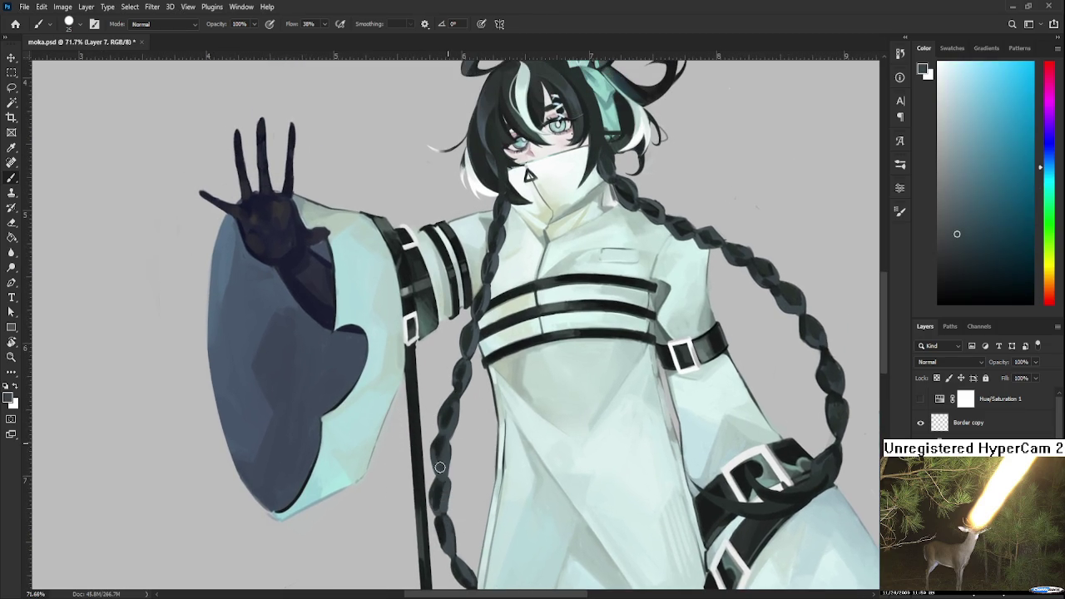
pyautogui.scroll(-1, 445, 470)
pyautogui.scroll(-1, 574, 355)
pyautogui.scroll(-2, 577, 360)
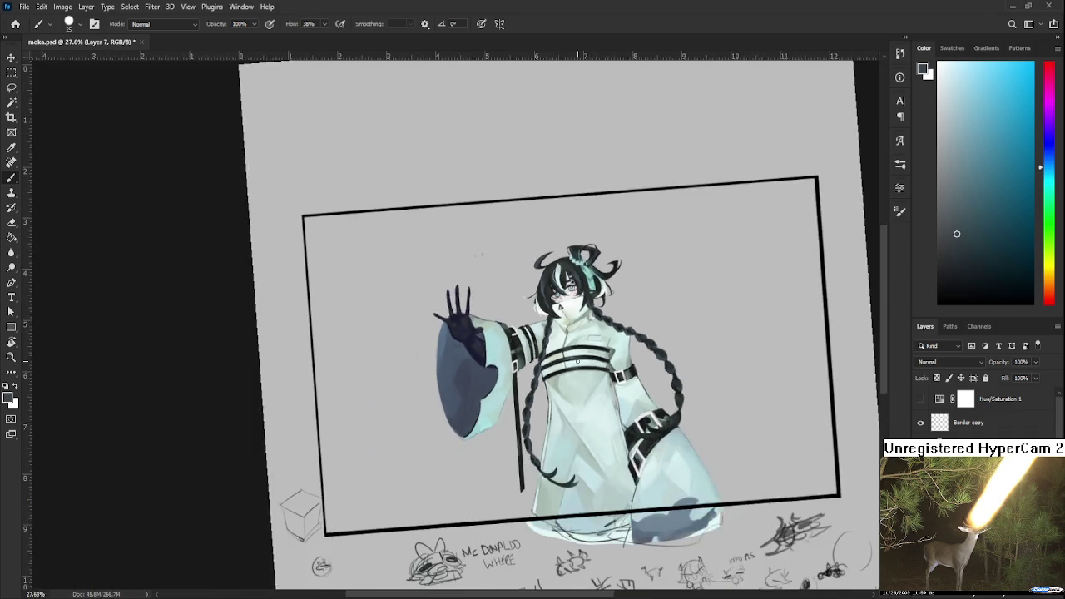
# Level the canvas rotation and zoom to 115% on the girl's head, with the Brush tool ready
pyautogui.scroll(-1, 576, 360)
pyautogui.press('r')
pyautogui.moveTo(576, 360); pyautogui.dragTo(541, 341)
pyautogui.scroll(3, 517, 327)
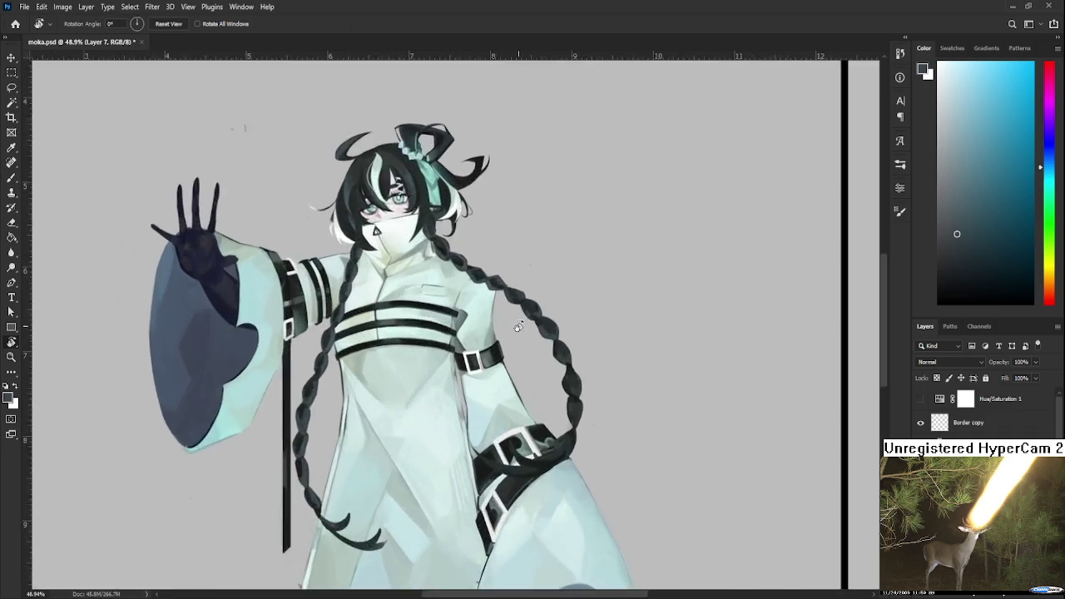
pyautogui.scroll(2, 517, 325)
pyautogui.scroll(-1, 516, 321)
pyautogui.scroll(-1, 491, 339)
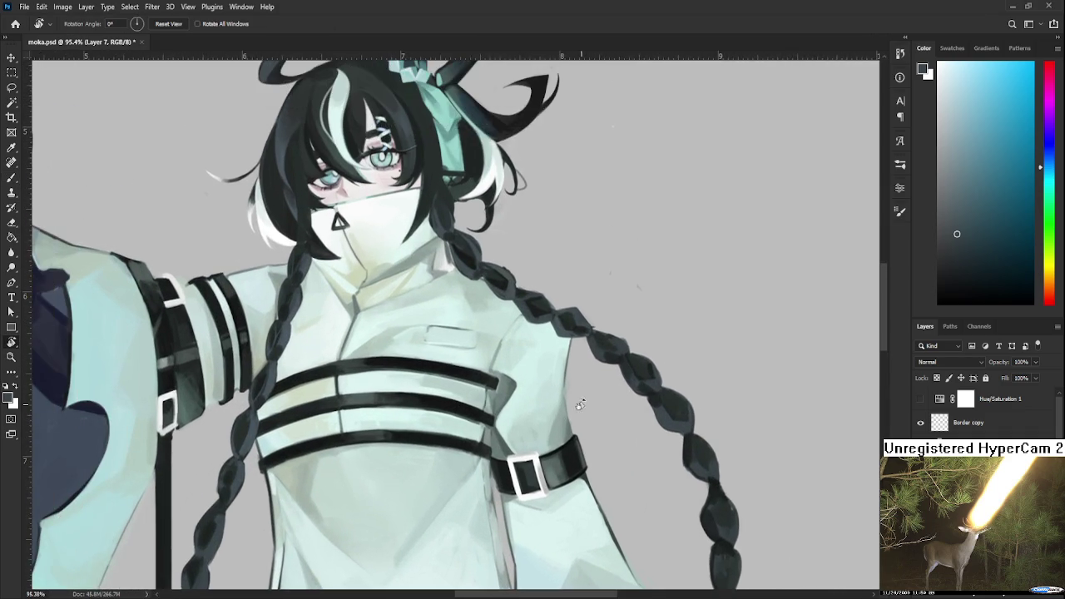
pyautogui.scroll(-1, 464, 358)
pyautogui.scroll(-1, 439, 376)
pyautogui.scroll(2, 413, 394)
pyautogui.press('b')
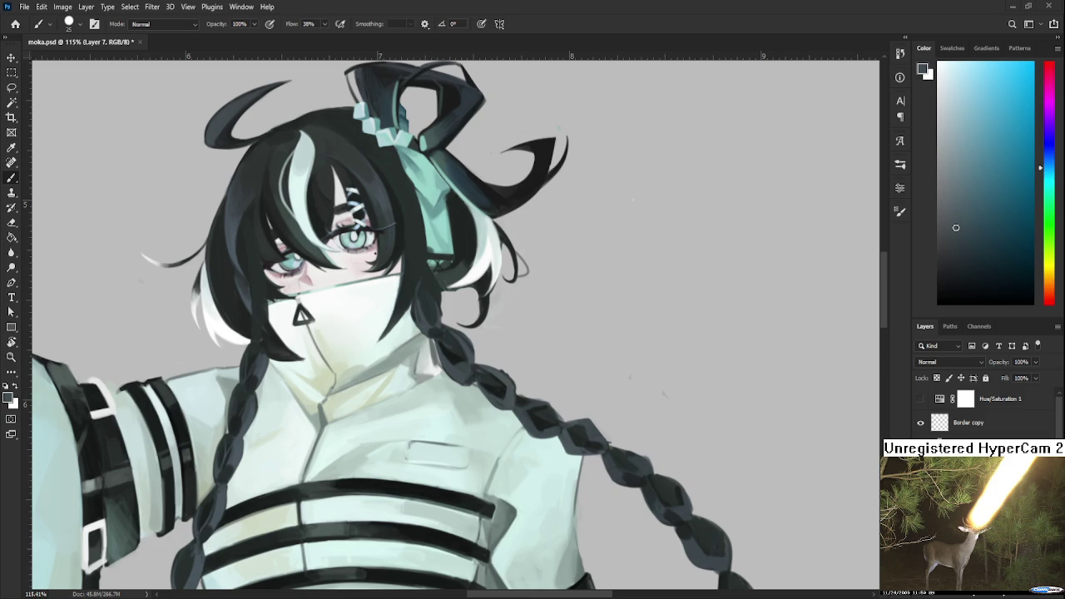
# Tilt the canvas view toward the braid, shrink the brush, and sample dark teal braid tones
pyautogui.press('r')
pyautogui.moveTo(528, 347); pyautogui.dragTo(438, 387)
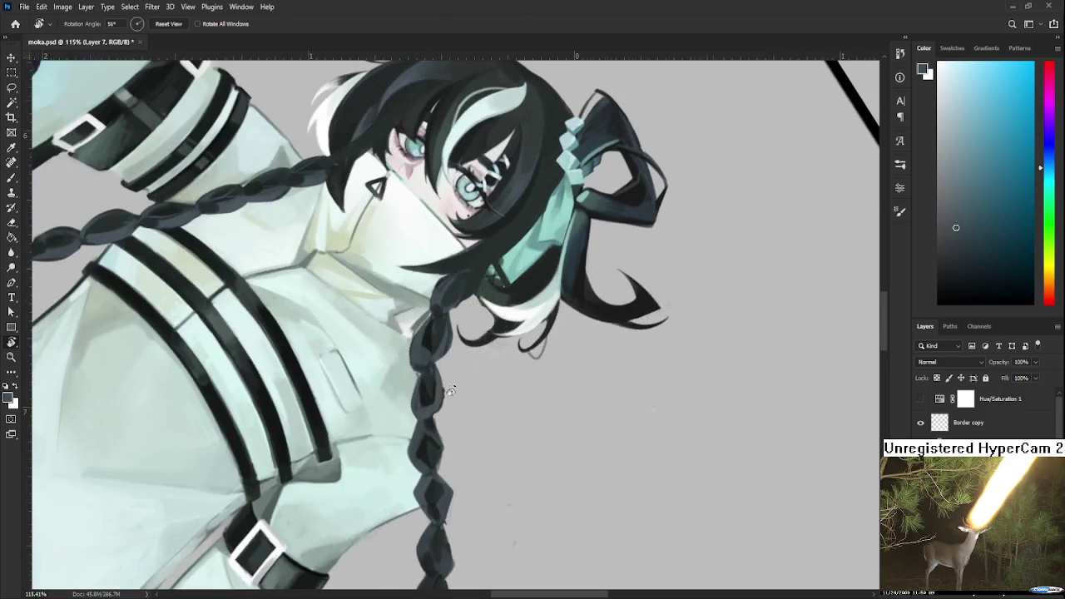
pyautogui.keyDown('alt'); pyautogui.click(433, 390); pyautogui.keyUp('alt')
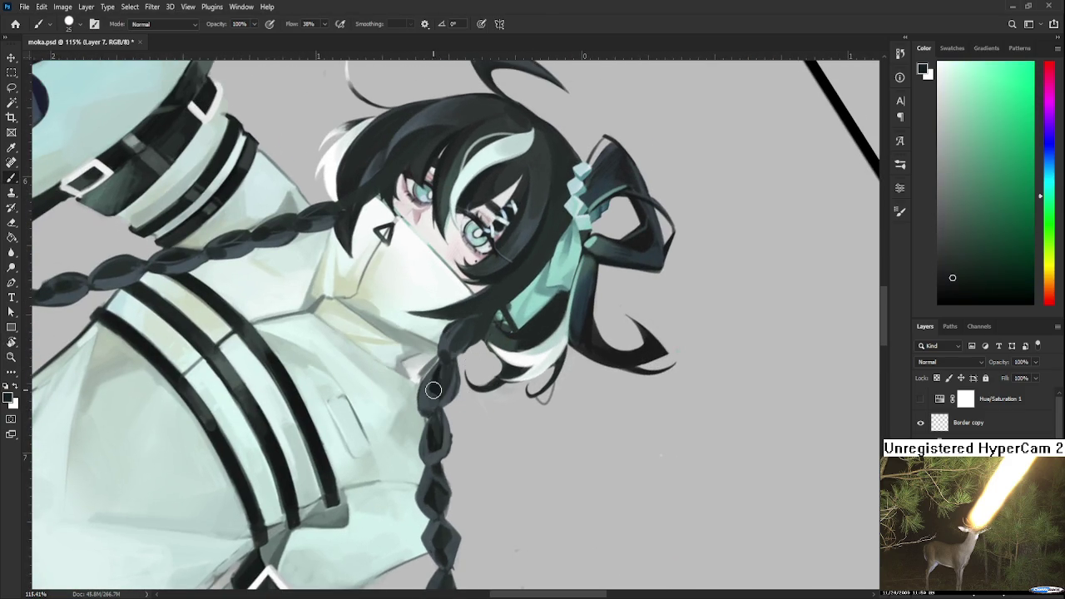
pyautogui.press('[')
pyautogui.keyDown('alt'); pyautogui.click(438, 372); pyautogui.keyUp('alt')
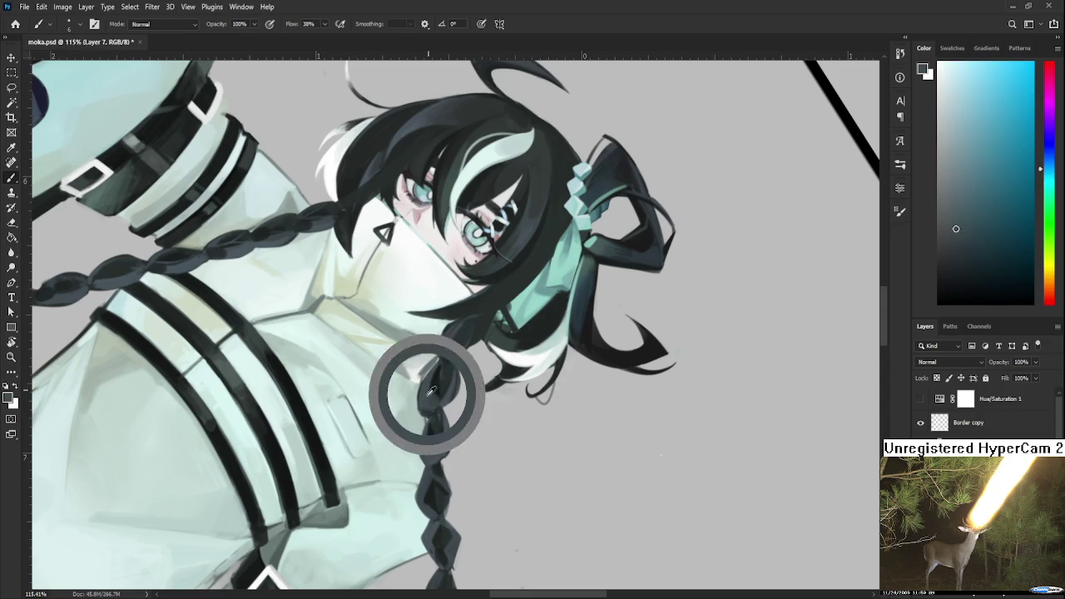
pyautogui.keyDown('alt'); pyautogui.click(445, 367); pyautogui.keyUp('alt')
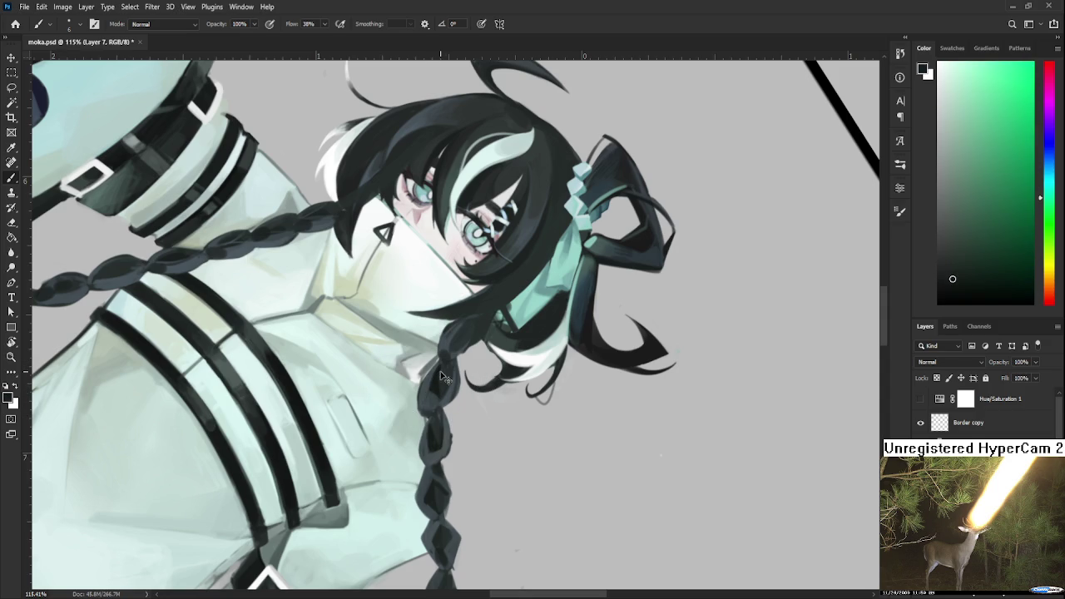
pyautogui.keyDown('alt'); pyautogui.click(441, 372); pyautogui.keyUp('alt')
pyautogui.keyDown('alt'); pyautogui.click(431, 390); pyautogui.keyUp('alt')
pyautogui.keyDown('alt'); pyautogui.click(431, 384); pyautogui.keyUp('alt')
pyautogui.keyDown('alt'); pyautogui.click(428, 384); pyautogui.keyUp('alt')
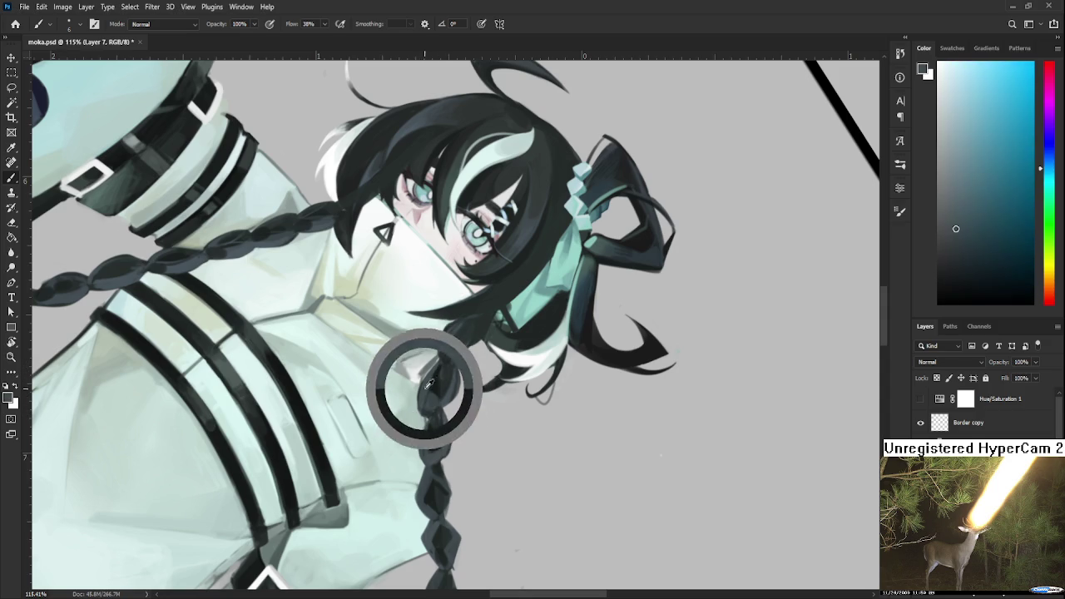
pyautogui.keyDown('alt'); pyautogui.click(430, 378); pyautogui.keyUp('alt')
# Sample further green and cyan tones from the braid around the coat collar
pyautogui.keyDown('alt'); pyautogui.click(430, 379); pyautogui.keyUp('alt')
pyautogui.keyDown('alt'); pyautogui.click(432, 382); pyautogui.keyUp('alt')
pyautogui.keyDown('alt'); pyautogui.click(432, 383); pyautogui.keyUp('alt')
pyautogui.keyDown('alt'); pyautogui.click(433, 381); pyautogui.keyUp('alt')
pyautogui.keyDown('alt'); pyautogui.click(435, 380); pyautogui.keyUp('alt')
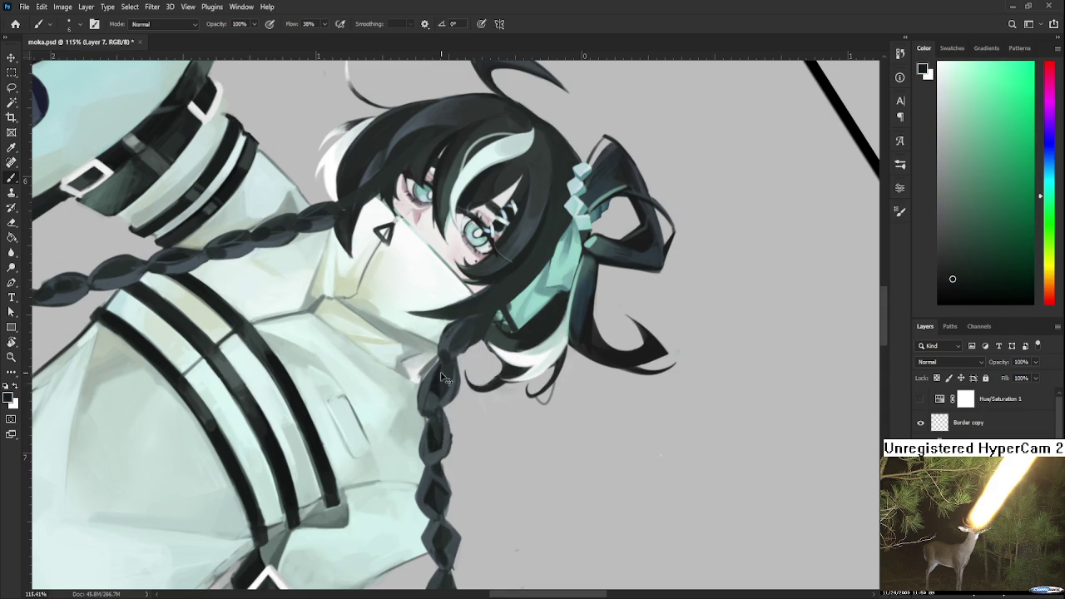
pyautogui.keyDown('alt'); pyautogui.click(438, 380); pyautogui.keyUp('alt')
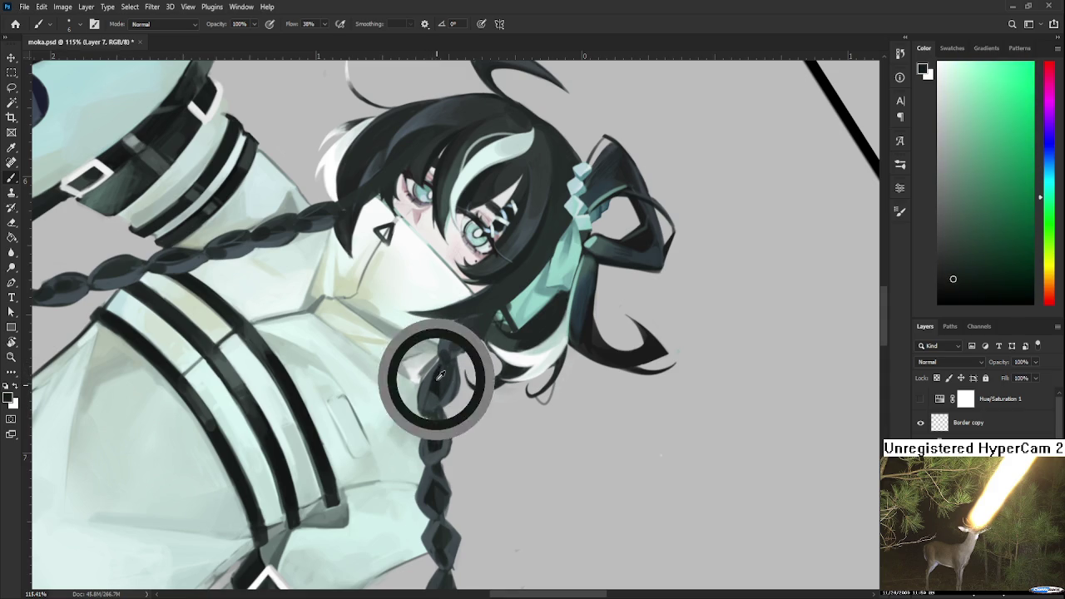
pyautogui.keyDown('alt'); pyautogui.click(433, 374); pyautogui.keyUp('alt')
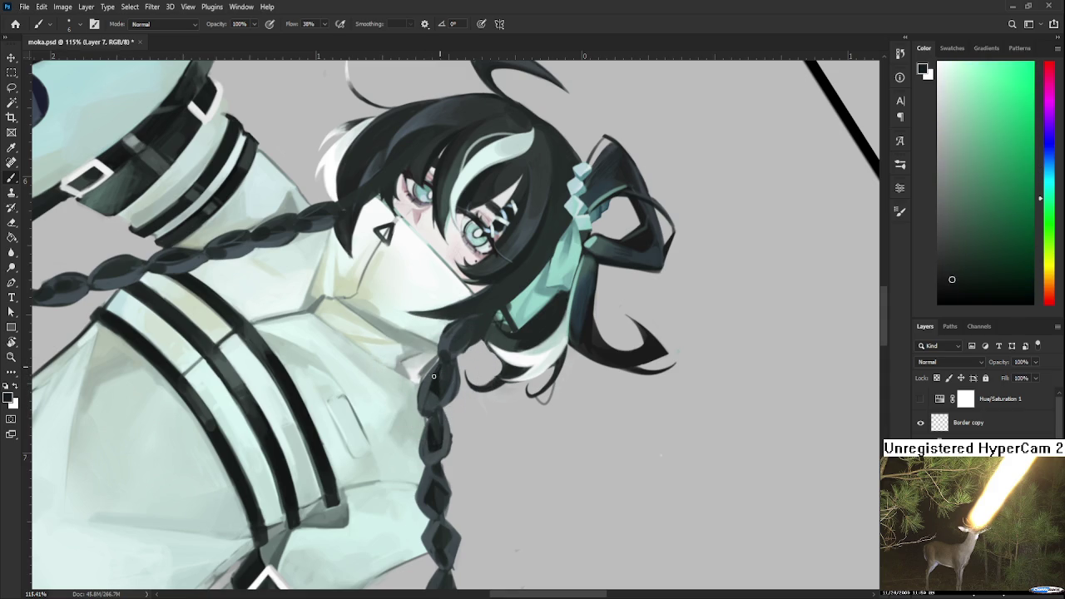
pyautogui.keyDown('alt'); pyautogui.click(436, 366); pyautogui.keyUp('alt')
pyautogui.keyDown('alt'); pyautogui.click(438, 363); pyautogui.keyUp('alt')
pyautogui.keyDown('alt'); pyautogui.click(437, 372); pyautogui.keyUp('alt')
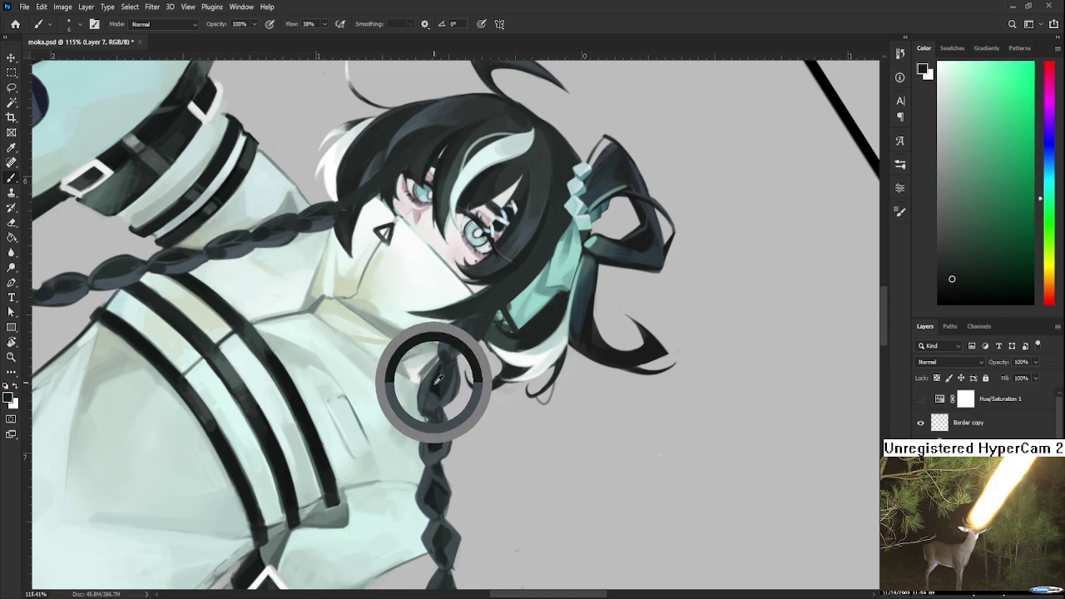
pyautogui.keyDown('alt'); pyautogui.click(438, 376); pyautogui.keyUp('alt')
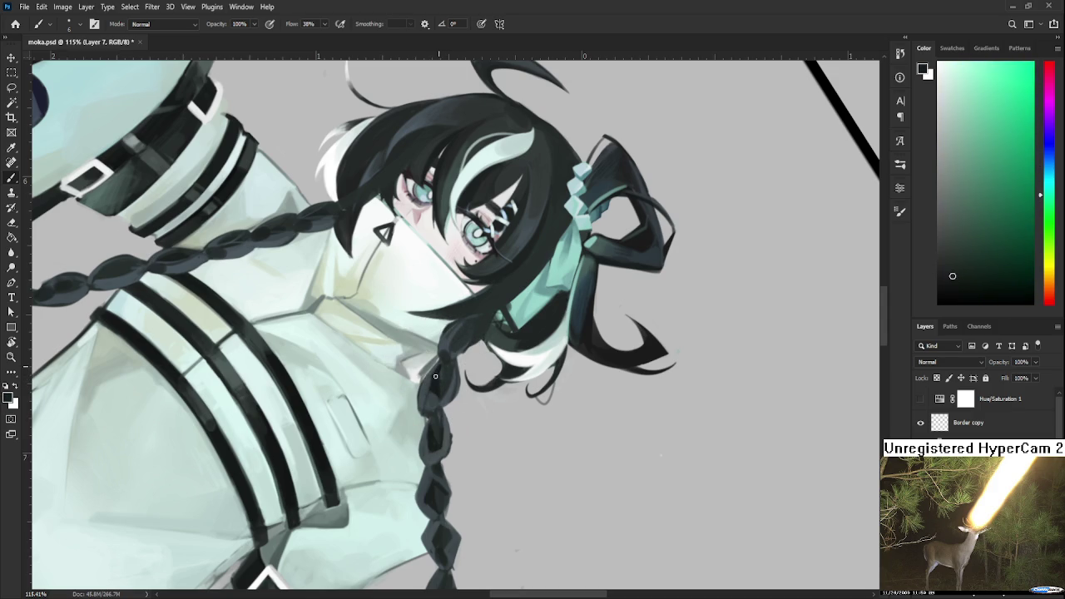
# Paint over the braid's top link at the collar in the darker sampled teal
pyautogui.moveTo(439, 378); pyautogui.dragTo(440, 379)
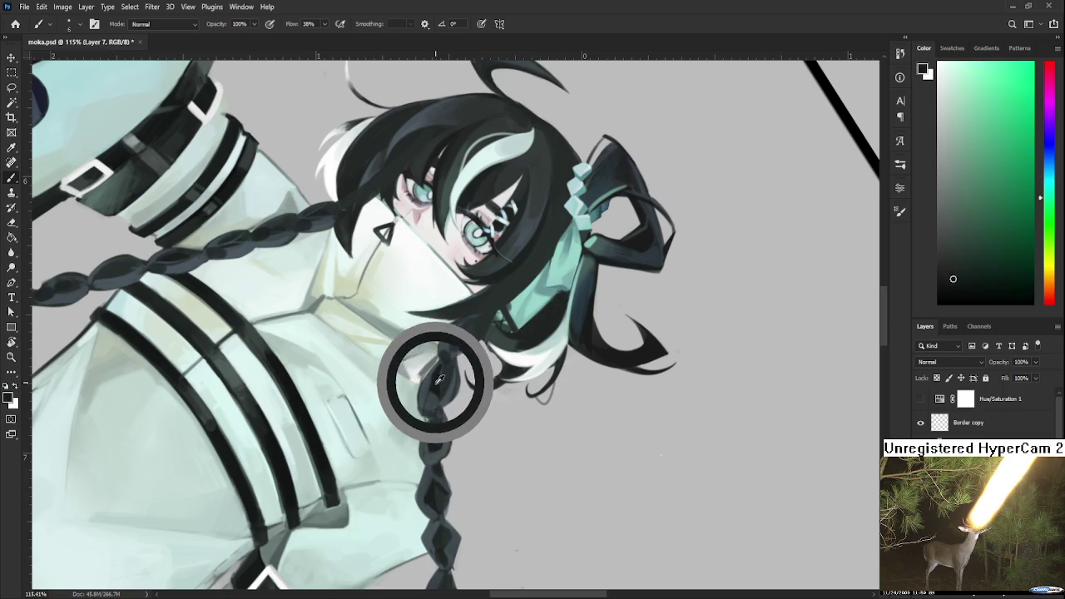
pyautogui.moveTo(438, 379)
pyautogui.mouseDown()
pyautogui.moveTo(449, 362)
pyautogui.moveTo(440, 372)
pyautogui.mouseUp()
pyautogui.keyDown('alt'); pyautogui.click(442, 381); pyautogui.keyUp('alt')
pyautogui.keyDown('alt'); pyautogui.click(440, 372); pyautogui.keyUp('alt')
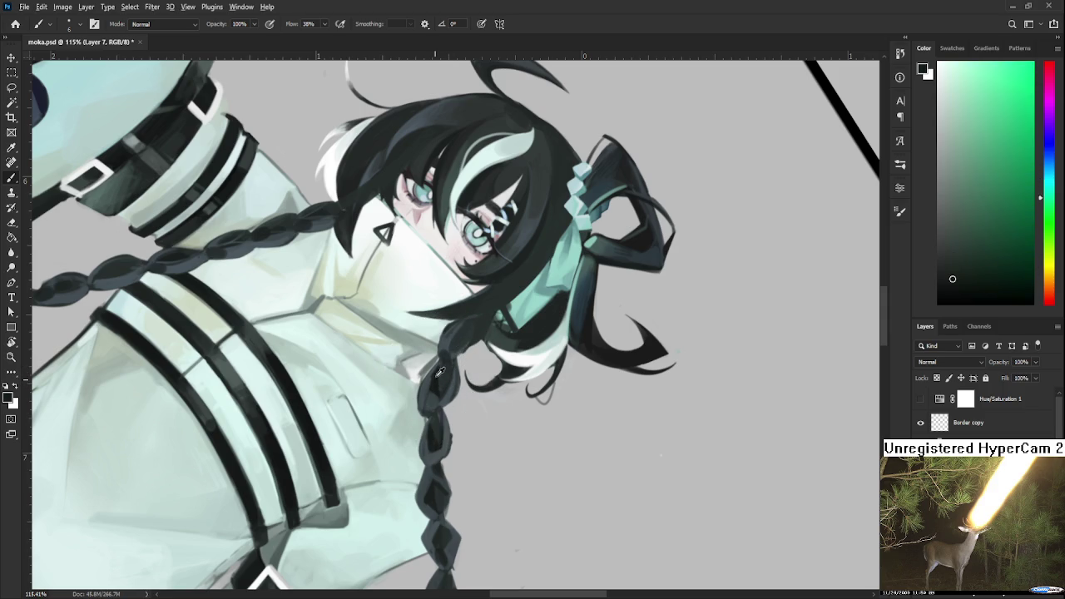
pyautogui.moveTo(438, 374); pyautogui.dragTo(437, 378)
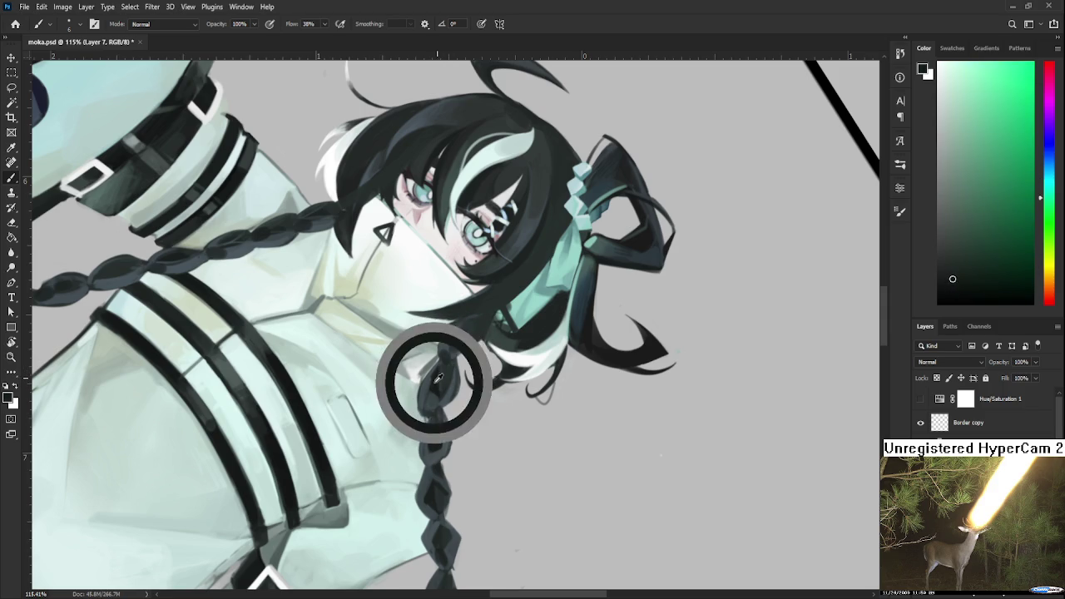
pyautogui.keyDown('alt'); pyautogui.click(444, 382); pyautogui.keyUp('alt')
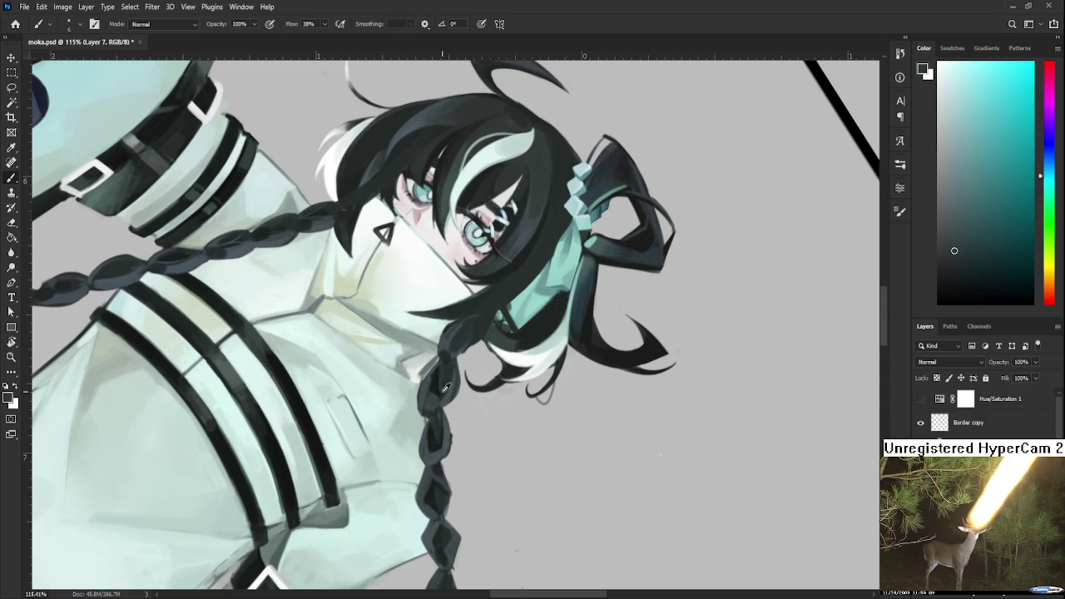
pyautogui.keyDown('alt'); pyautogui.click(438, 383); pyautogui.keyUp('alt')
pyautogui.moveTo(439, 378); pyautogui.dragTo(440, 375)
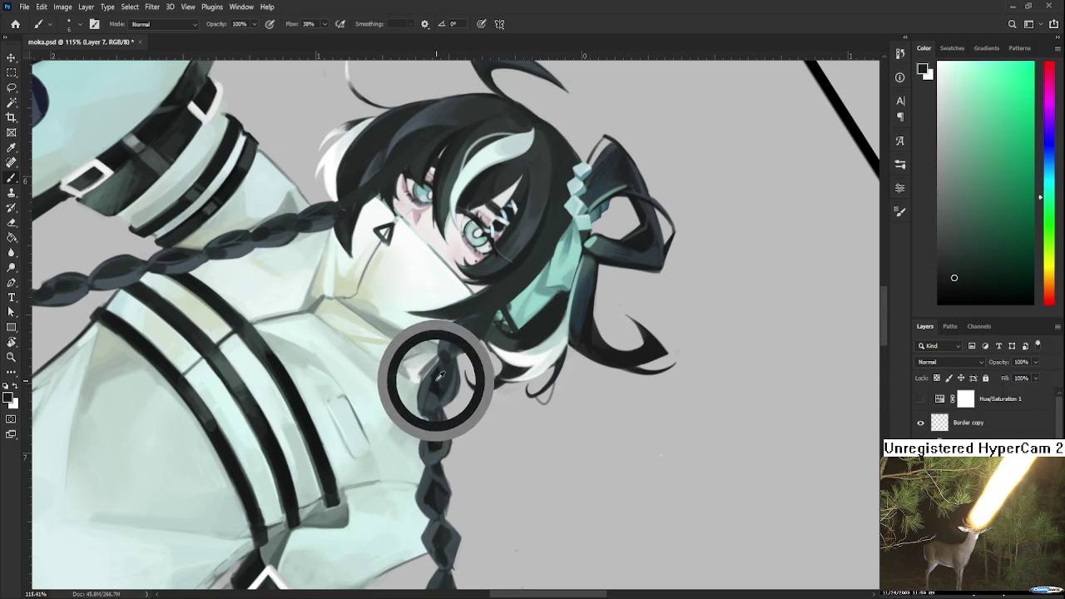
pyautogui.moveTo(441, 375); pyautogui.dragTo(440, 388)
pyautogui.keyDown('alt'); pyautogui.click(443, 389); pyautogui.keyUp('alt')
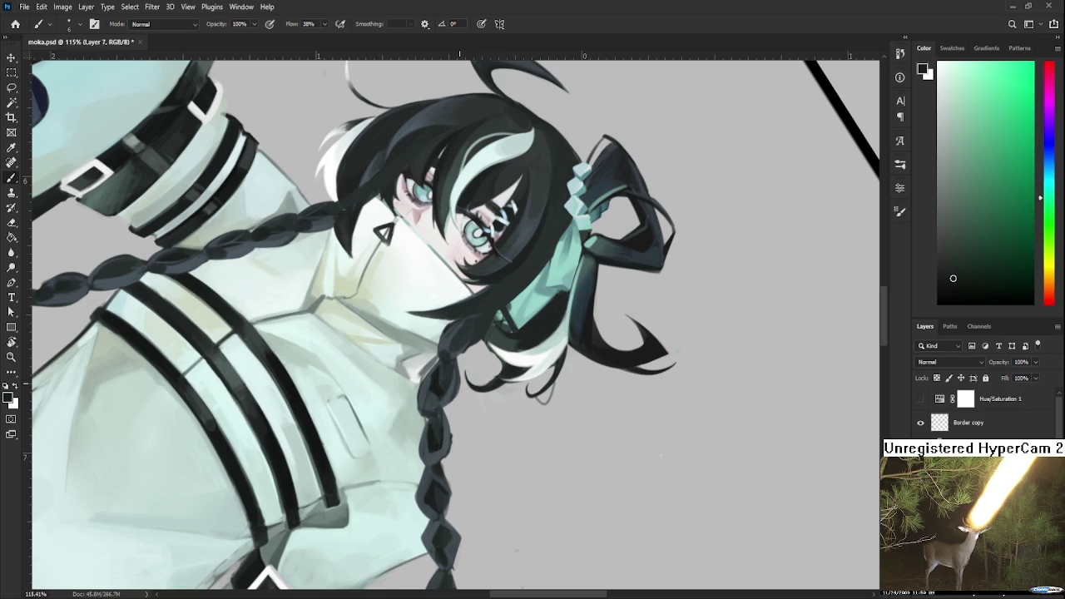
pyautogui.scroll(-2, 458, 385)
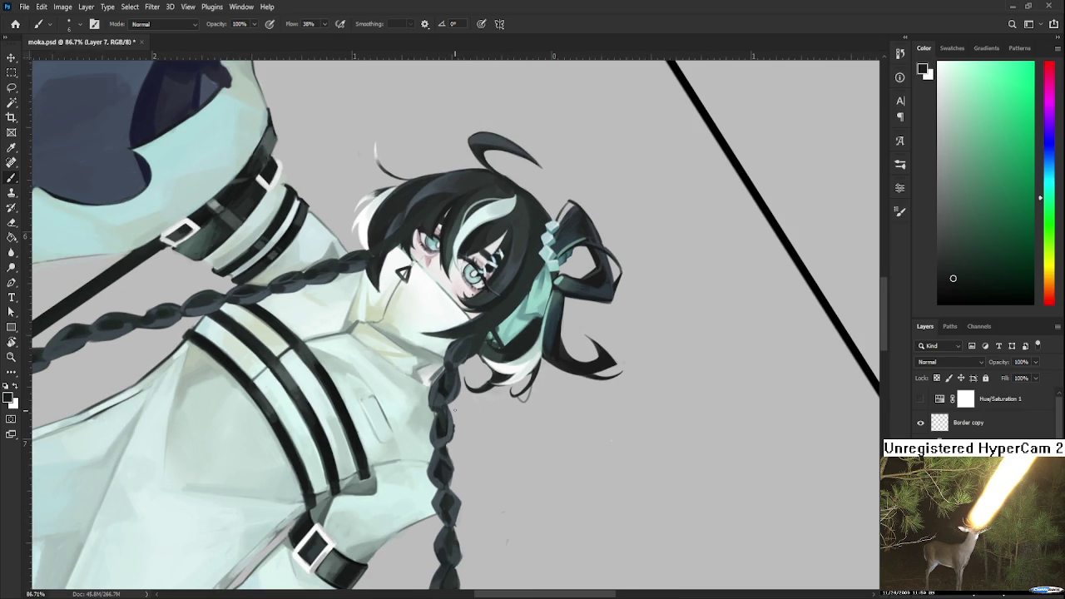
# Reset the tilted view to 0° and pan to frame the girl's head and upper body
pyautogui.scroll(-2, 441, 398)
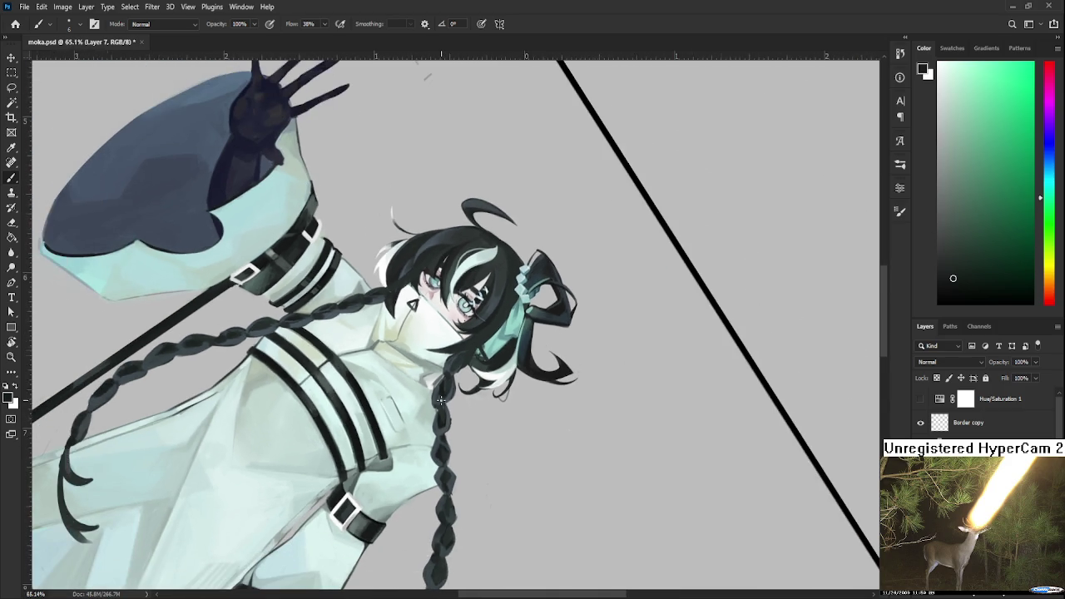
pyautogui.scroll(-2, 442, 399)
pyautogui.press('r')
pyautogui.moveTo(441, 399); pyautogui.dragTo(545, 383)
pyautogui.scroll(2, 590, 350)
pyautogui.scroll(1, 485, 408)
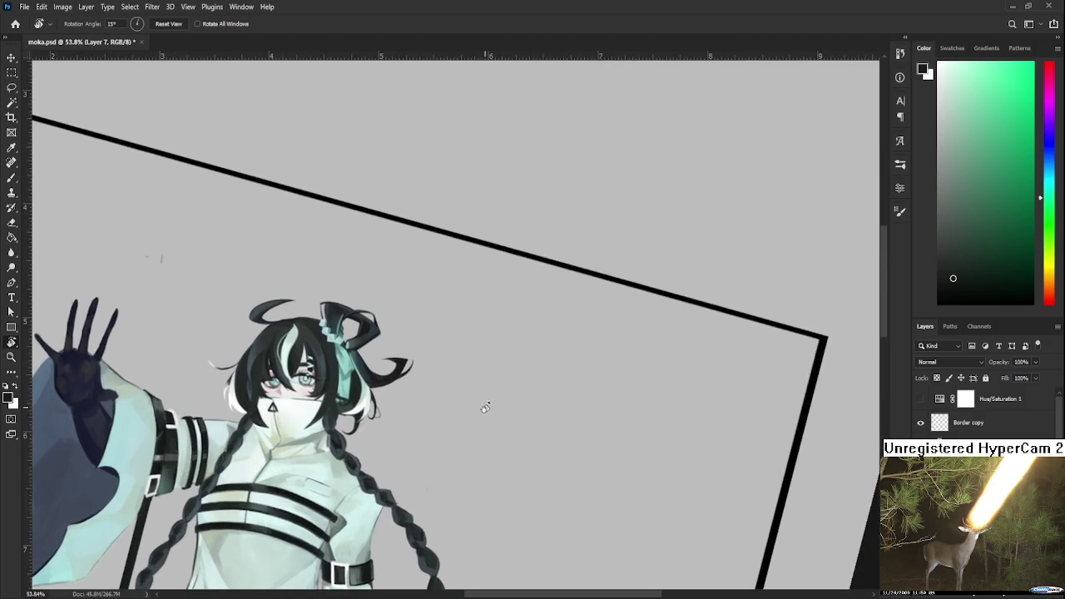
pyautogui.press('Escape')
pyautogui.scroll(1, 386, 449)
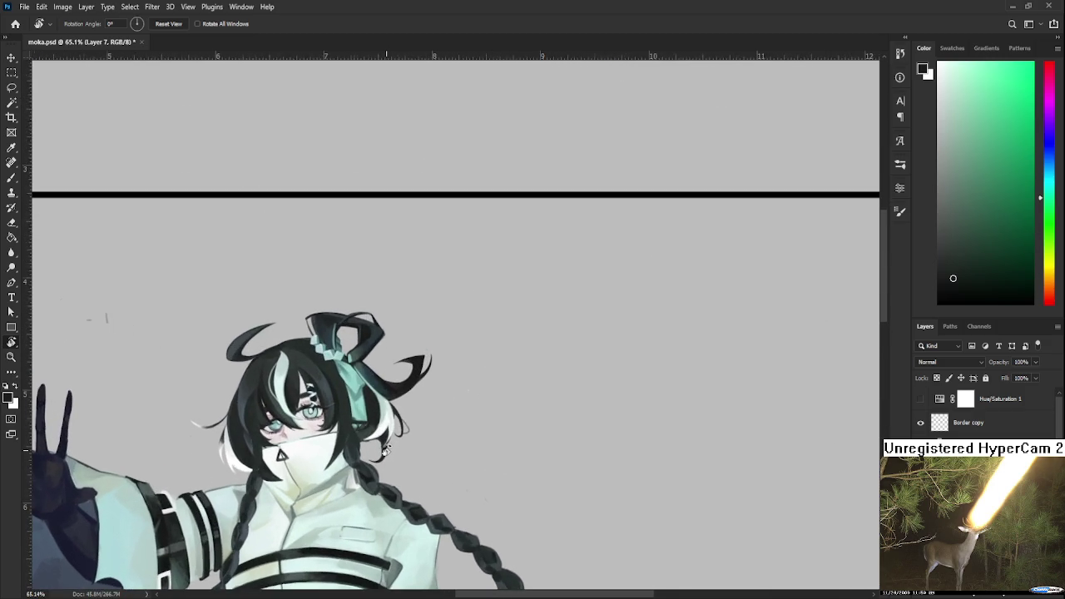
pyautogui.moveTo(386, 450); pyautogui.dragTo(471, 371)
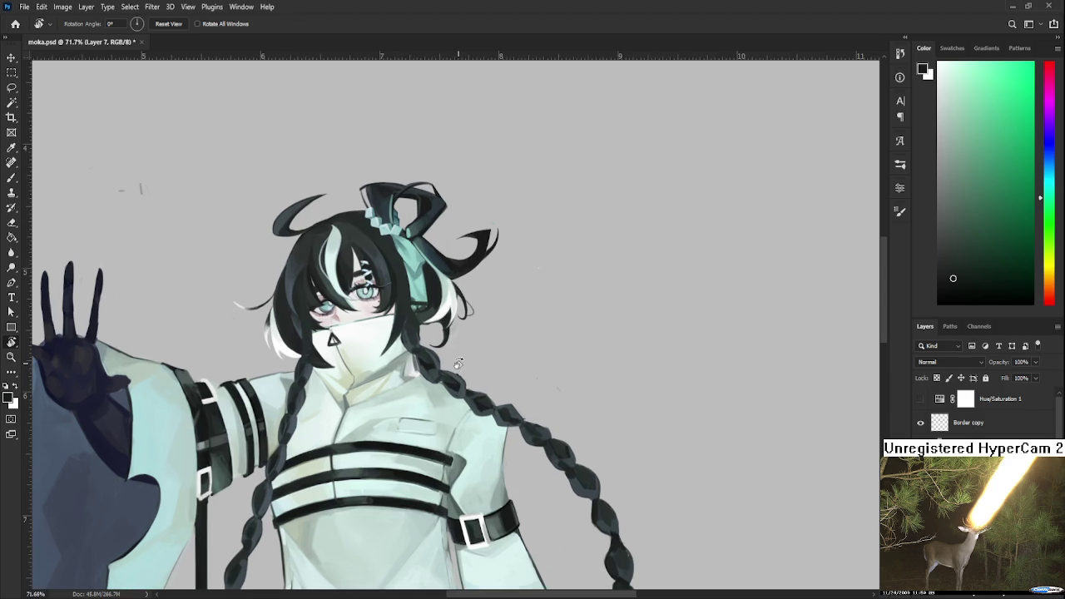
pyautogui.scroll(1, 480, 454)
# Zoom to 105% on the head and sample a foreground colour from the hair beside the face
pyautogui.press('b')
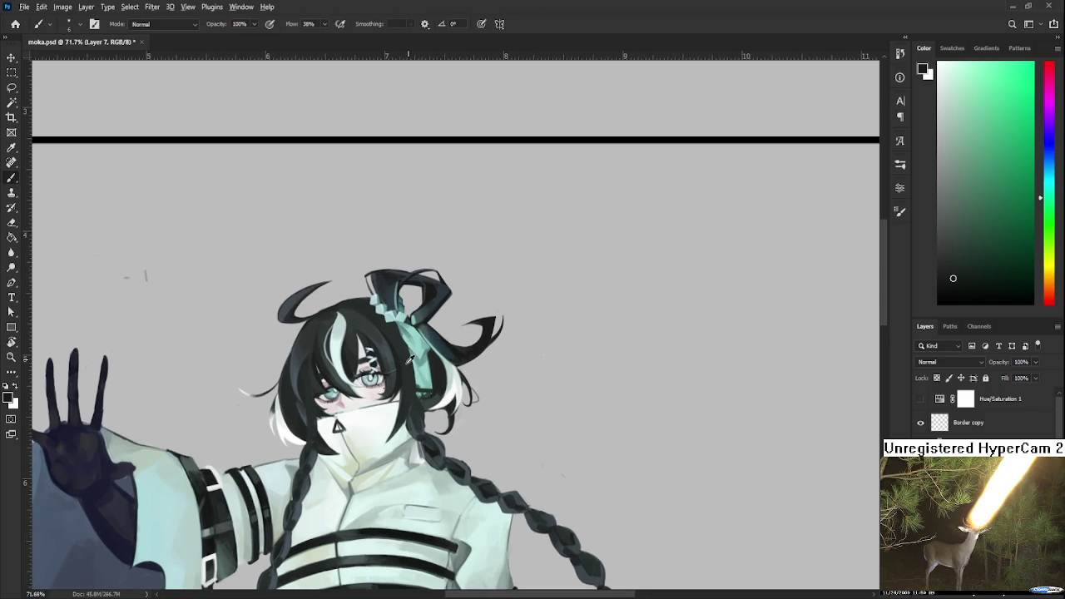
pyautogui.moveTo(401, 375); pyautogui.dragTo(419, 396)
pyautogui.scroll(2, 427, 399)
pyautogui.scroll(2, 428, 401)
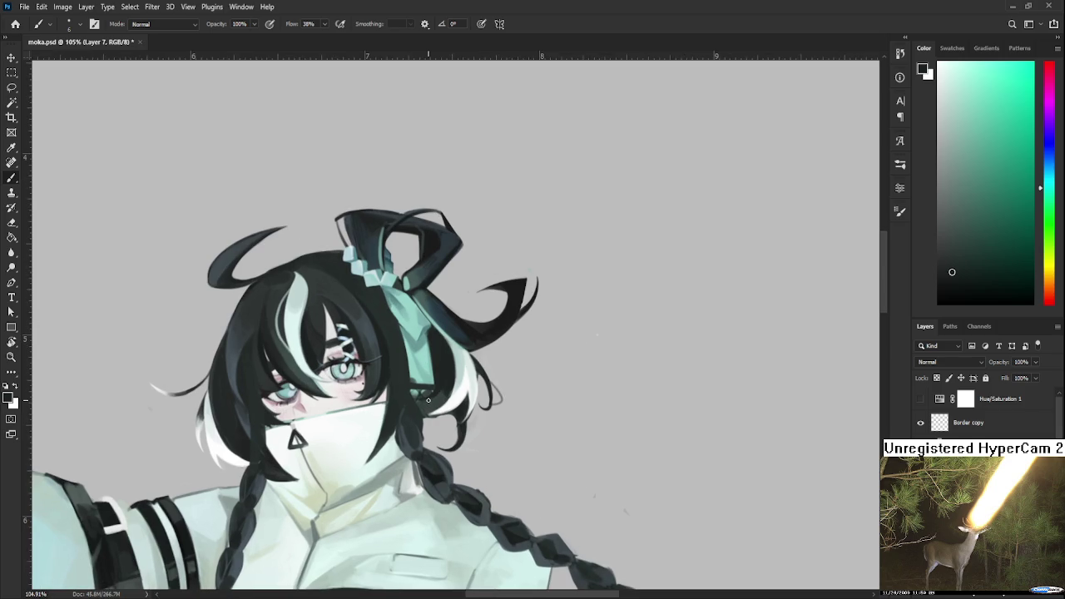
pyautogui.moveTo(419, 353); pyautogui.dragTo(428, 367)
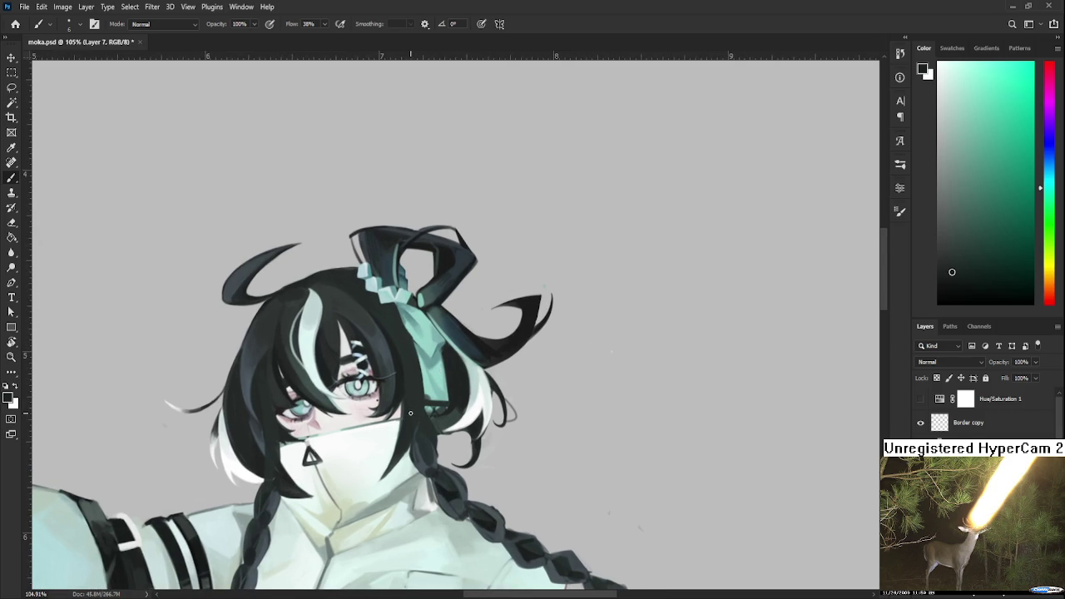
pyautogui.moveTo(408, 420); pyautogui.dragTo(409, 441)
# Zoom out and pan to review the figure's lower half and the frame's top edge
pyautogui.scroll(-2, 429, 431)
pyautogui.scroll(-1, 429, 430)
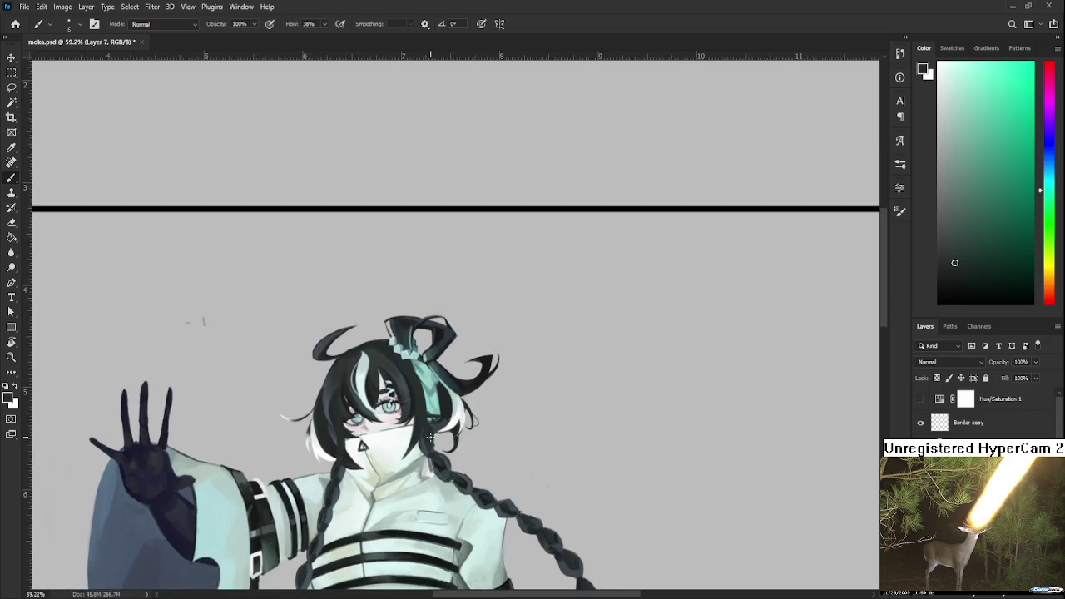
pyautogui.scroll(-1, 429, 431)
pyautogui.scroll(-1, 430, 431)
pyautogui.scroll(1, 430, 441)
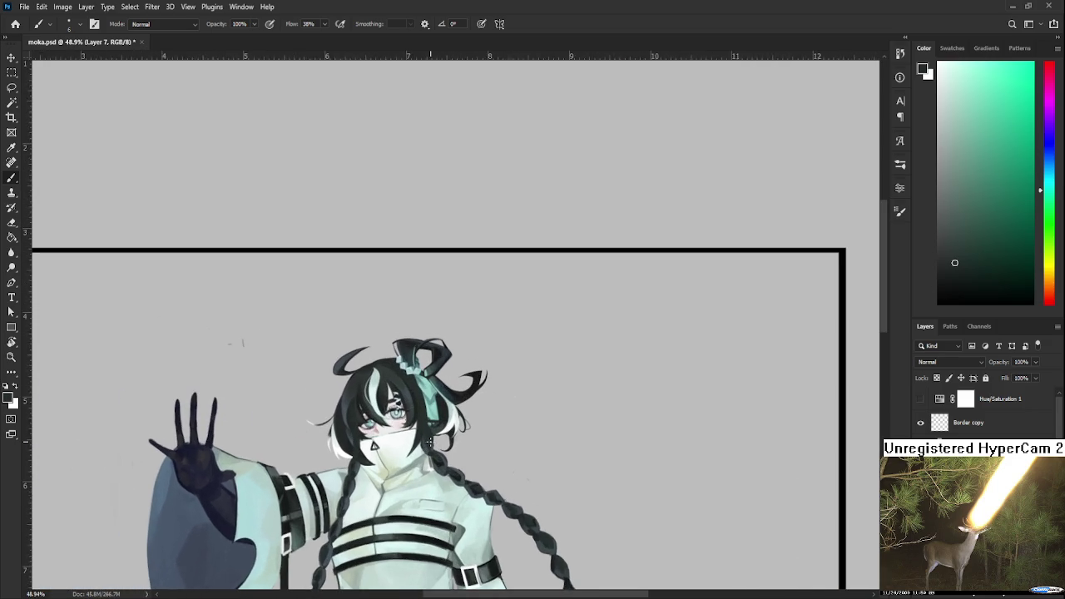
pyautogui.scroll(1, 431, 443)
pyautogui.scroll(-1, 430, 468)
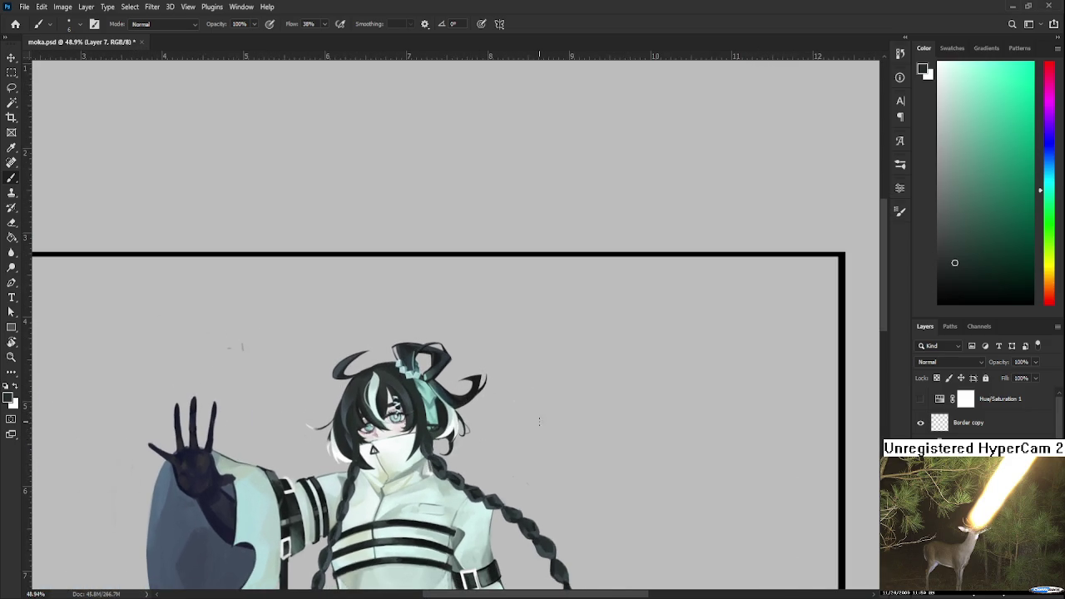
pyautogui.scroll(-2, 539, 421)
pyautogui.moveTo(511, 497); pyautogui.dragTo(515, 404)
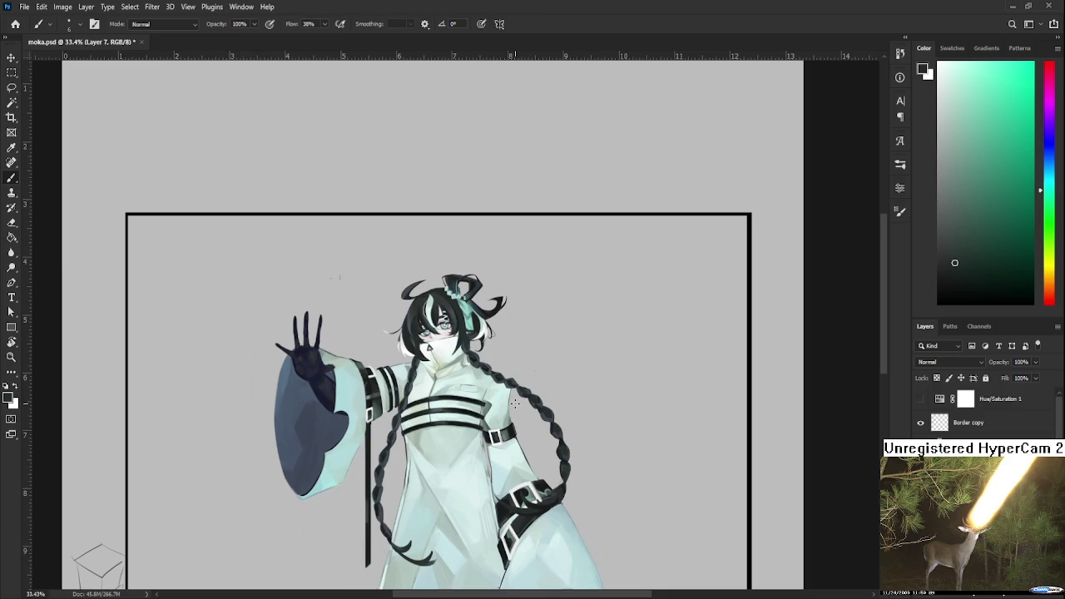
pyautogui.scroll(1, 514, 419)
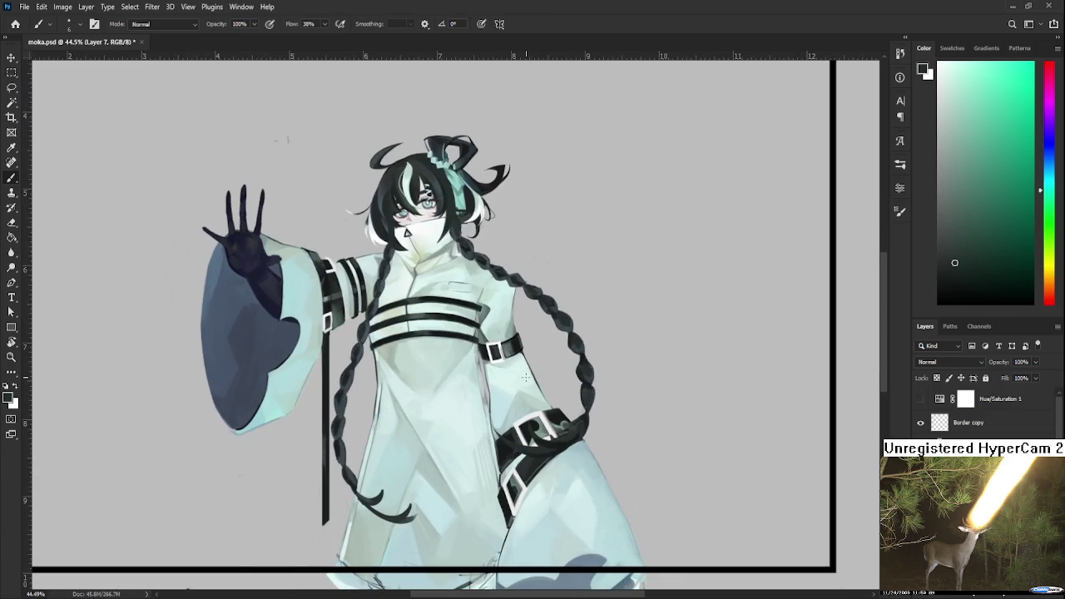
pyautogui.moveTo(521, 363); pyautogui.dragTo(506, 459)
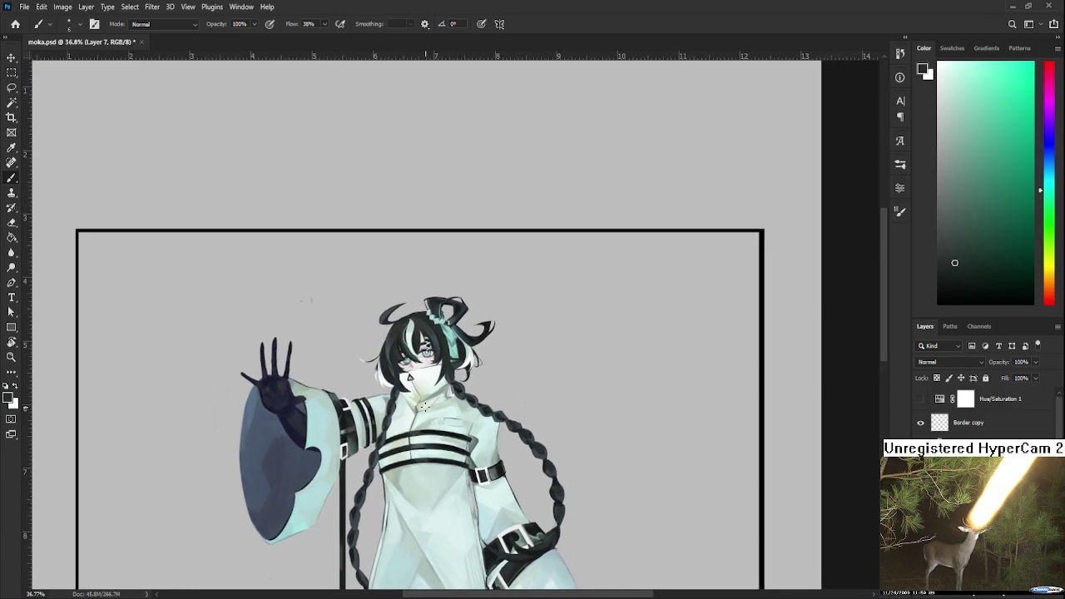
# Zoom in on the character's face, then recentre the whole framed figure
pyautogui.scroll(1, 424, 406)
pyautogui.scroll(1, 408, 395)
pyautogui.scroll(1, 383, 382)
pyautogui.scroll(1, 382, 376)
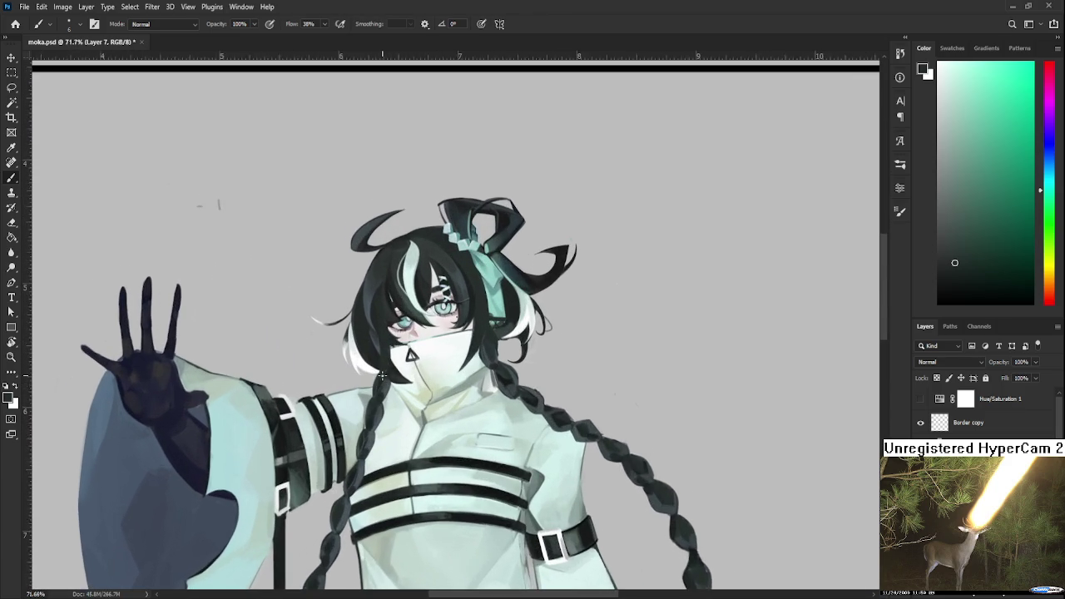
pyautogui.scroll(1, 382, 376)
pyautogui.moveTo(383, 401); pyautogui.dragTo(436, 376)
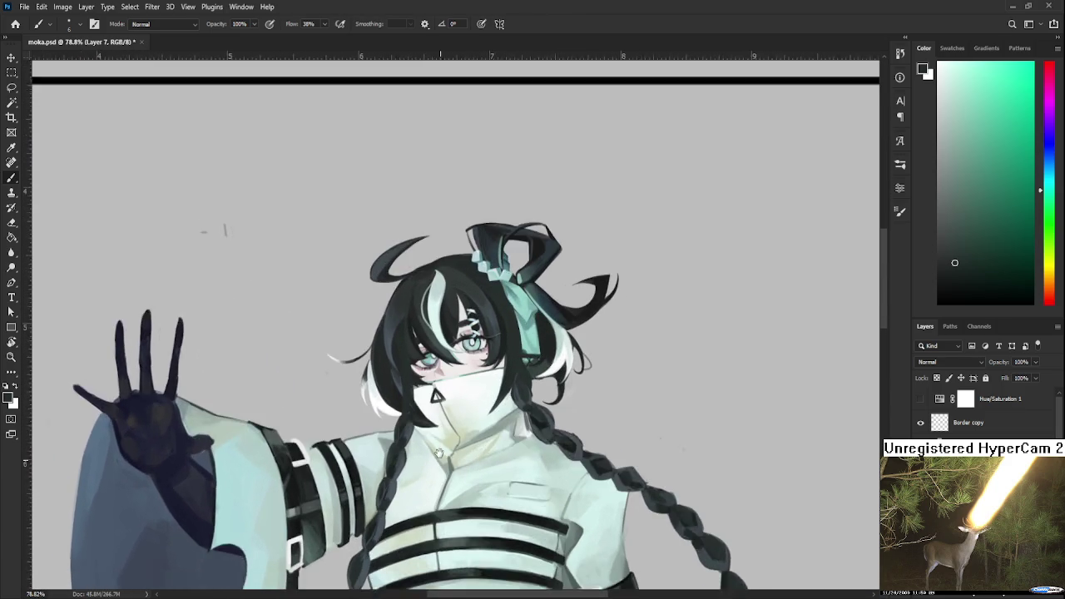
pyautogui.scroll(-2, 433, 376)
pyautogui.scroll(-3, 432, 376)
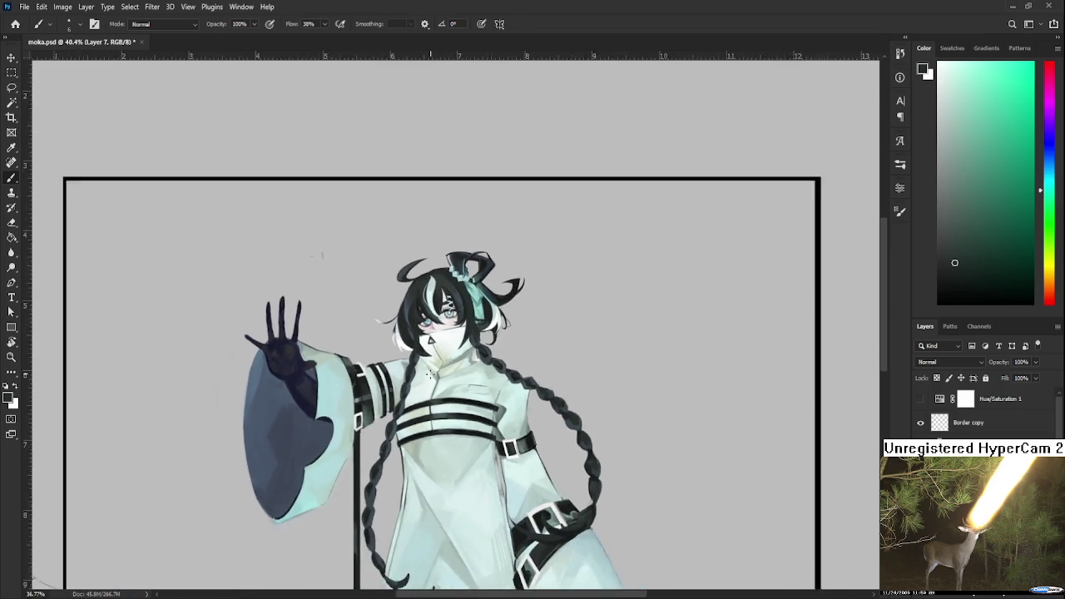
pyautogui.scroll(-2, 431, 377)
pyautogui.scroll(4, 436, 383)
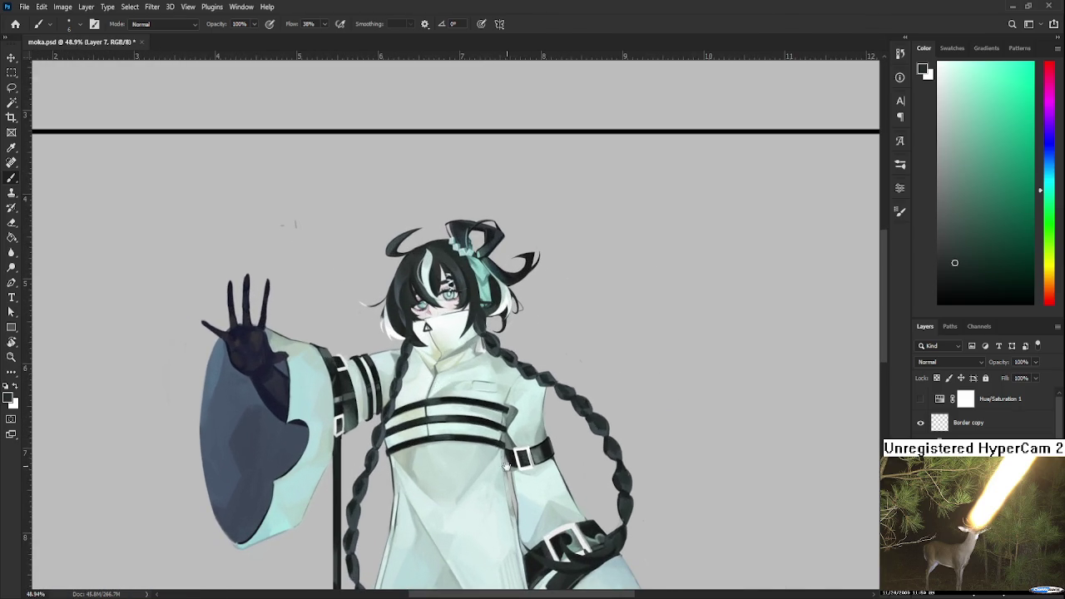
pyautogui.moveTo(506, 466); pyautogui.dragTo(543, 358)
pyautogui.scroll(-2, 541, 358)
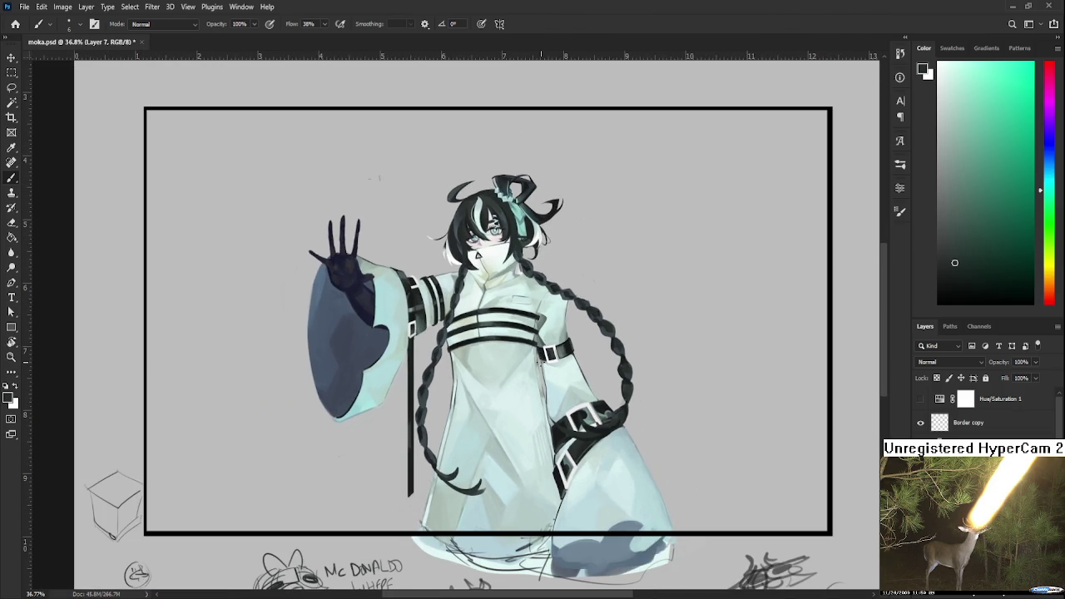
pyautogui.moveTo(533, 327); pyautogui.dragTo(498, 366)
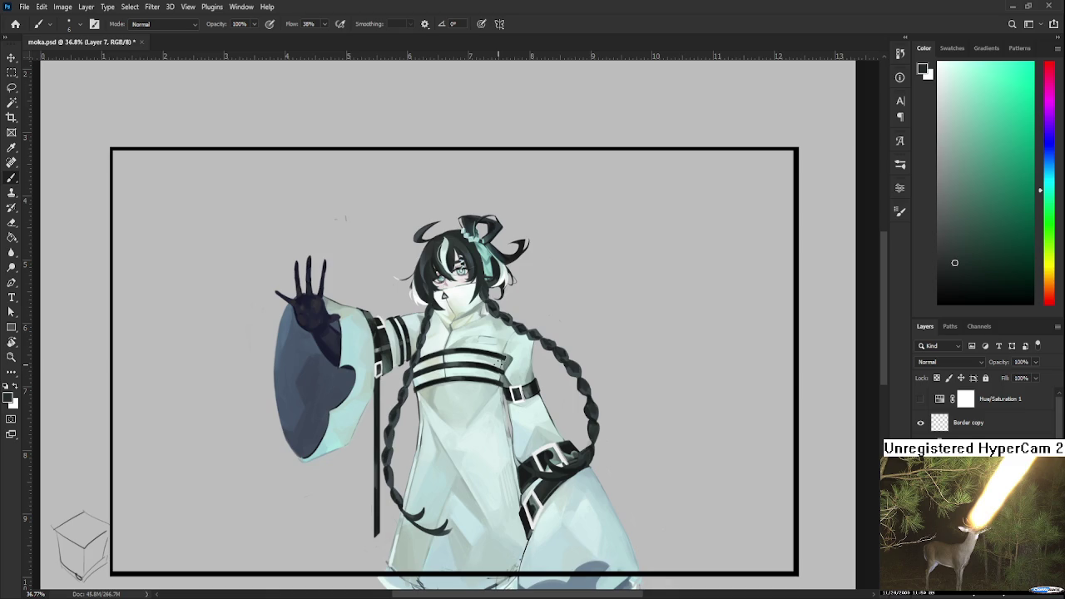
pyautogui.scroll(-1, 480, 358)
pyautogui.moveTo(480, 359)
pyautogui.mouseDown()
pyautogui.moveTo(497, 494)
pyautogui.moveTo(493, 423)
pyautogui.mouseUp()
# Zoom in and out over the framed painting, then return to the Home screen
pyautogui.scroll(2, 462, 460)
pyautogui.scroll(-3, 497, 408)
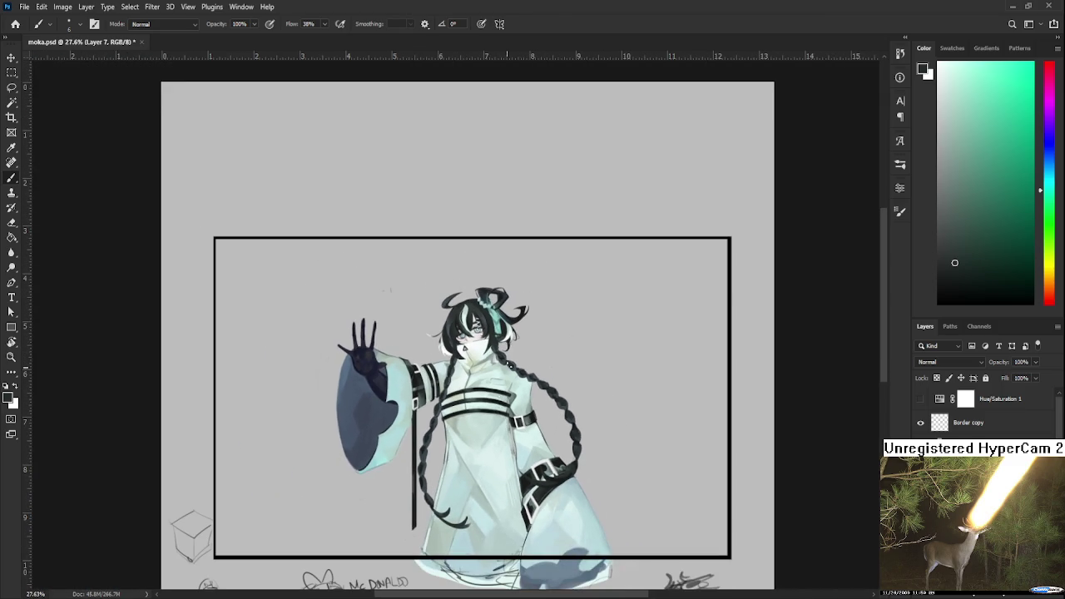
pyautogui.scroll(2, 518, 397)
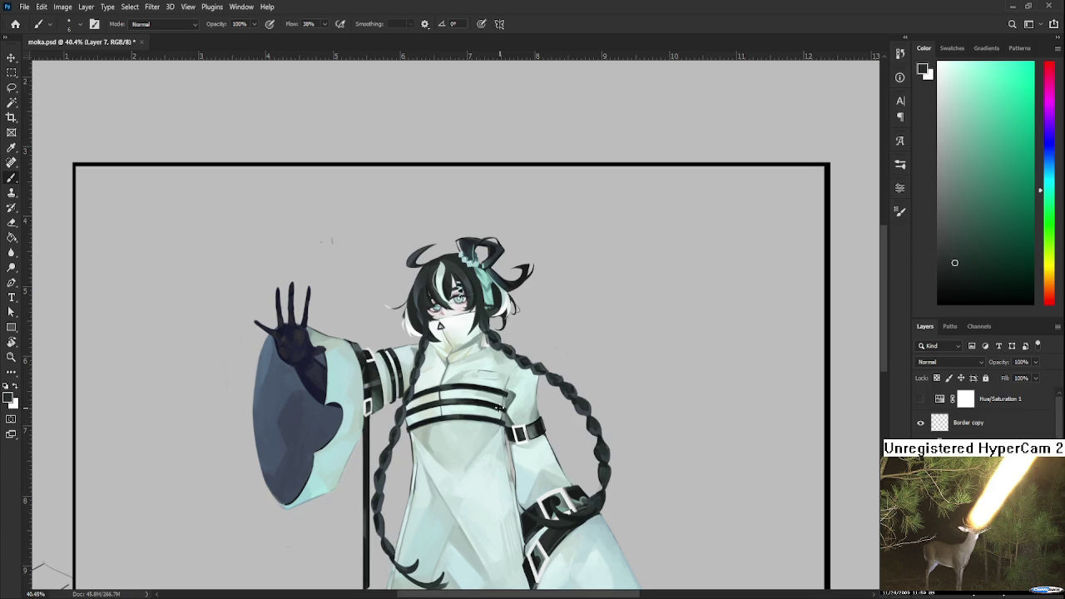
pyautogui.scroll(1, 497, 401)
pyautogui.scroll(1, 491, 412)
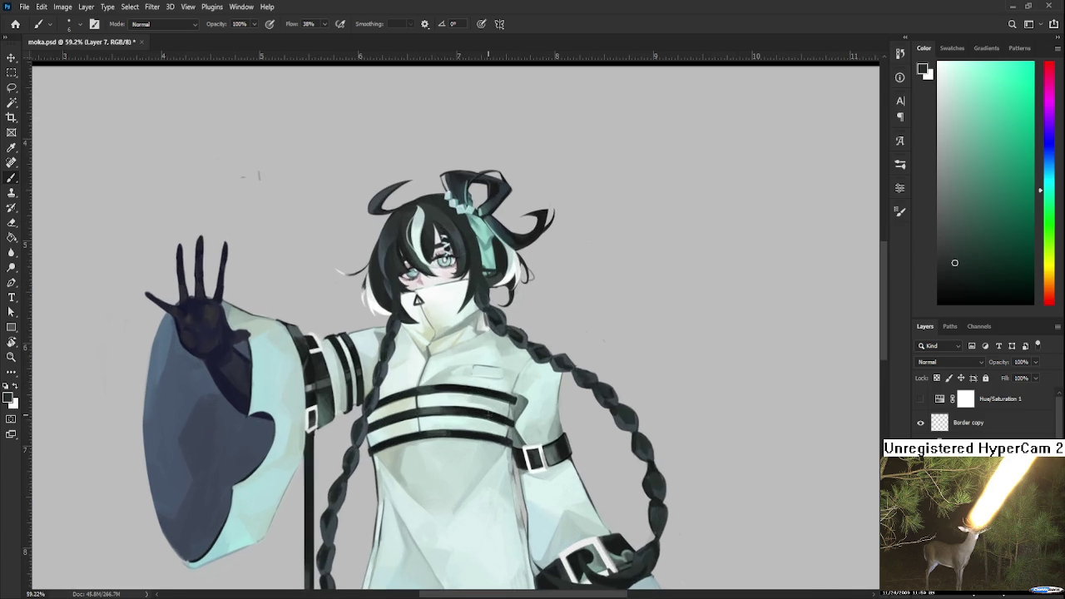
pyautogui.scroll(1, 487, 420)
pyautogui.scroll(1, 485, 423)
pyautogui.scroll(-2, 486, 423)
pyautogui.scroll(-3, 250, 375)
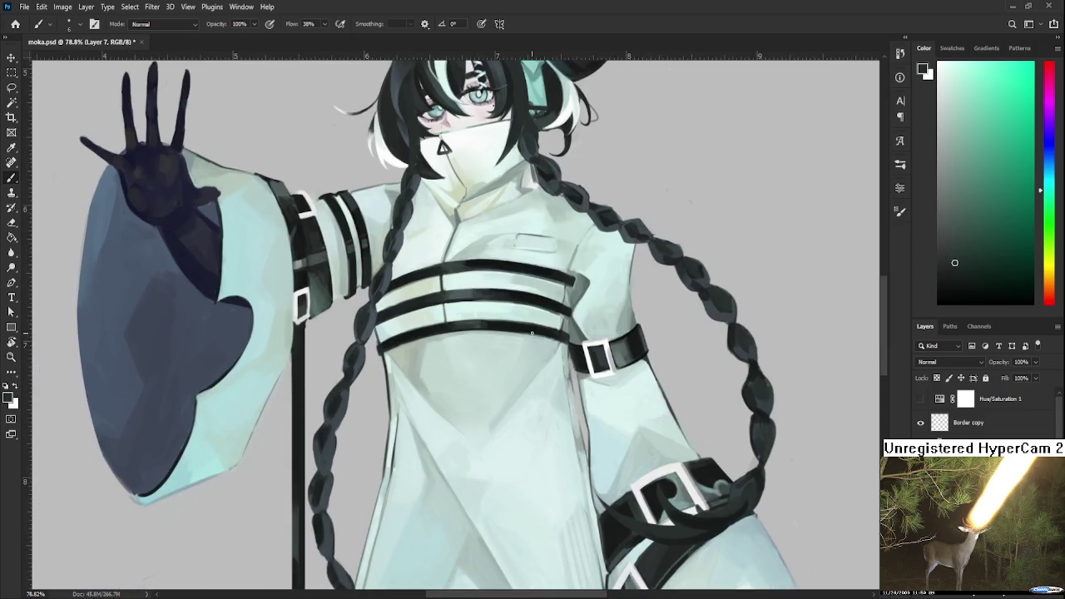
pyautogui.scroll(-1, 27, 331)
pyautogui.scroll(-1, 26, 369)
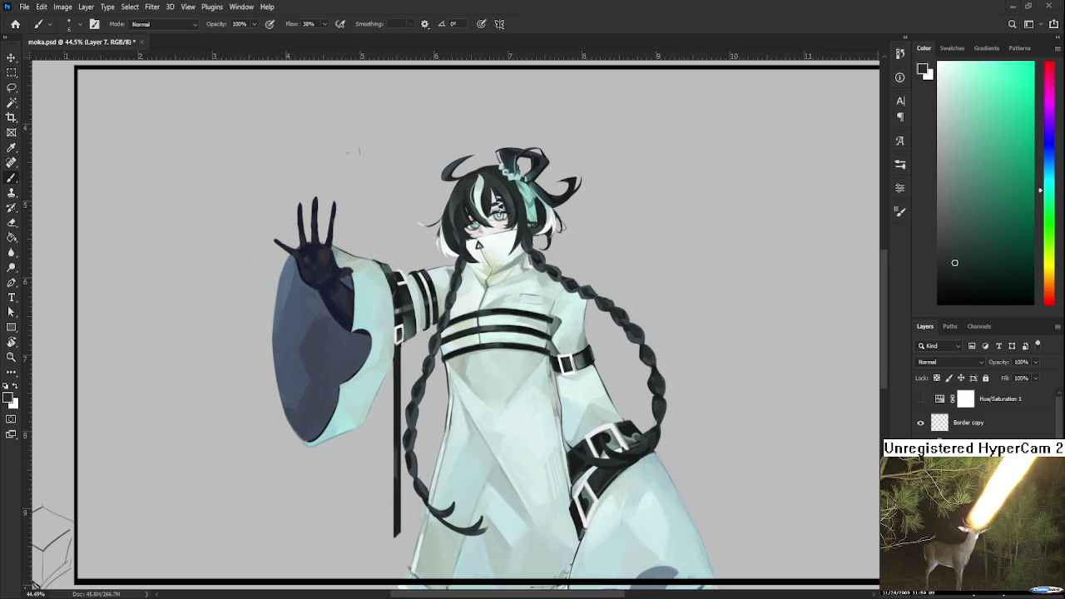
pyautogui.click(15, 23)
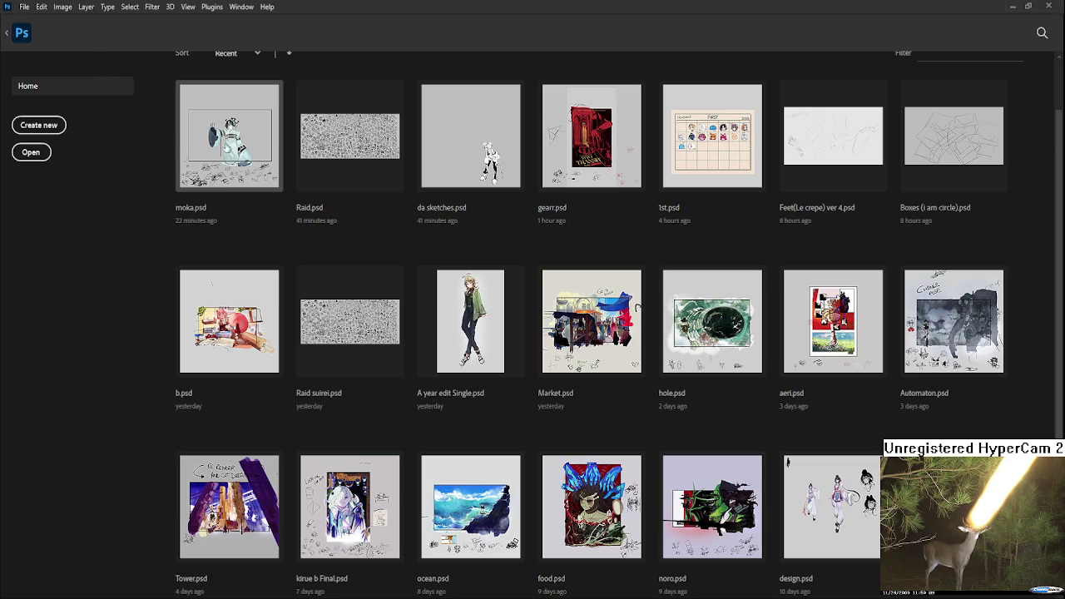
# Open Raid.psd from recent files and zoom around its sheet of sketched heads
pyautogui.click(327, 190)
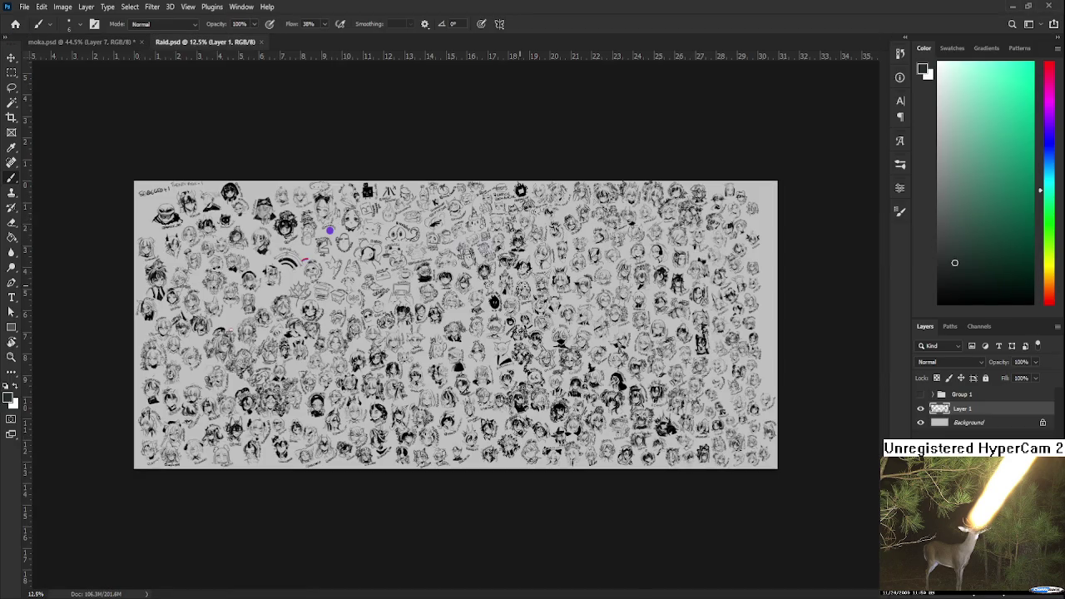
pyautogui.scroll(3, 533, 333)
pyautogui.scroll(3, 532, 333)
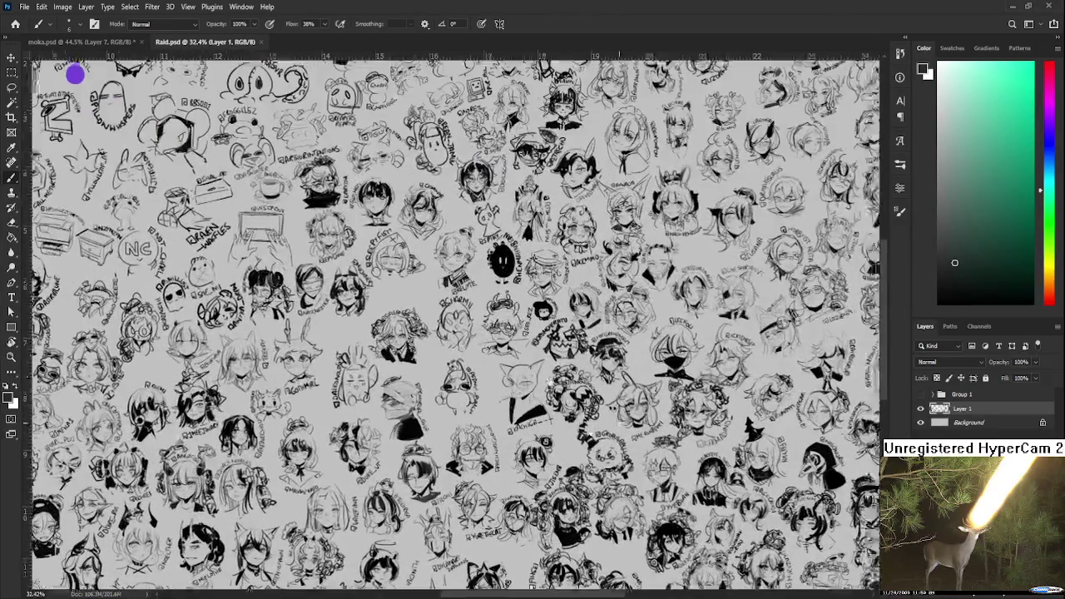
pyautogui.scroll(2, 297, 487)
pyautogui.scroll(2, 297, 487)
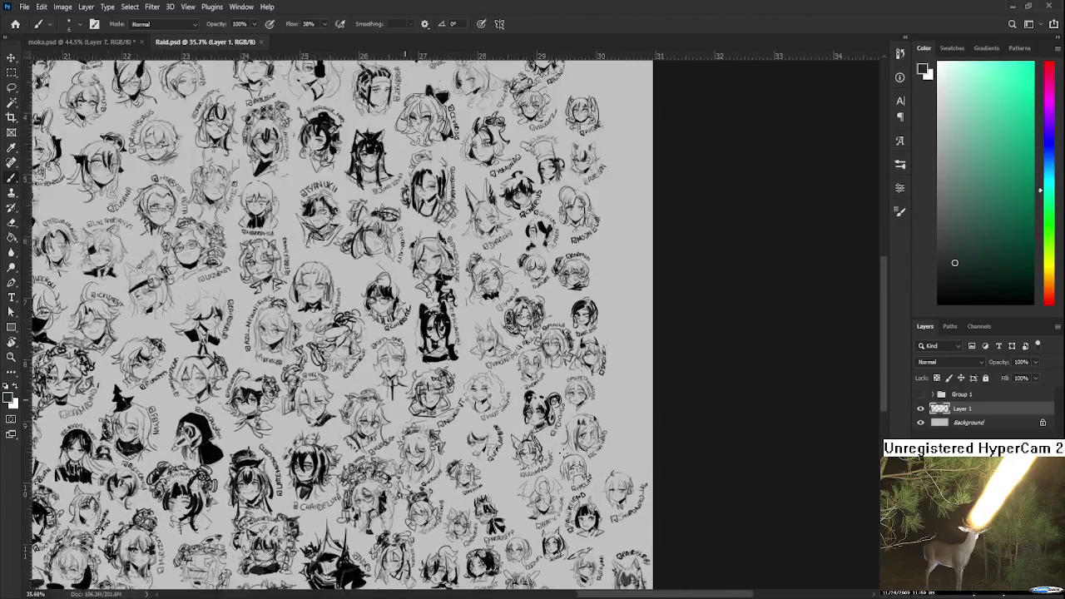
pyautogui.scroll(-1, 357, 324)
pyautogui.scroll(-2, 358, 325)
pyautogui.hscroll(1, 358, 324)
pyautogui.scroll(-1, 358, 324)
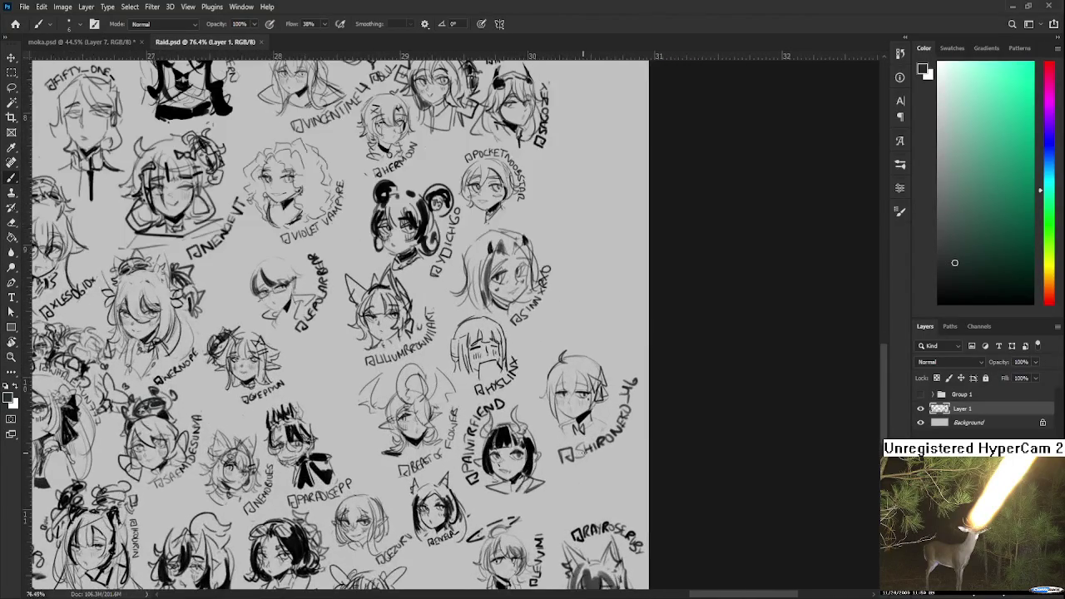
pyautogui.scroll(-1, 560, 325)
pyautogui.scroll(-1, 559, 325)
pyautogui.scroll(-1, 559, 325)
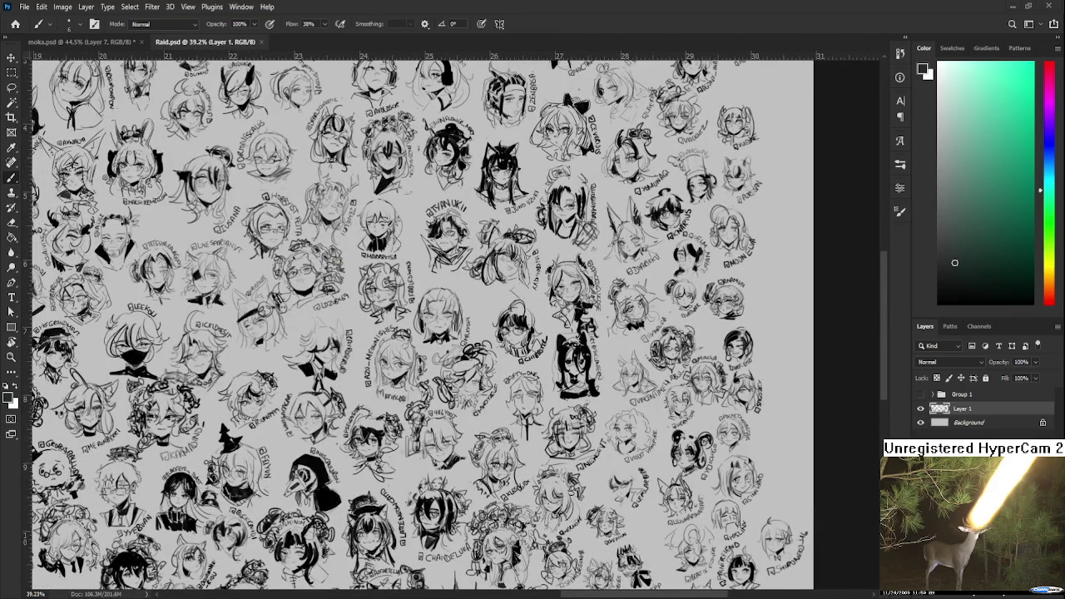
# Zoom in on the glasses-wearing head and add curly strokes to its hair
pyautogui.scroll(1, 524, 408)
pyautogui.scroll(1, 520, 391)
pyautogui.scroll(1, 518, 381)
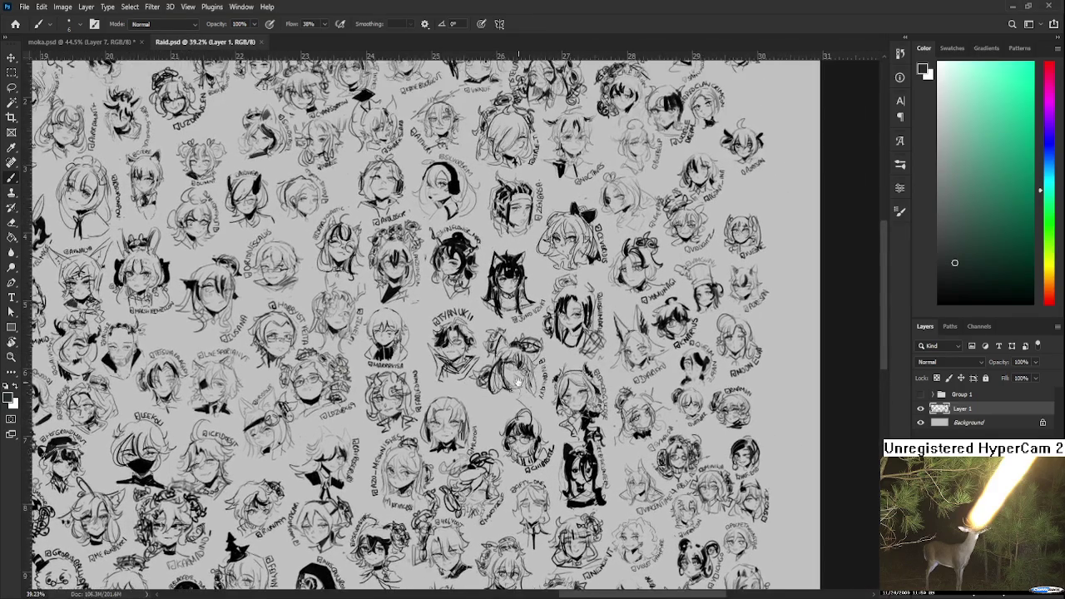
pyautogui.scroll(2, 516, 391)
pyautogui.scroll(2, 516, 416)
pyautogui.scroll(1, 516, 441)
pyautogui.scroll(-1, 516, 450)
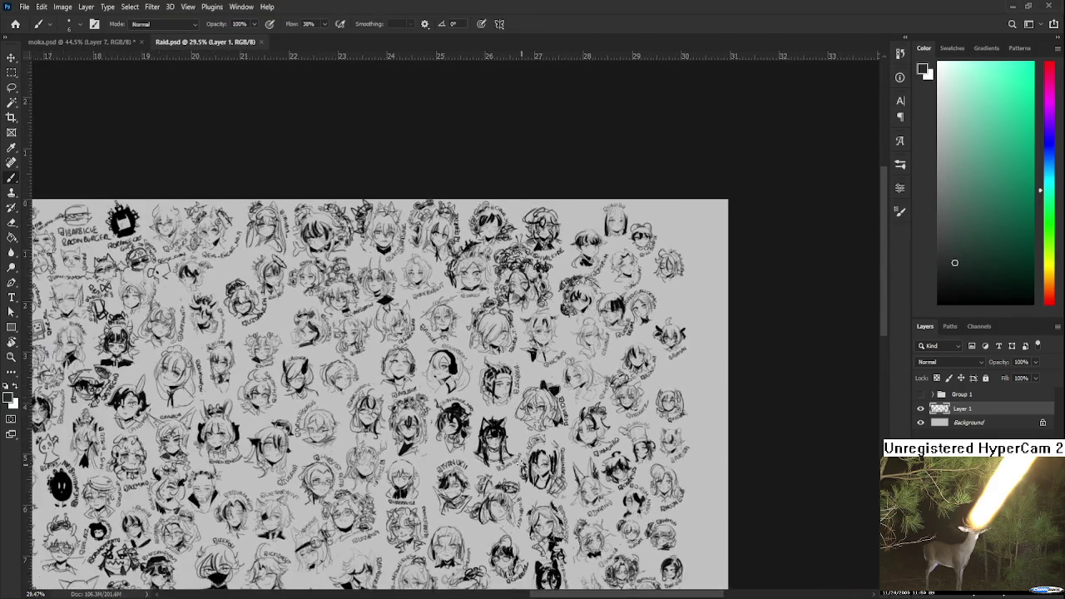
pyautogui.scroll(1, 520, 466)
pyautogui.scroll(-1, 508, 466)
pyautogui.scroll(-1, 491, 466)
pyautogui.scroll(-1, 474, 466)
pyautogui.scroll(3, 456, 341)
pyautogui.scroll(3, 455, 341)
pyautogui.scroll(-1, 471, 403)
pyautogui.scroll(-1, 441, 374)
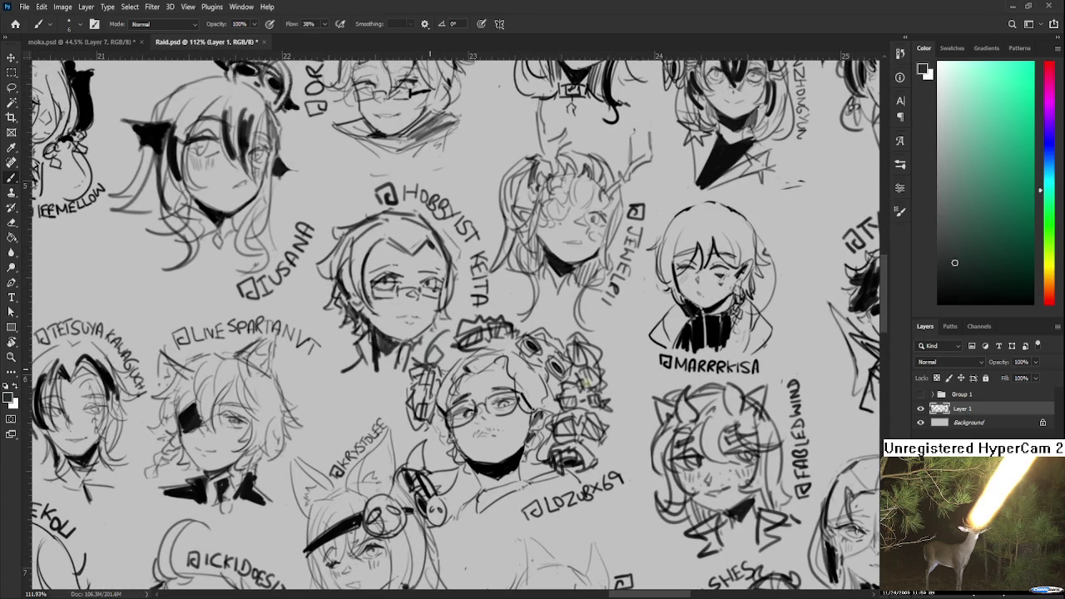
pyautogui.moveTo(428, 351)
pyautogui.mouseDown()
pyautogui.moveTo(417, 358)
pyautogui.moveTo(453, 327)
pyautogui.mouseUp()
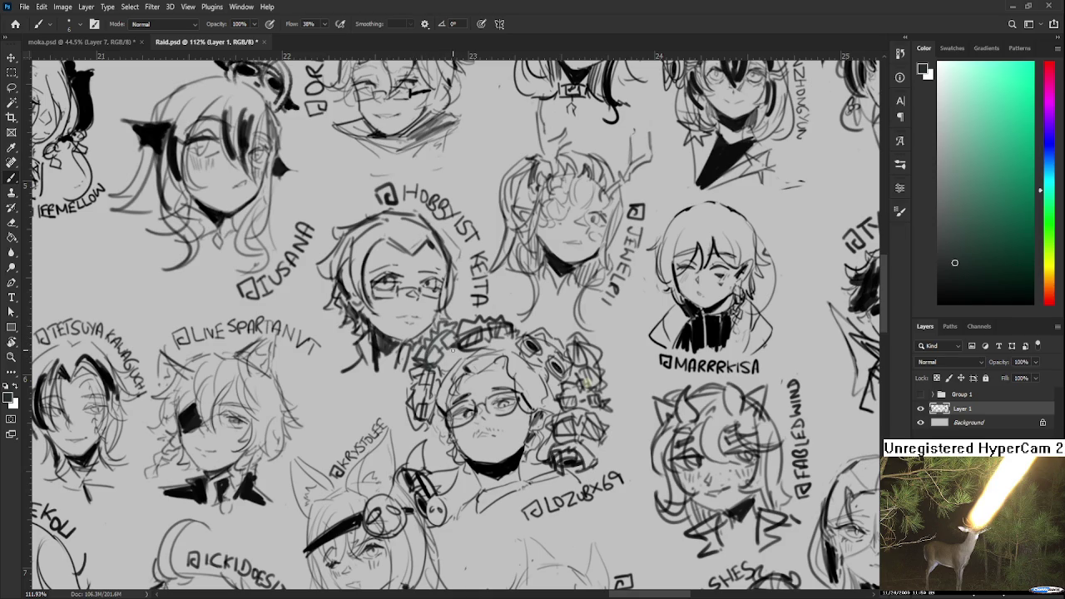
pyautogui.scroll(-3, 458, 355)
pyautogui.scroll(2, 466, 356)
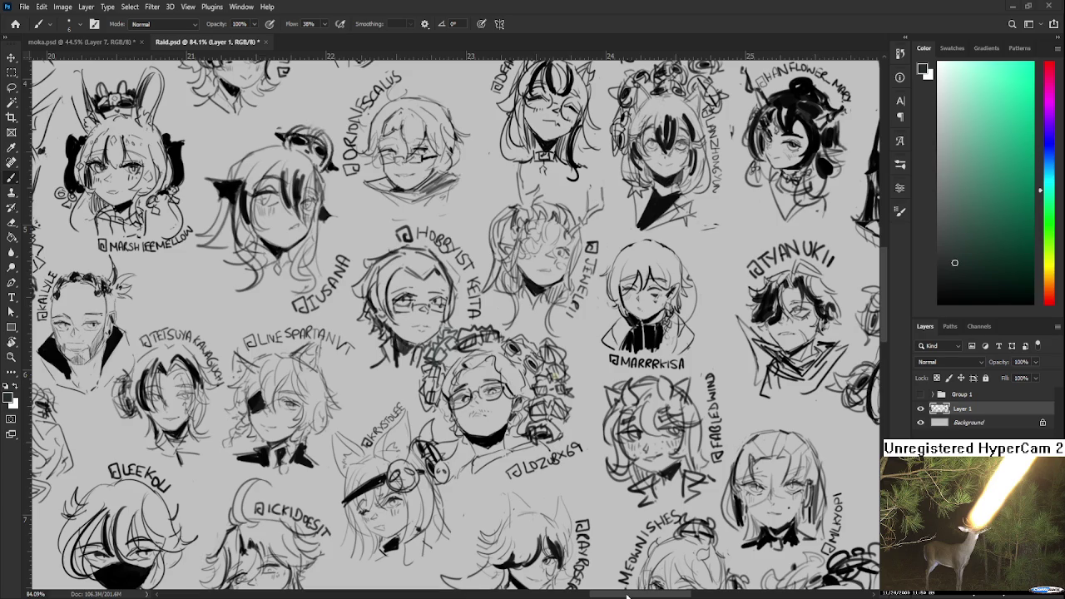
pyautogui.hotkey('ctrl', 'v')
pyautogui.scroll(-2, 438, 365)
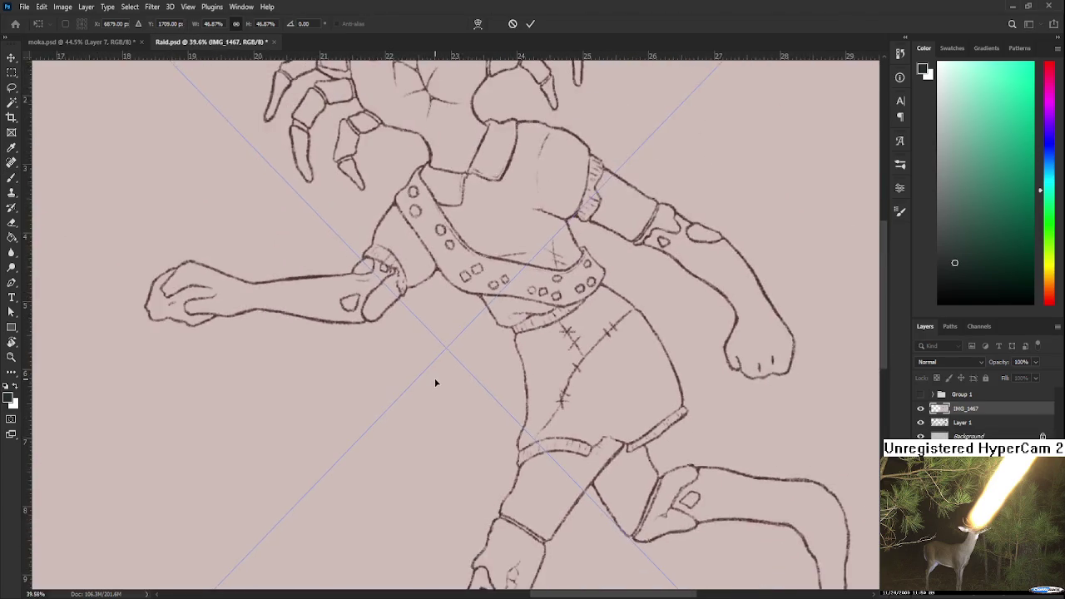
pyautogui.scroll(-2, 434, 383)
pyautogui.scroll(-1, 435, 383)
pyautogui.scroll(-1, 437, 375)
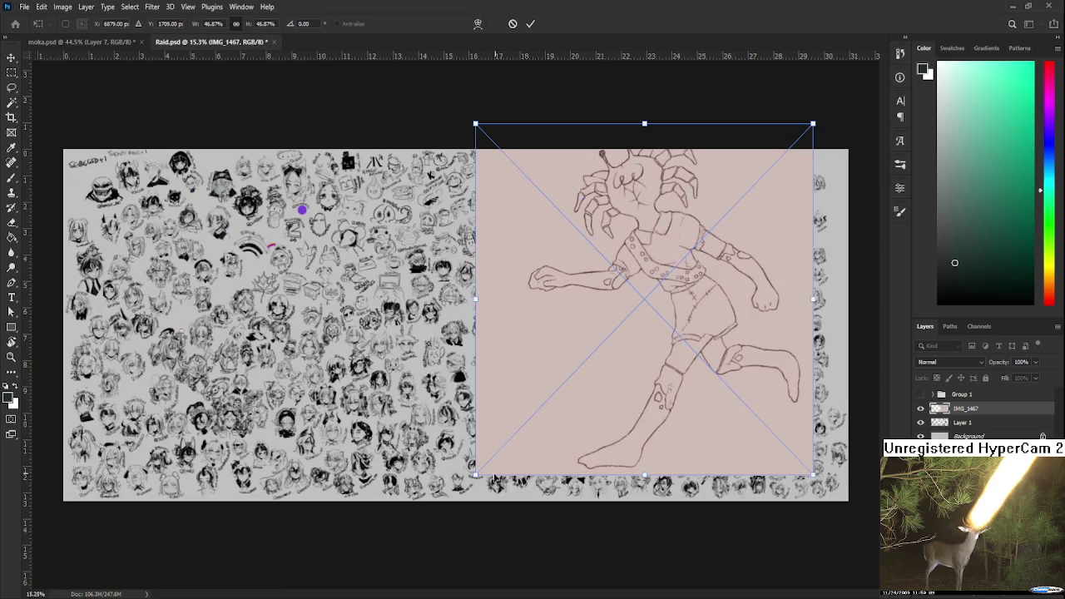
pyautogui.moveTo(471, 477)
pyautogui.mouseDown()
pyautogui.moveTo(513, 435)
pyautogui.moveTo(442, 444)
pyautogui.moveTo(421, 424)
pyautogui.mouseUp()
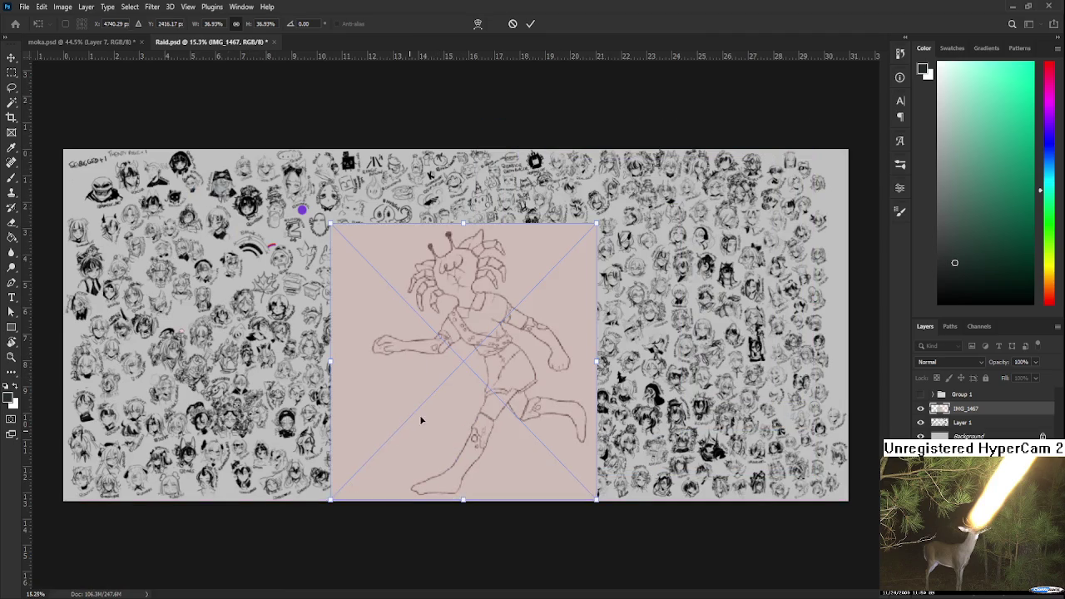
pyautogui.press('Return')
pyautogui.press('b')
pyautogui.scroll(2, 452, 408)
pyautogui.scroll(1, 488, 369)
pyautogui.scroll(1, 500, 366)
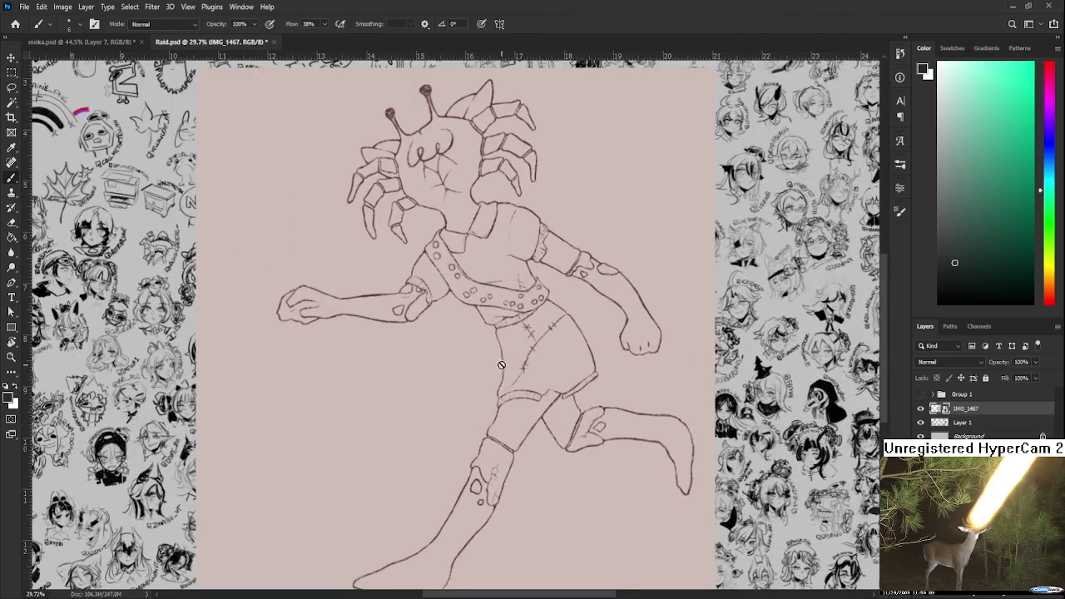
pyautogui.scroll(1, 516, 370)
pyautogui.press('r')
pyautogui.moveTo(527, 376); pyautogui.dragTo(493, 552)
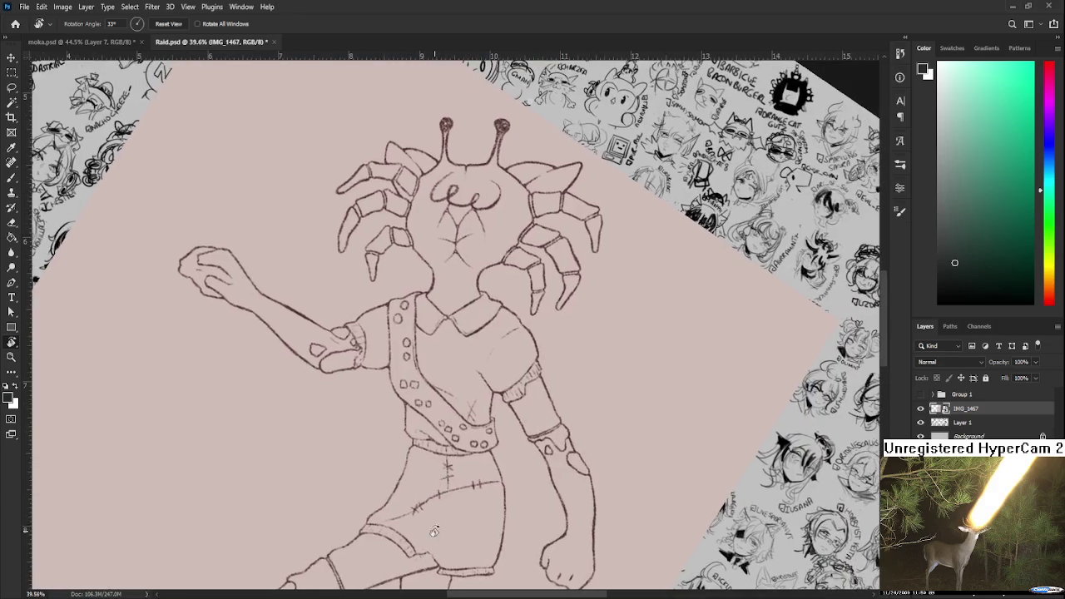
pyautogui.scroll(-3, 494, 552)
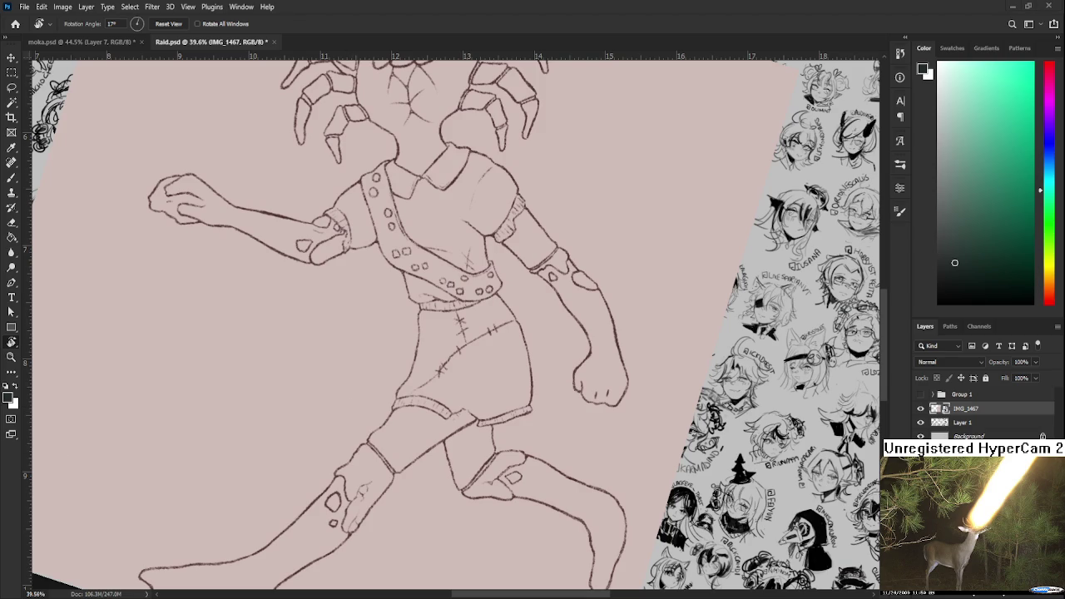
pyautogui.scroll(-2, 602, 498)
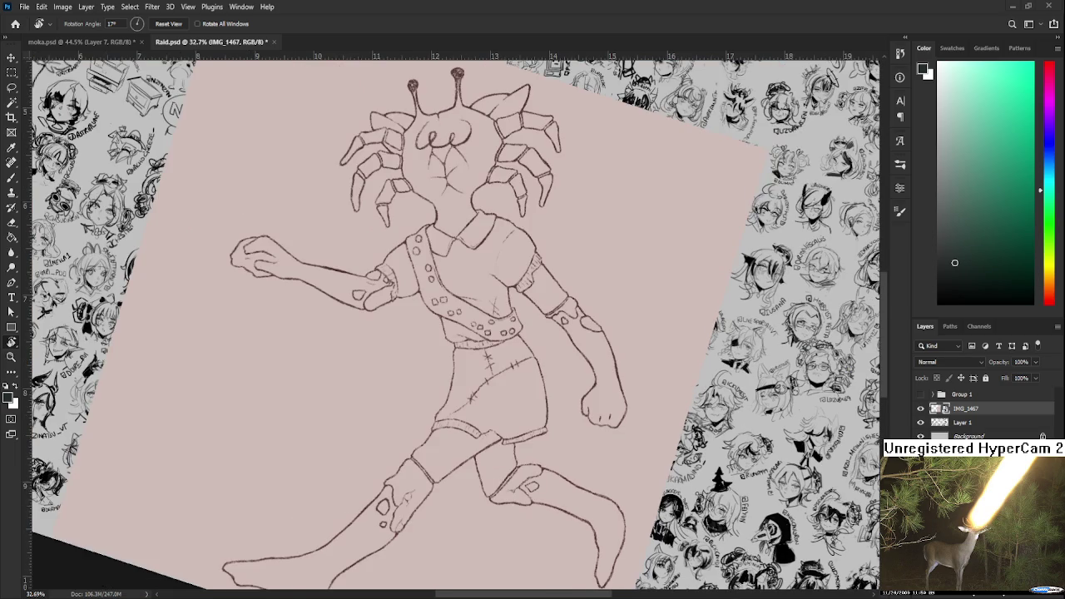
pyautogui.scroll(-2, 500, 416)
pyautogui.moveTo(500, 416); pyautogui.dragTo(524, 398)
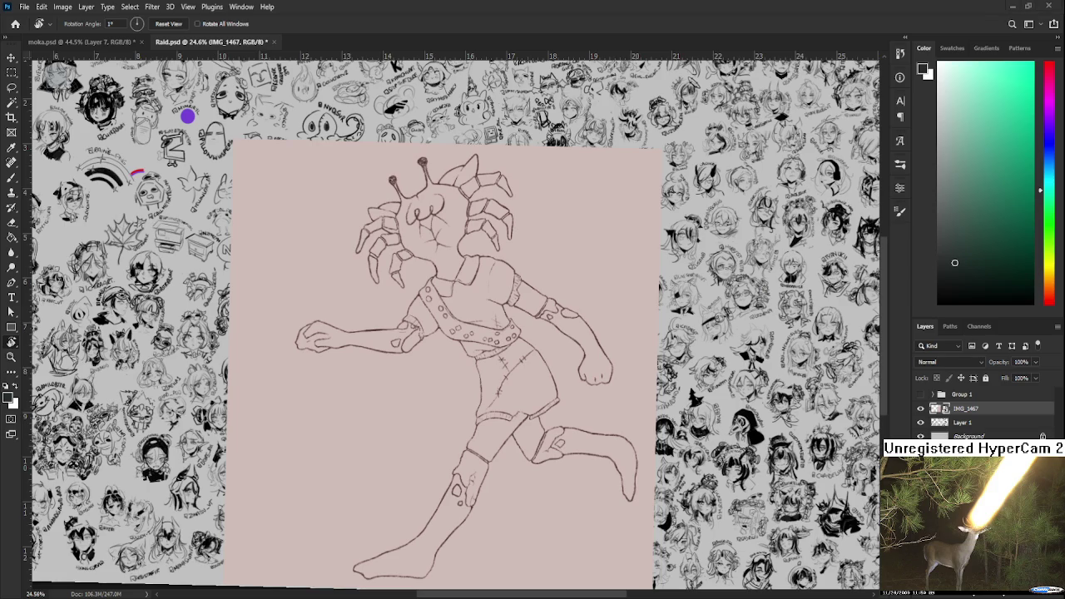
pyautogui.scroll(-1, 744, 219)
pyautogui.scroll(-1, 745, 219)
pyautogui.scroll(-1, 745, 219)
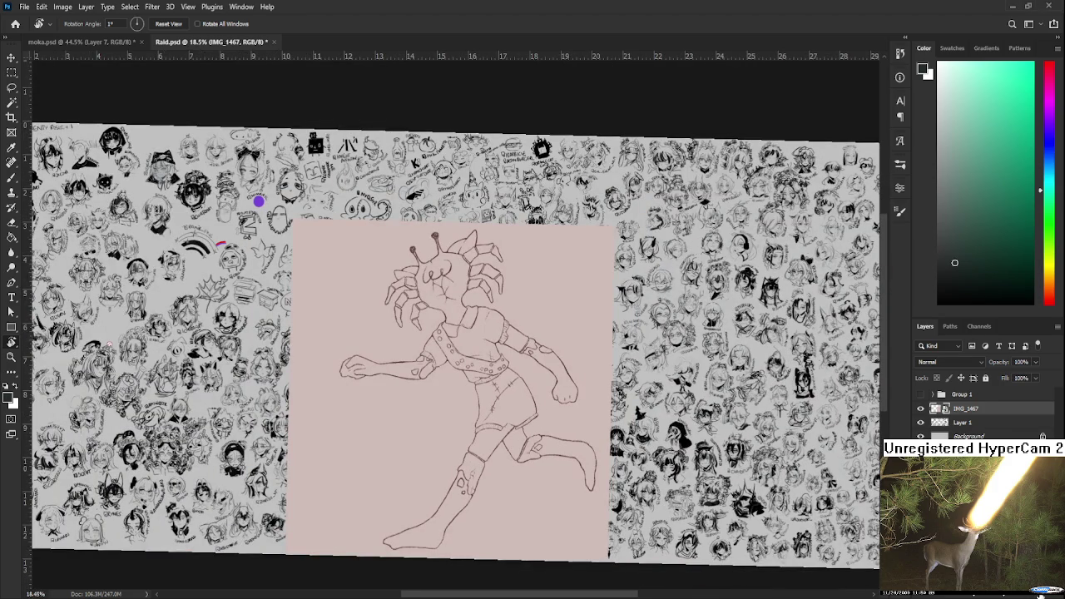
pyautogui.press('Delete')
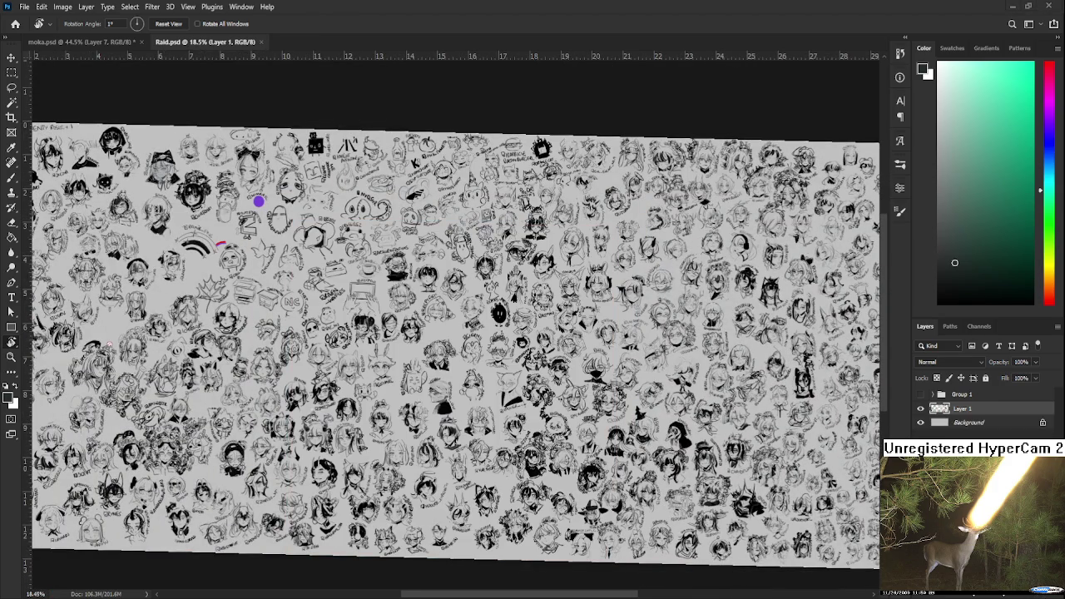
pyautogui.click(260, 41)
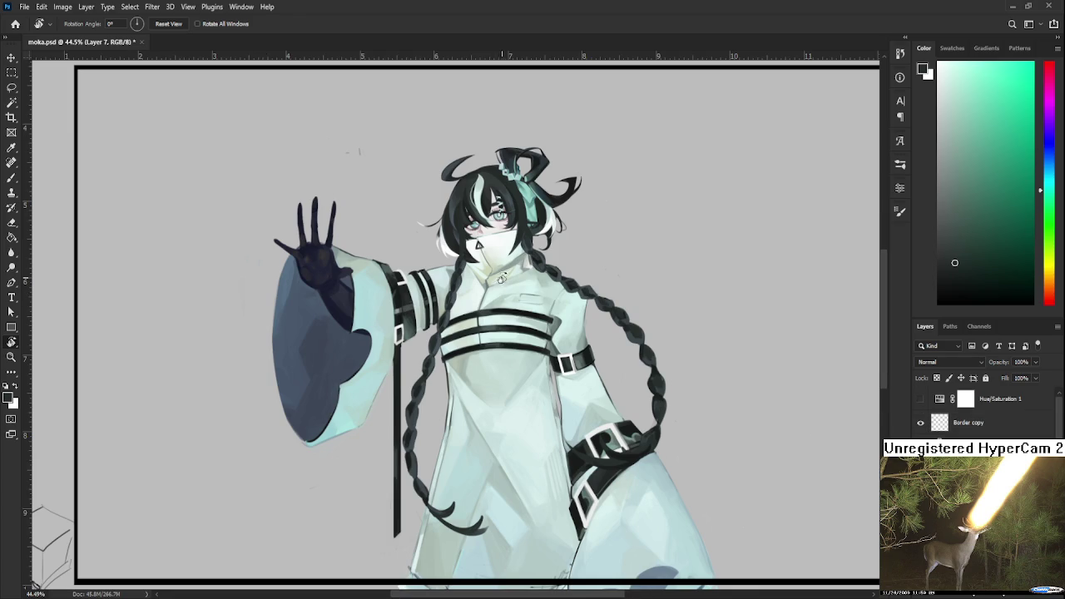
pyautogui.scroll(2, 545, 287)
pyautogui.scroll(2, 549, 287)
pyautogui.scroll(2, 554, 279)
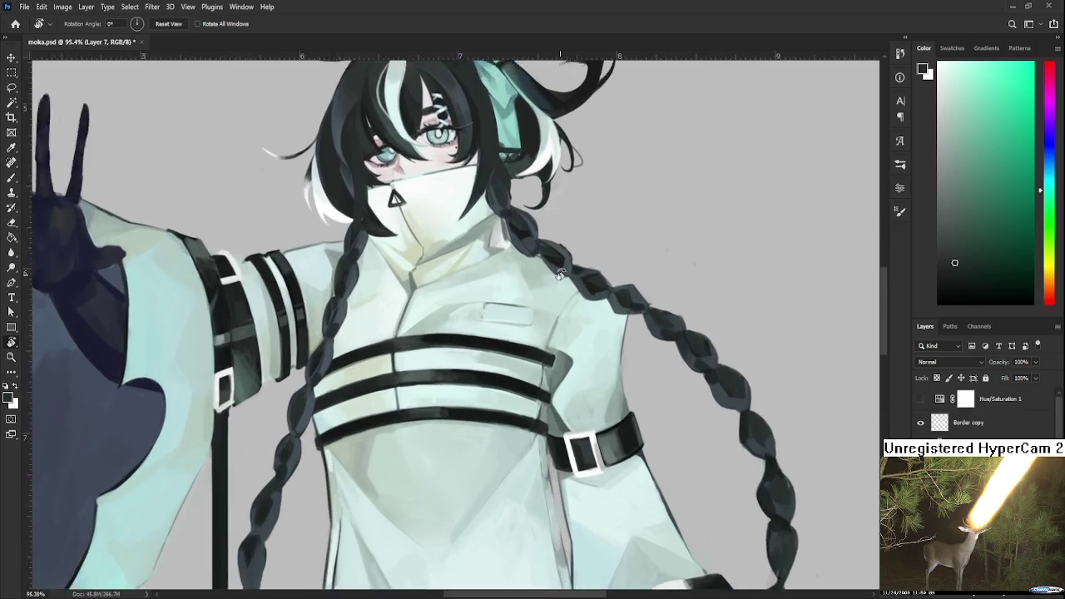
pyautogui.scroll(-2, 560, 274)
pyautogui.moveTo(560, 274); pyautogui.dragTo(489, 423)
pyautogui.scroll(2, 488, 423)
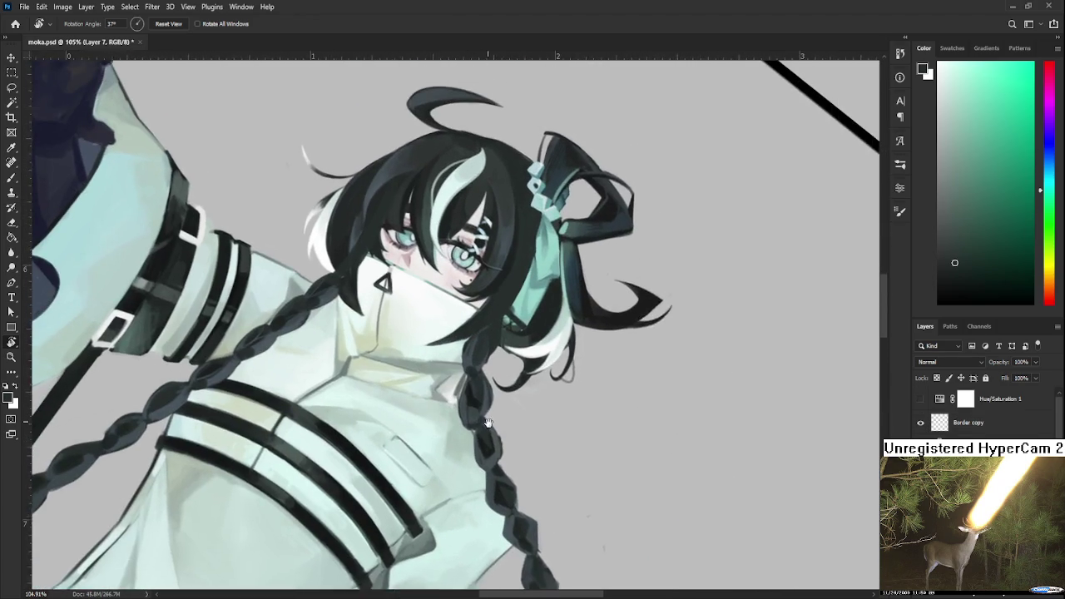
pyautogui.scroll(1, 488, 423)
pyautogui.press('b')
pyautogui.scroll(-2, 478, 362)
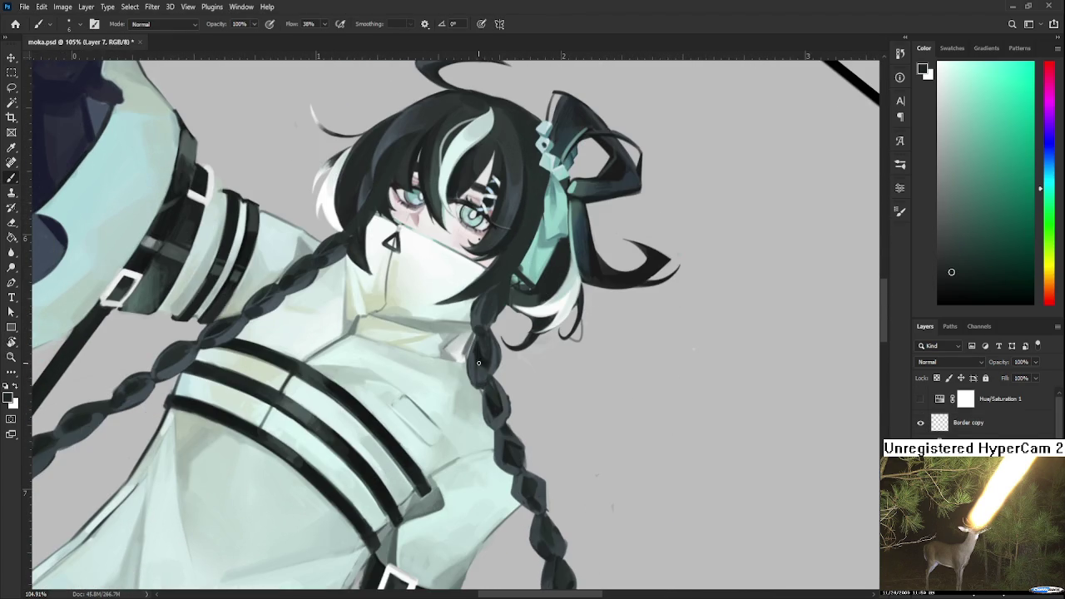
pyautogui.moveTo(500, 408); pyautogui.dragTo(507, 360)
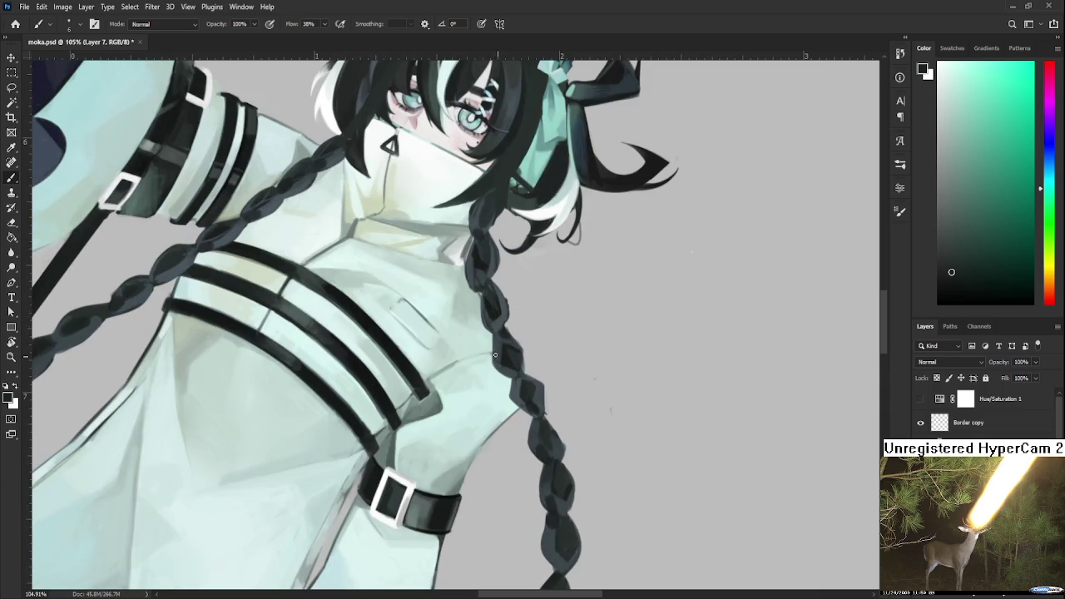
pyautogui.moveTo(533, 366); pyautogui.dragTo(527, 344)
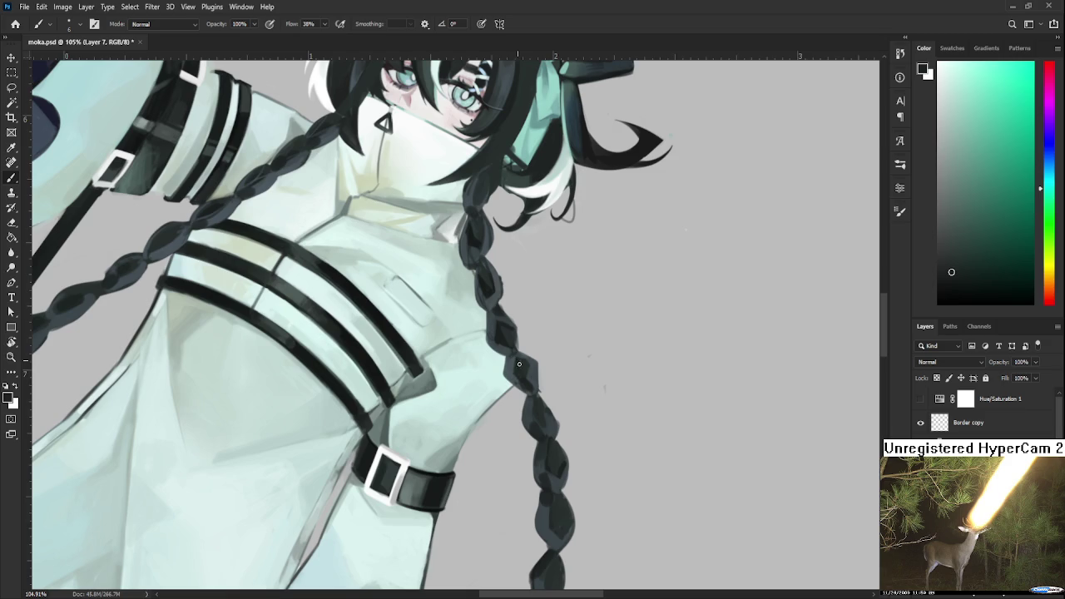
pyautogui.moveTo(532, 403)
pyautogui.mouseDown()
pyautogui.moveTo(535, 386)
pyautogui.moveTo(546, 445)
pyautogui.mouseUp()
pyautogui.scroll(-5, 517, 407)
pyautogui.press('r')
pyautogui.hotkey('ctrl', 'z')
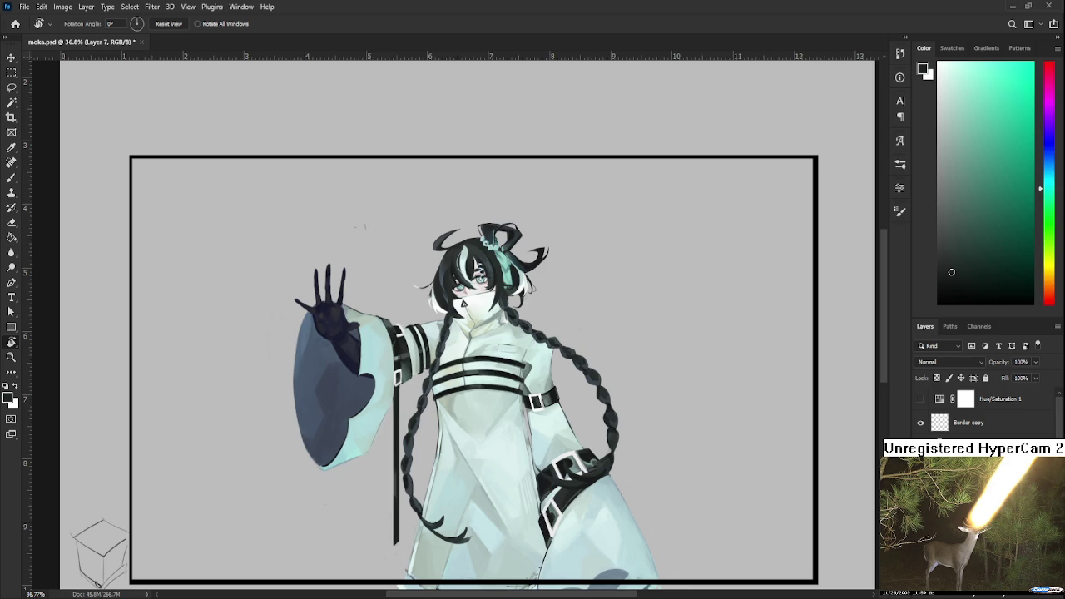
pyautogui.moveTo(480, 456); pyautogui.dragTo(491, 401)
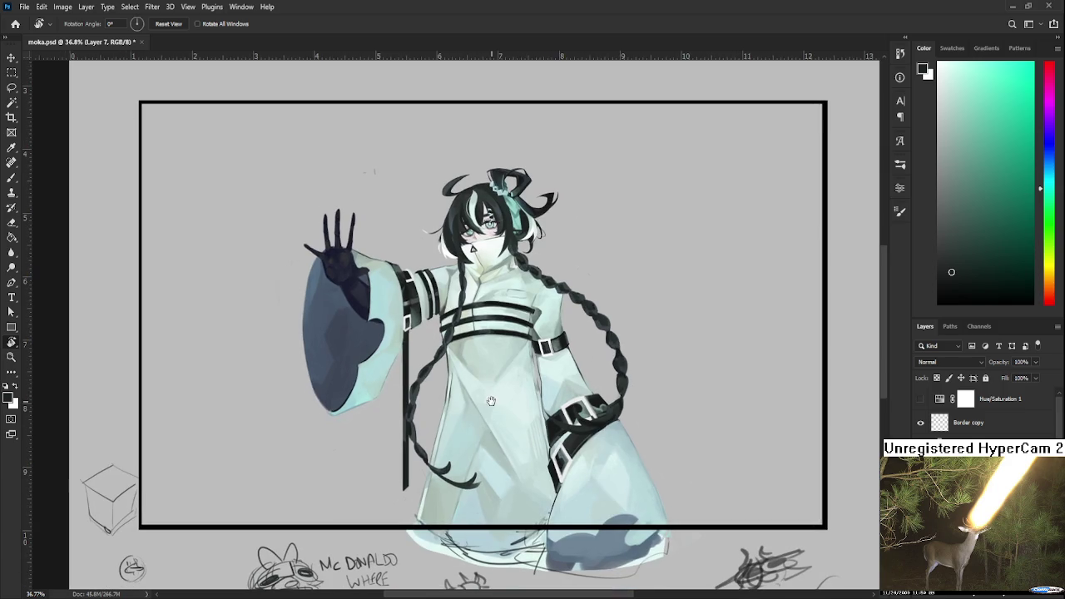
pyautogui.scroll(3, 466, 401)
# Lasso the left braid on Layer 7 and warp its lower length into a new bend
pyautogui.hotkey('ctrl', 't')
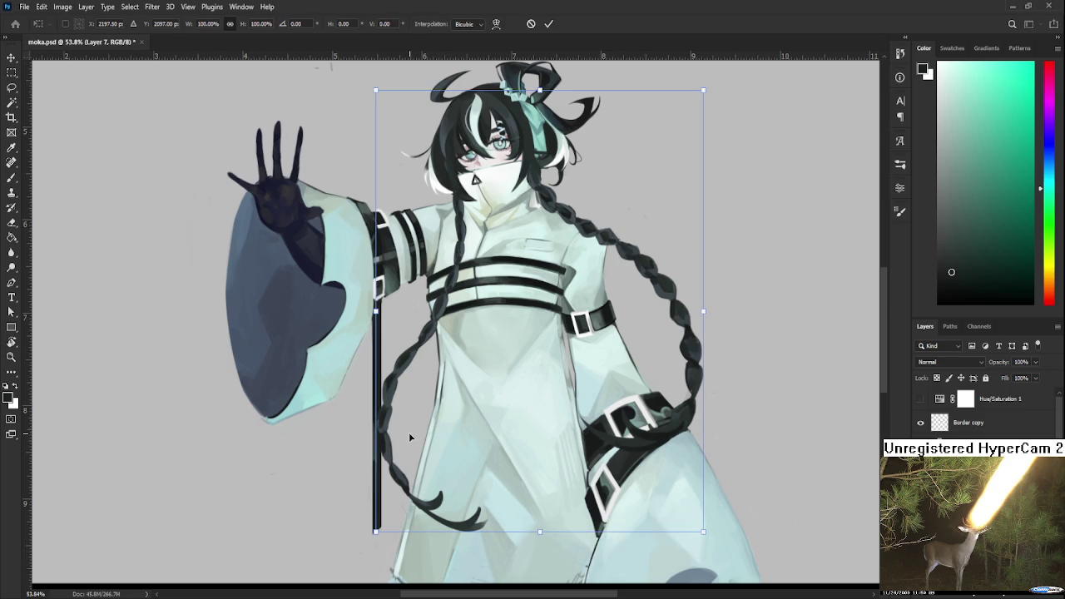
pyautogui.scroll(-1, 449, 441)
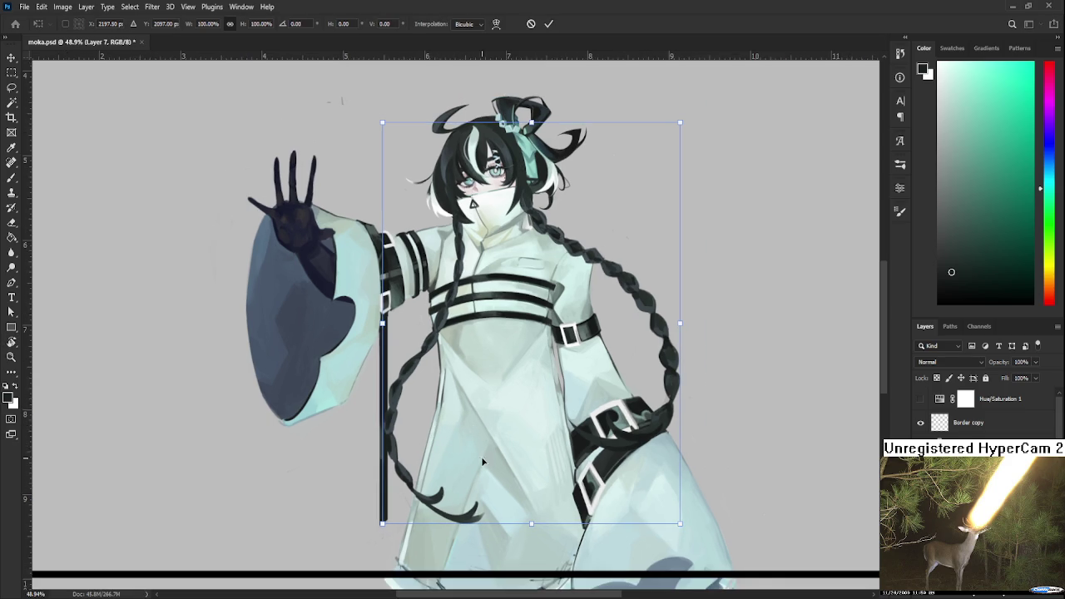
pyautogui.press('r')
pyautogui.press('l')
pyautogui.moveTo(537, 524); pyautogui.dragTo(531, 499)
pyautogui.hotkey('ctrl', 't')
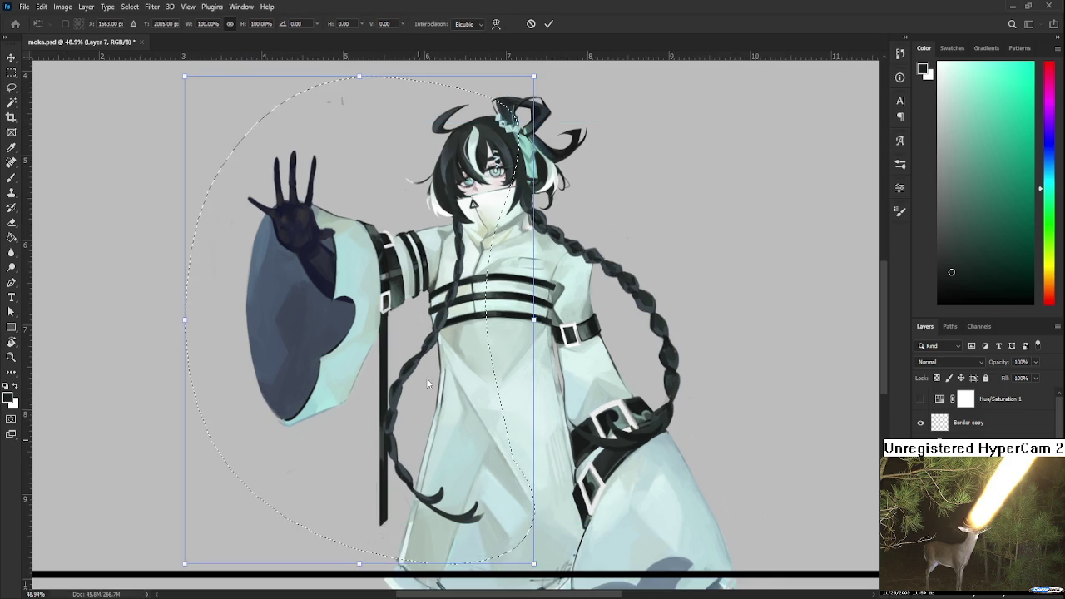
pyautogui.hotkey('ctrl', 't')
pyautogui.keyDown('alt'); pyautogui.click(385, 453); pyautogui.keyUp('alt')
pyautogui.moveTo(385, 454); pyautogui.dragTo(370, 466)
pyautogui.moveTo(372, 468); pyautogui.dragTo(386, 467)
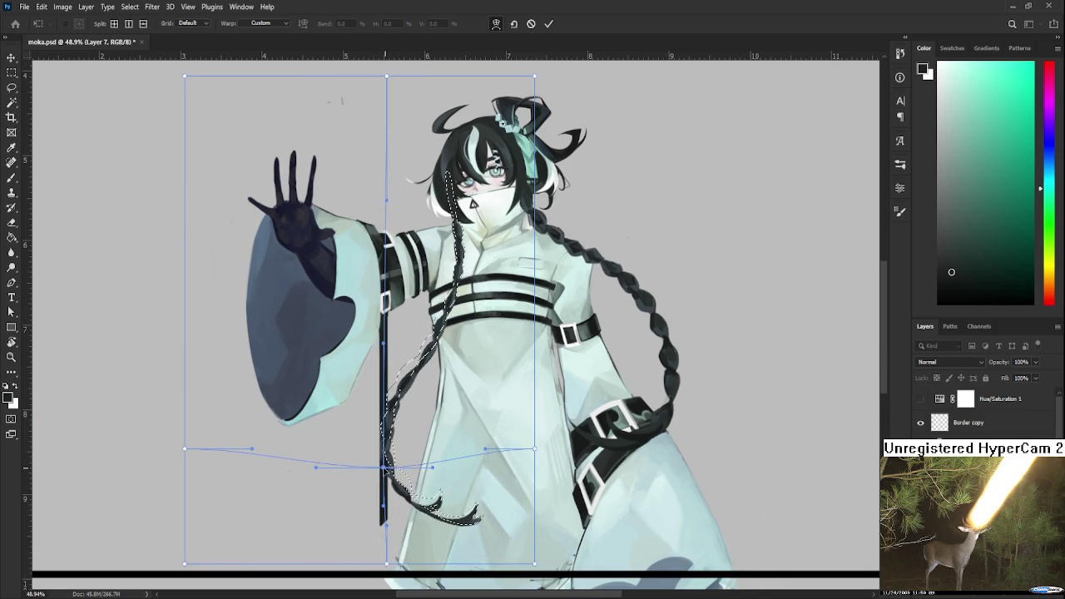
pyautogui.press('Return')
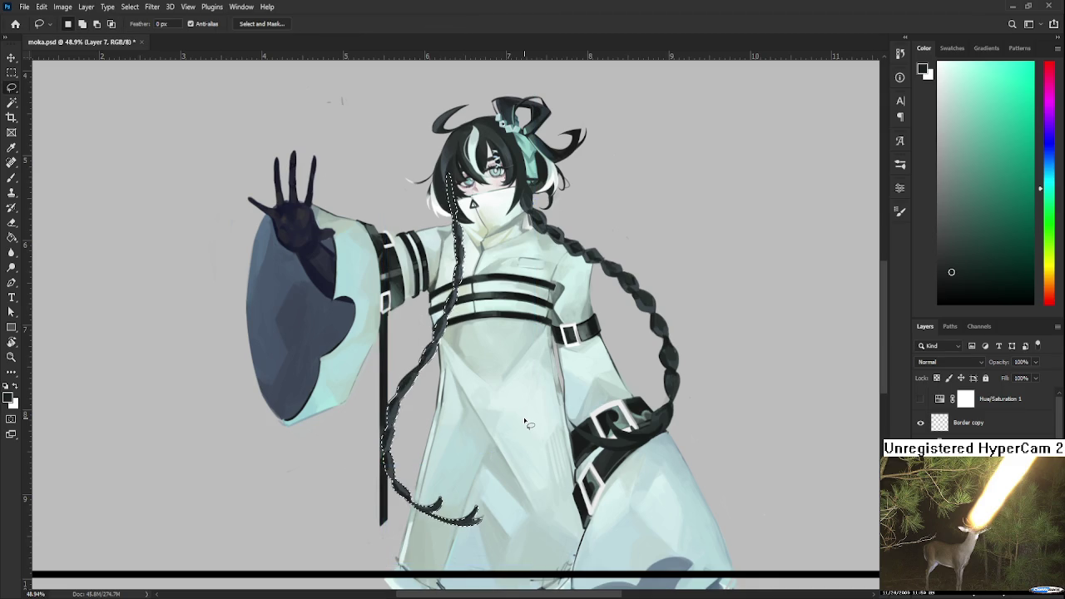
# Save moka.psd with the reshaped braid
pyautogui.scroll(-5, 520, 441)
pyautogui.hotkey('ctrl', 's')
pyautogui.scroll(-1, 517, 463)
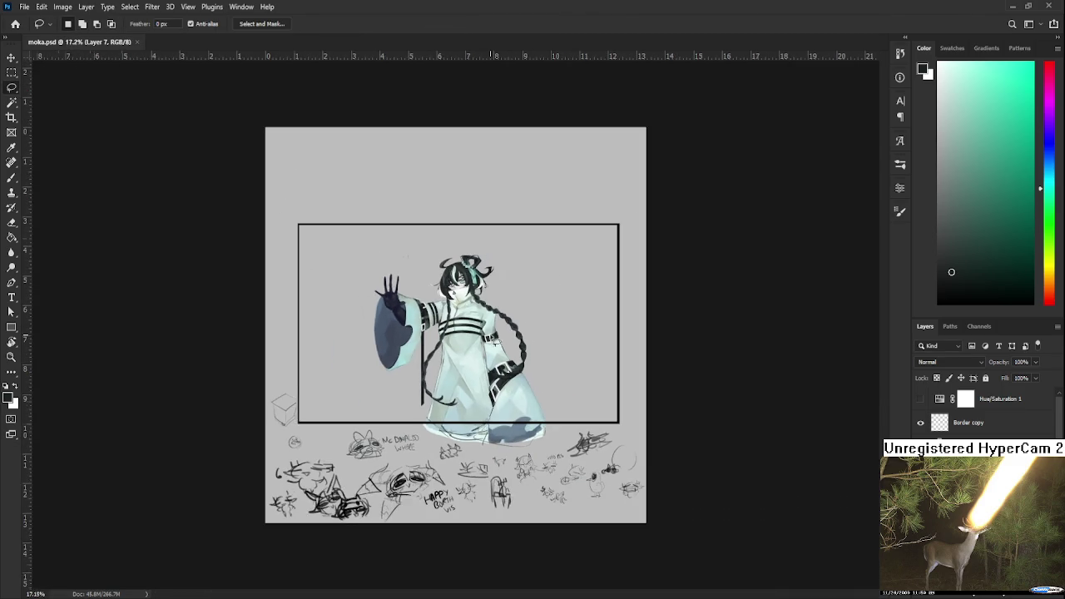
pyautogui.scroll(2, 466, 400)
pyautogui.scroll(1, 431, 340)
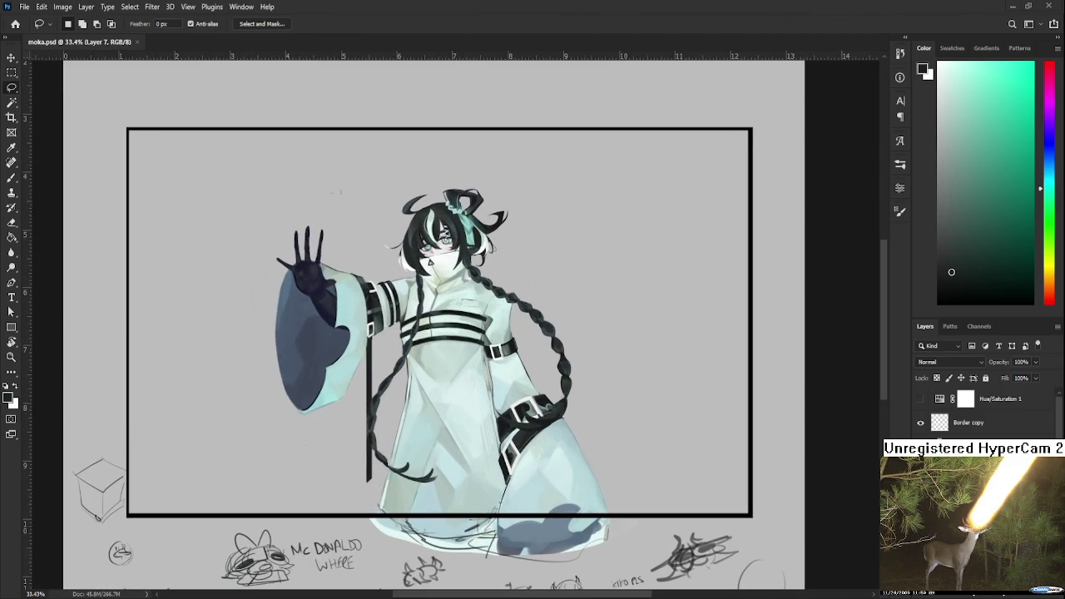
pyautogui.scroll(-2, 470, 329)
pyautogui.scroll(1, 470, 329)
pyautogui.scroll(2, 470, 329)
pyautogui.scroll(-2, 470, 333)
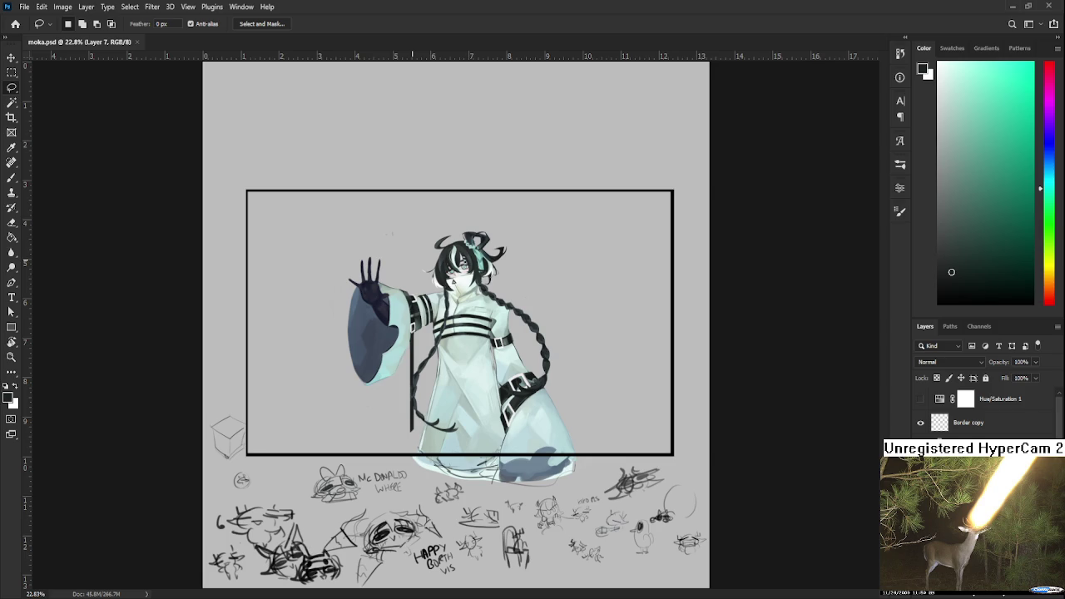
# Zoom into the face and erase the marks beside the hair ribbon
pyautogui.scroll(2, 409, 265)
pyautogui.scroll(2, 409, 264)
pyautogui.scroll(2, 409, 265)
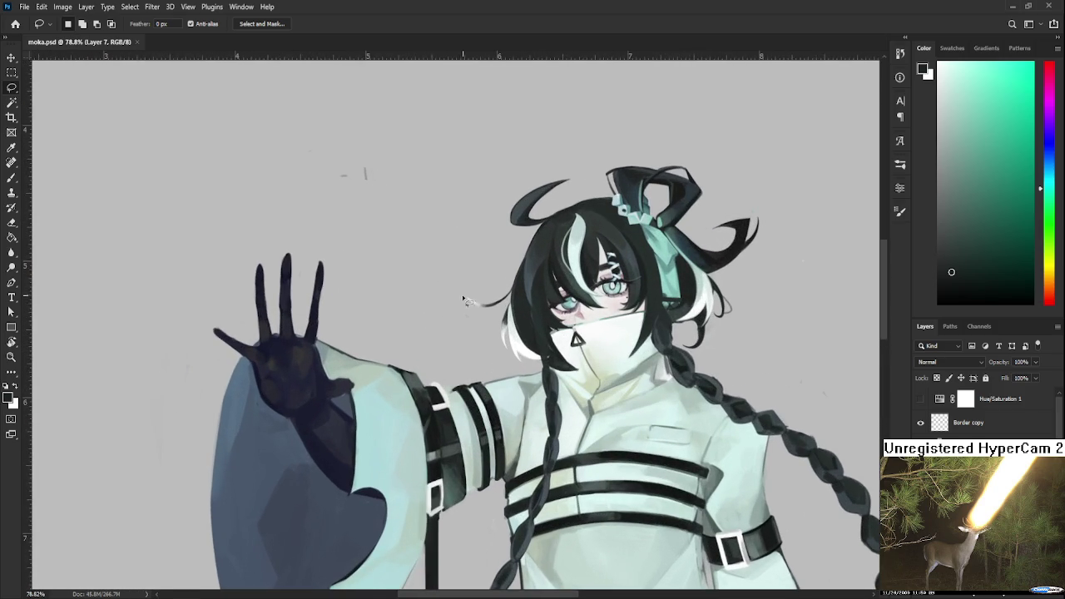
pyautogui.scroll(1, 443, 282)
pyautogui.scroll(1, 443, 283)
pyautogui.scroll(1, 443, 283)
pyautogui.scroll(1, 444, 283)
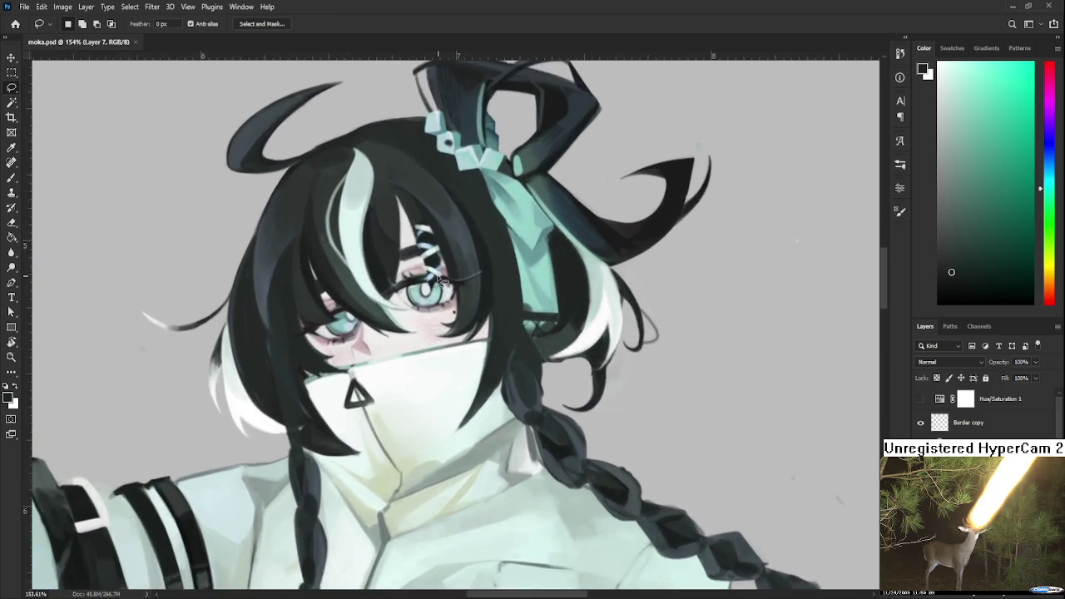
pyautogui.scroll(1, 444, 283)
pyautogui.scroll(1, 444, 282)
pyautogui.scroll(1, 444, 283)
pyautogui.scroll(-2, 444, 283)
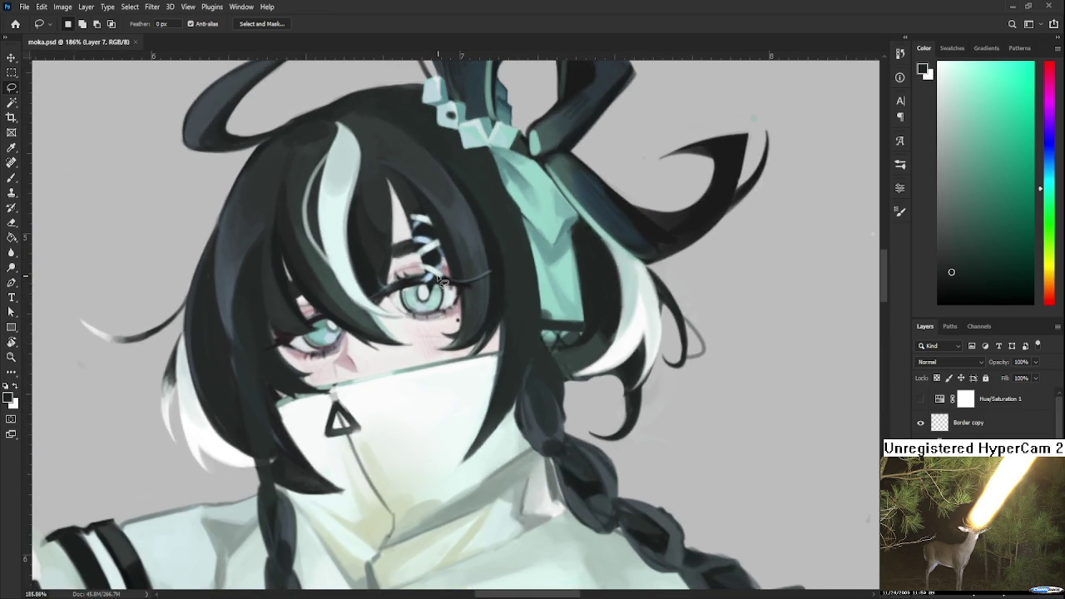
pyautogui.scroll(1, 456, 278)
pyautogui.scroll(2, 456, 278)
pyautogui.scroll(-2, 456, 278)
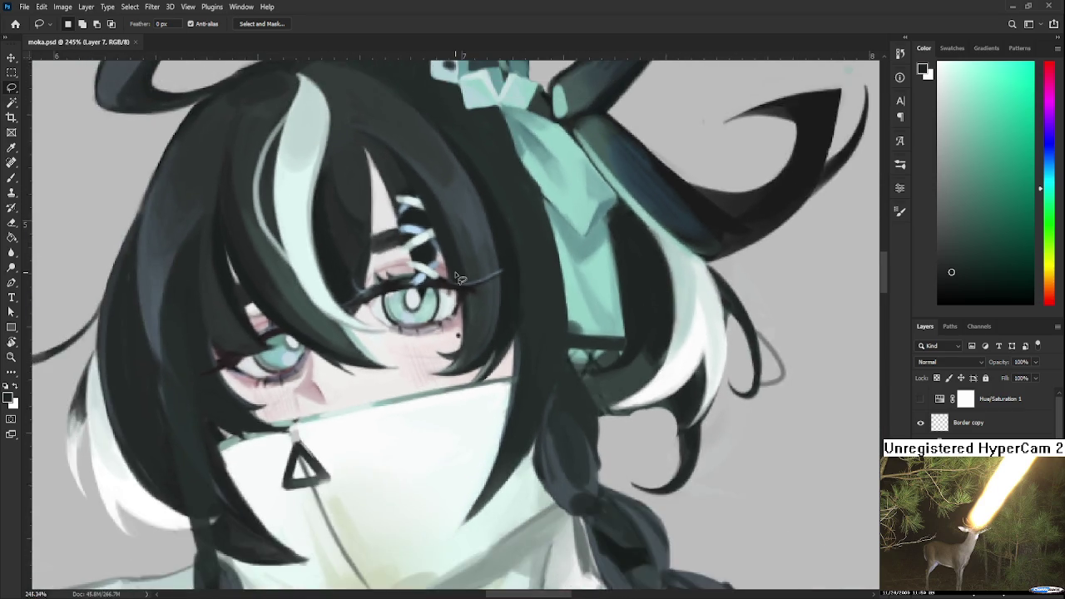
pyautogui.scroll(-1, 456, 278)
pyautogui.scroll(1, 456, 278)
pyautogui.scroll(1, 456, 278)
pyautogui.scroll(2, 456, 278)
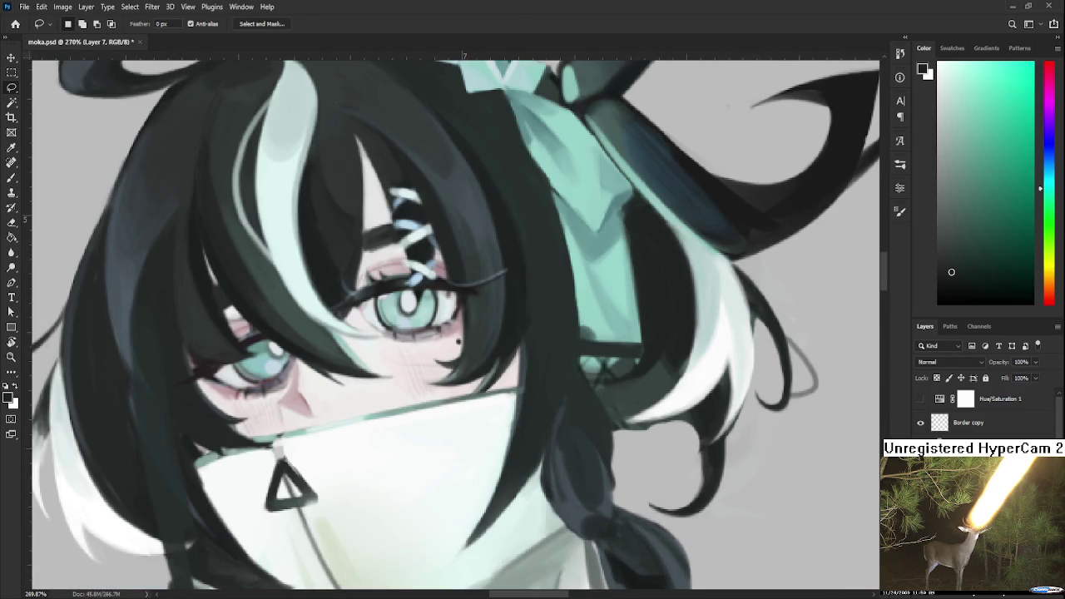
pyautogui.press('e')
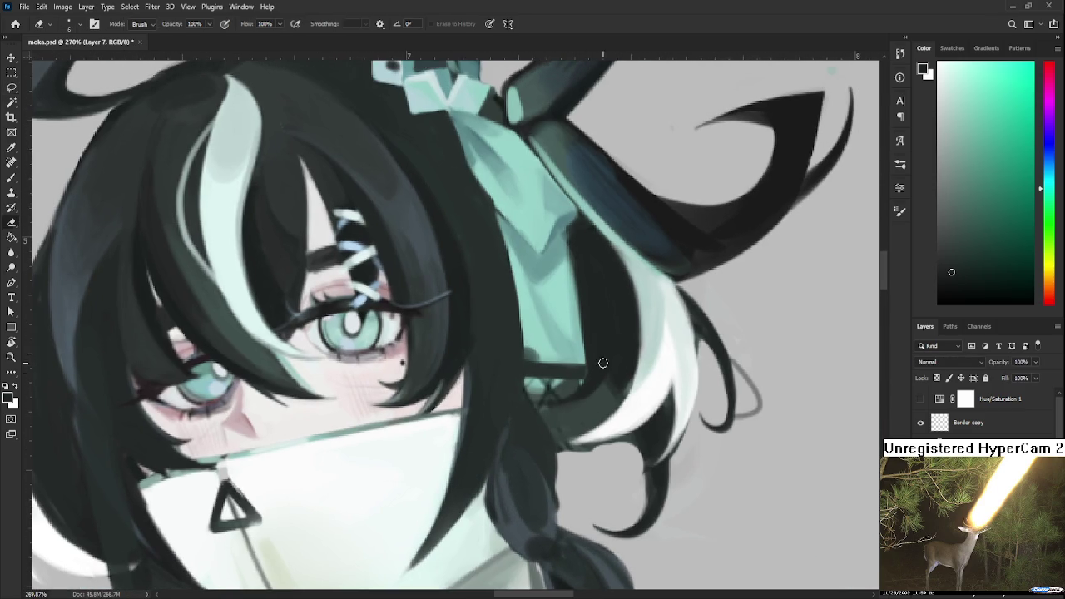
pyautogui.moveTo(659, 341); pyautogui.dragTo(603, 361)
# Paint the light patch and curl below the ribbon dark with sampled hair colours
pyautogui.press('b')
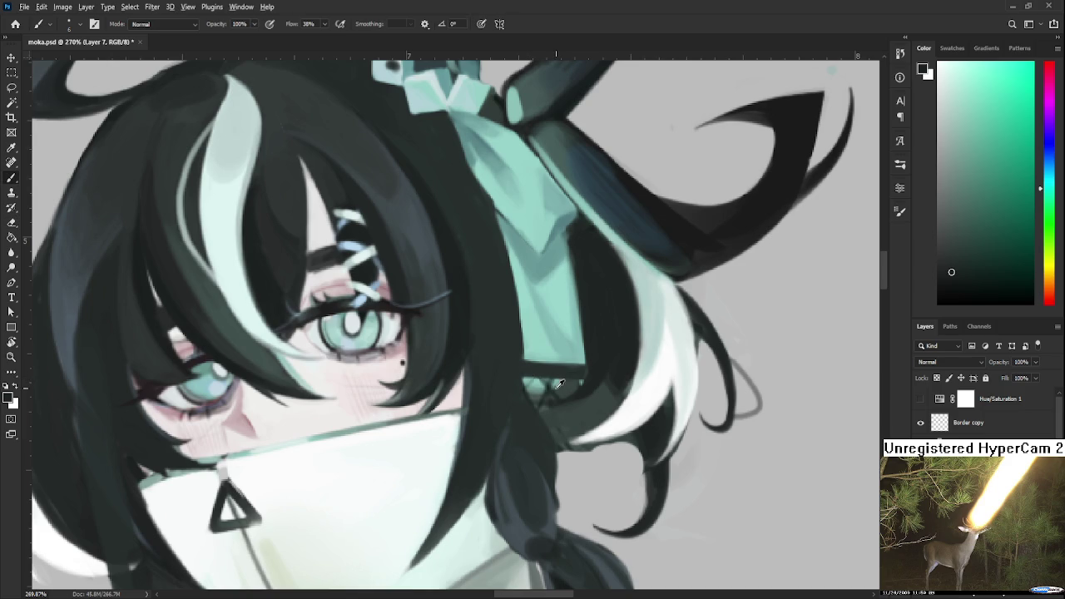
pyautogui.keyDown('alt'); pyautogui.click(547, 373); pyautogui.keyUp('alt')
pyautogui.moveTo(519, 373)
pyautogui.mouseDown()
pyautogui.moveTo(531, 398)
pyautogui.moveTo(584, 375)
pyautogui.mouseUp()
pyautogui.keyDown('alt'); pyautogui.click(597, 387); pyautogui.keyUp('alt')
pyautogui.moveTo(613, 385)
pyautogui.mouseDown()
pyautogui.moveTo(556, 441)
pyautogui.moveTo(537, 438)
pyautogui.moveTo(559, 434)
pyautogui.mouseUp()
pyautogui.scroll(-2, 559, 426)
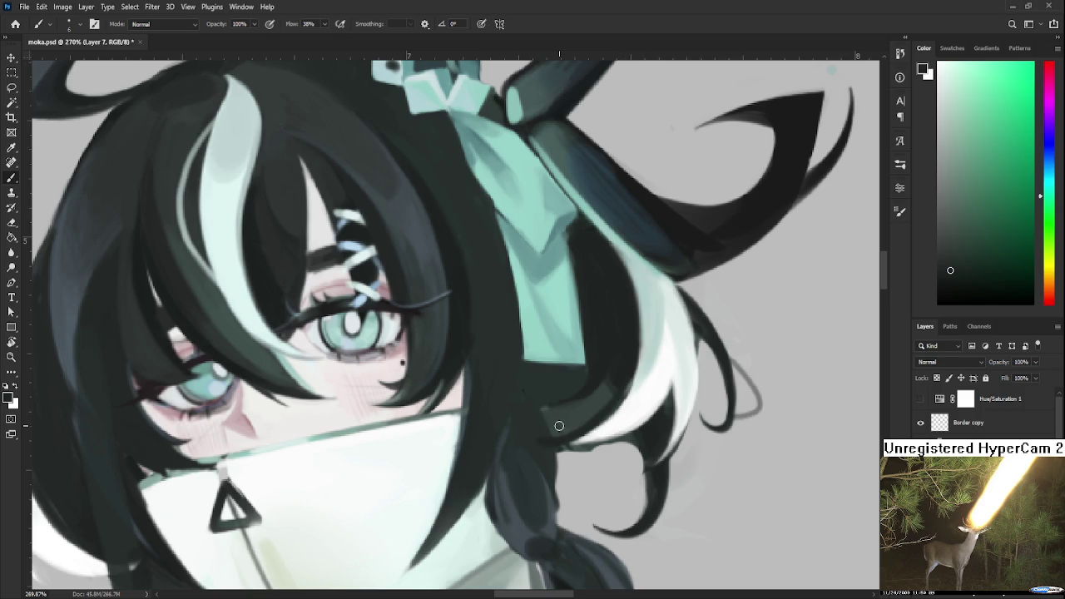
# Zoom in and out to inspect the darkened hair beside the cheek
pyautogui.scroll(-2, 553, 437)
pyautogui.scroll(-2, 541, 453)
pyautogui.scroll(-1, 533, 466)
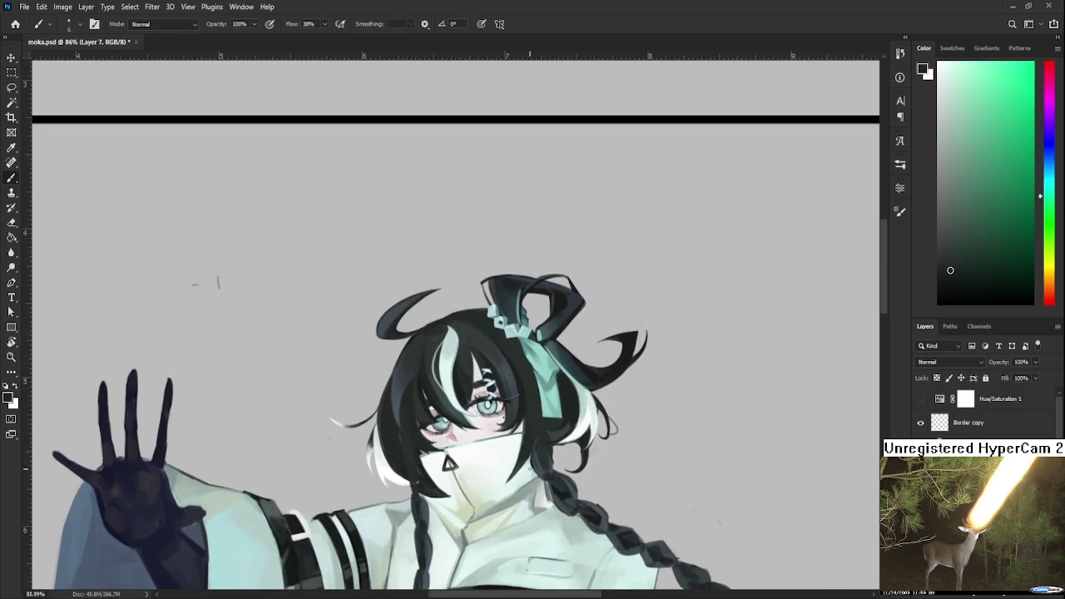
pyautogui.scroll(1, 528, 466)
pyautogui.scroll(1, 523, 462)
pyautogui.scroll(1, 516, 458)
pyautogui.scroll(1, 508, 451)
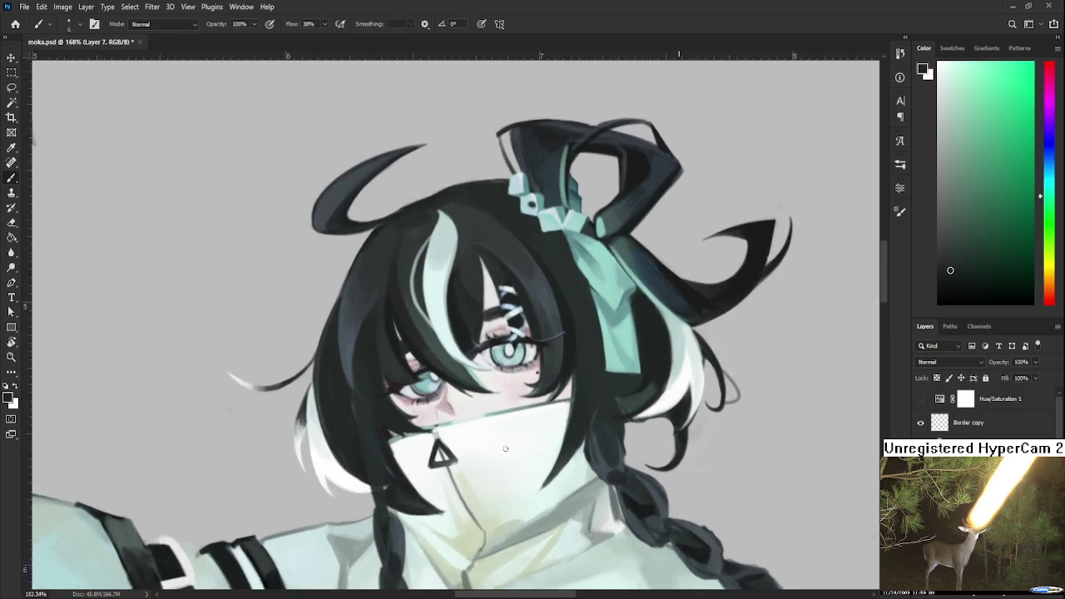
pyautogui.scroll(-1, 505, 449)
pyautogui.scroll(-1, 512, 459)
pyautogui.scroll(-1, 517, 471)
pyautogui.scroll(-1, 524, 481)
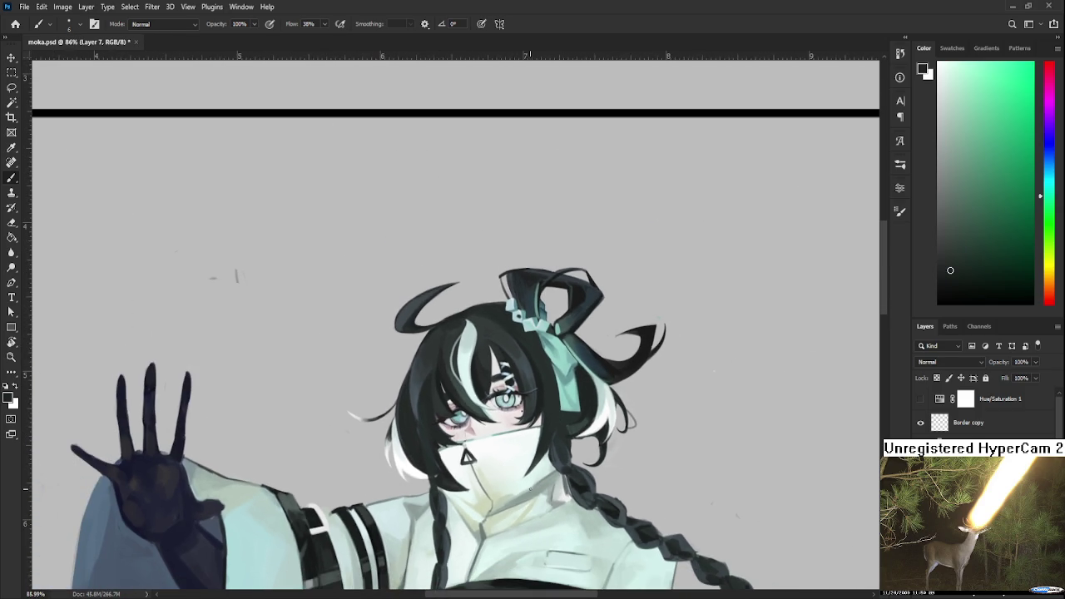
pyautogui.scroll(1, 573, 489)
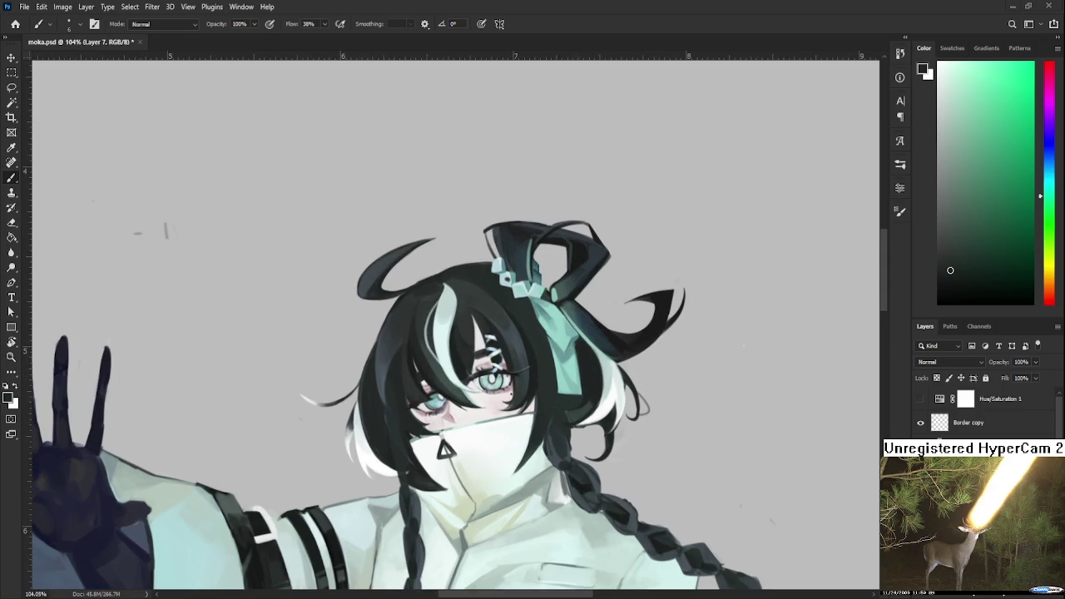
pyautogui.scroll(1, 588, 385)
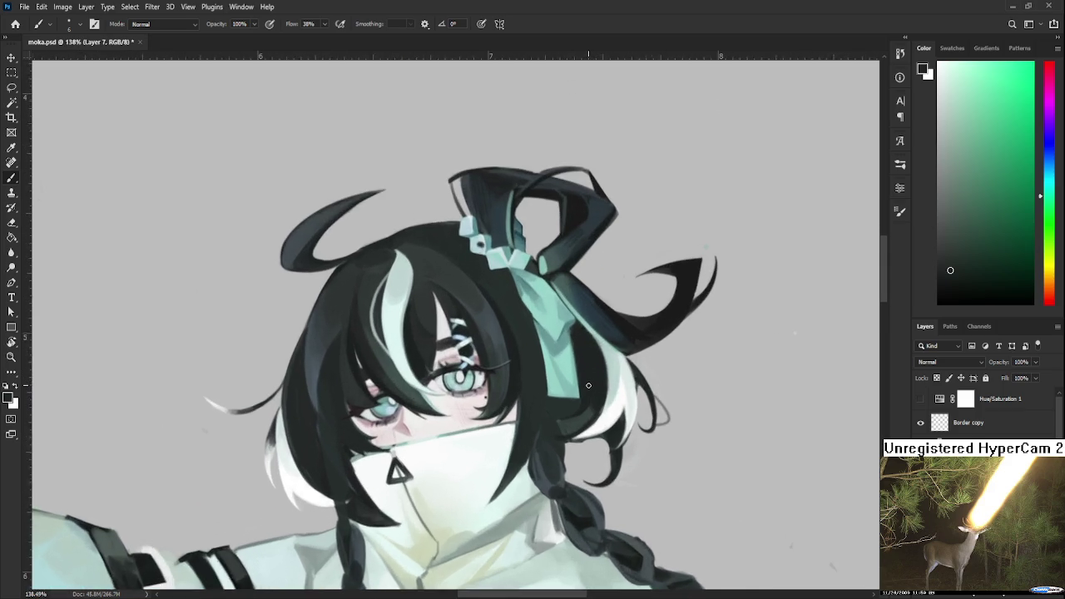
pyautogui.scroll(1, 588, 383)
pyautogui.scroll(1, 589, 381)
pyautogui.scroll(1, 590, 378)
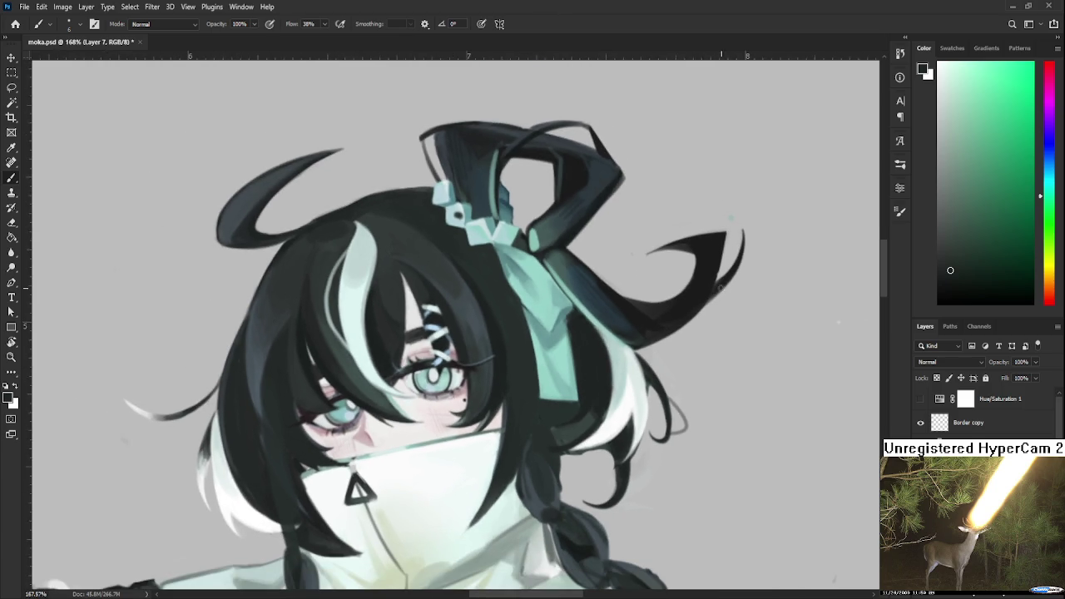
# Sample the hair colour beside the ribbon and pan to show more of the figure
pyautogui.keyDown('alt'); pyautogui.click(499, 332); pyautogui.keyUp('alt')
pyautogui.scroll(-2, 514, 418)
pyautogui.scroll(-2, 513, 419)
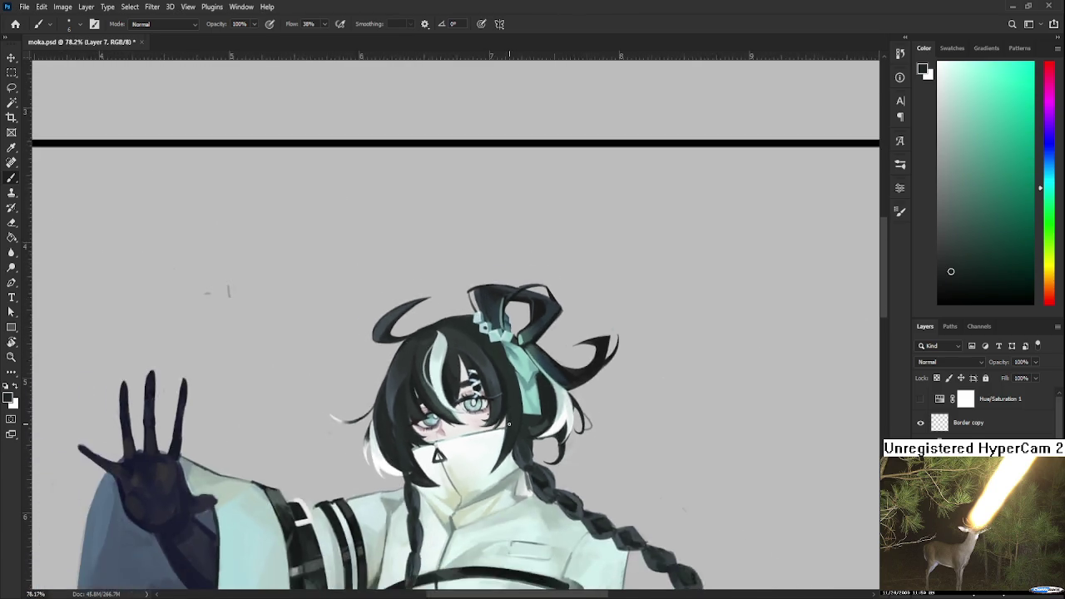
pyautogui.scroll(-1, 513, 419)
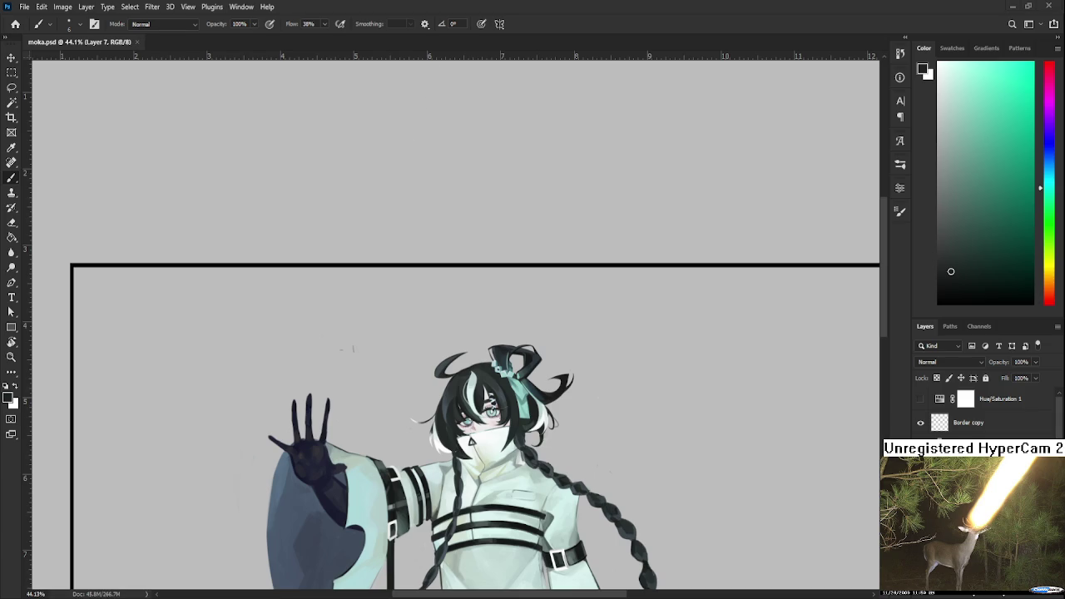
pyautogui.scroll(-2, 575, 388)
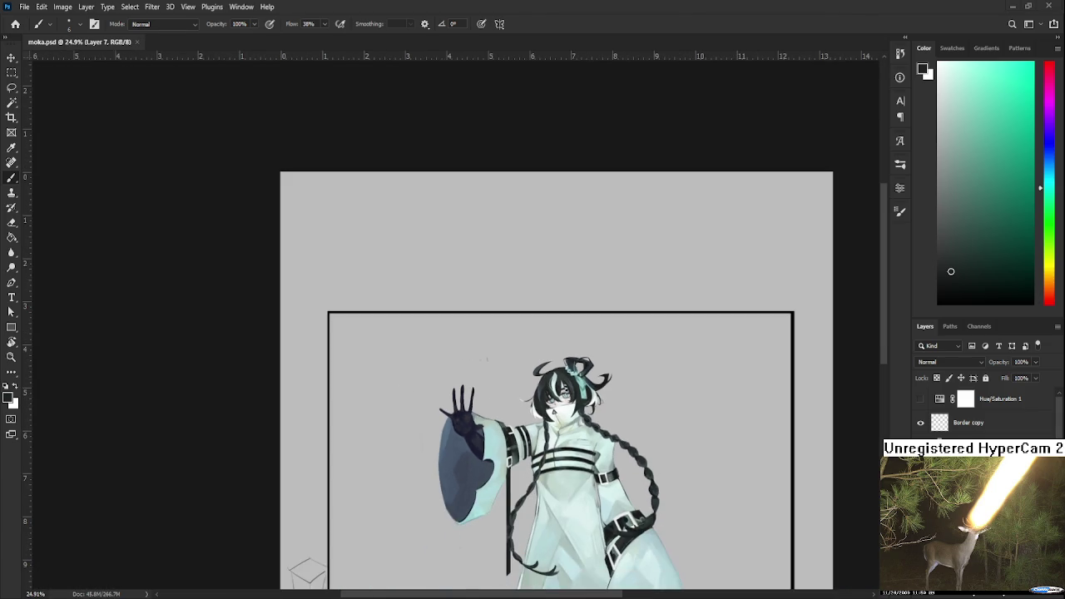
pyautogui.scroll(-1, 575, 387)
pyautogui.scroll(1, 575, 388)
pyautogui.moveTo(575, 388); pyautogui.dragTo(613, 425)
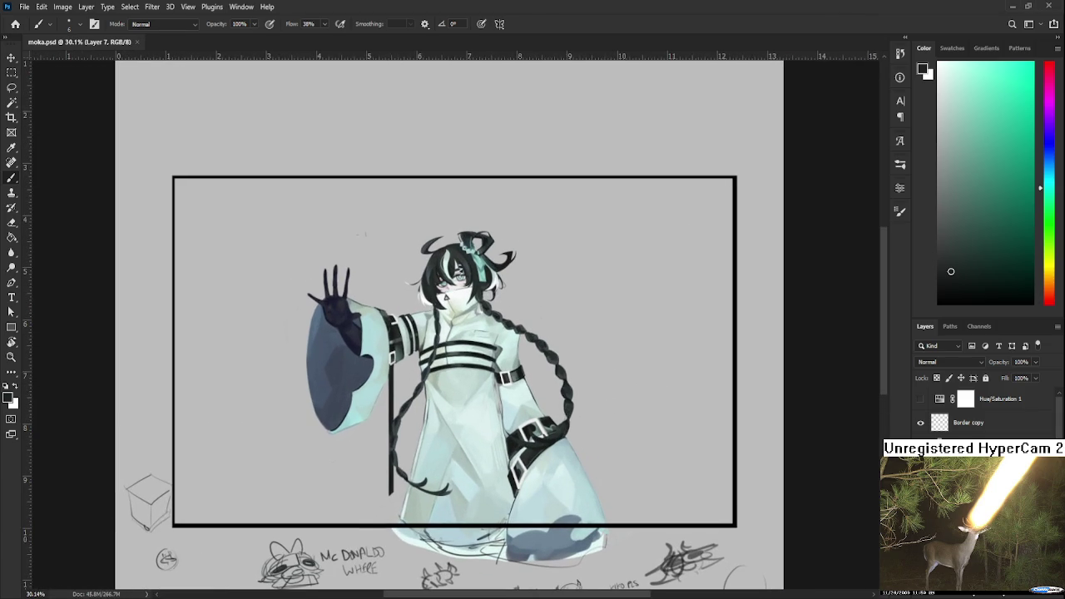
# Compare the braids layer alone against the full figure by toggling back and forth
pyautogui.hotkey('ctrl', 'z')
pyautogui.hotkey('ctrl', 'shift', 'z')
pyautogui.hotkey('ctrl', 'z')
pyautogui.hotkey('ctrl', 'shift', 'z')
pyautogui.hotkey('ctrl', 'z')
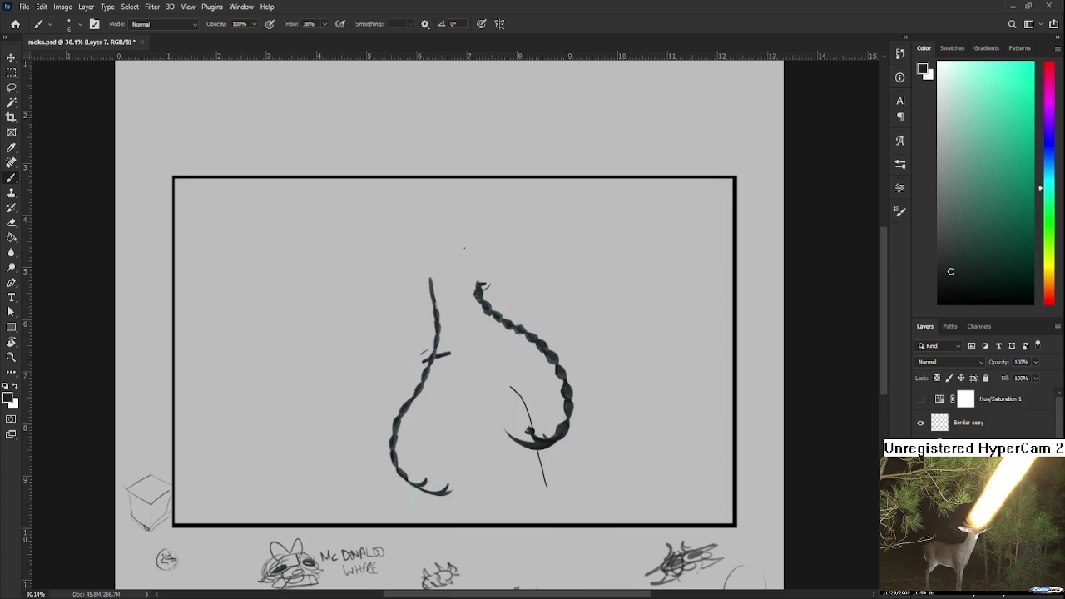
pyautogui.scroll(-1, 666, 513)
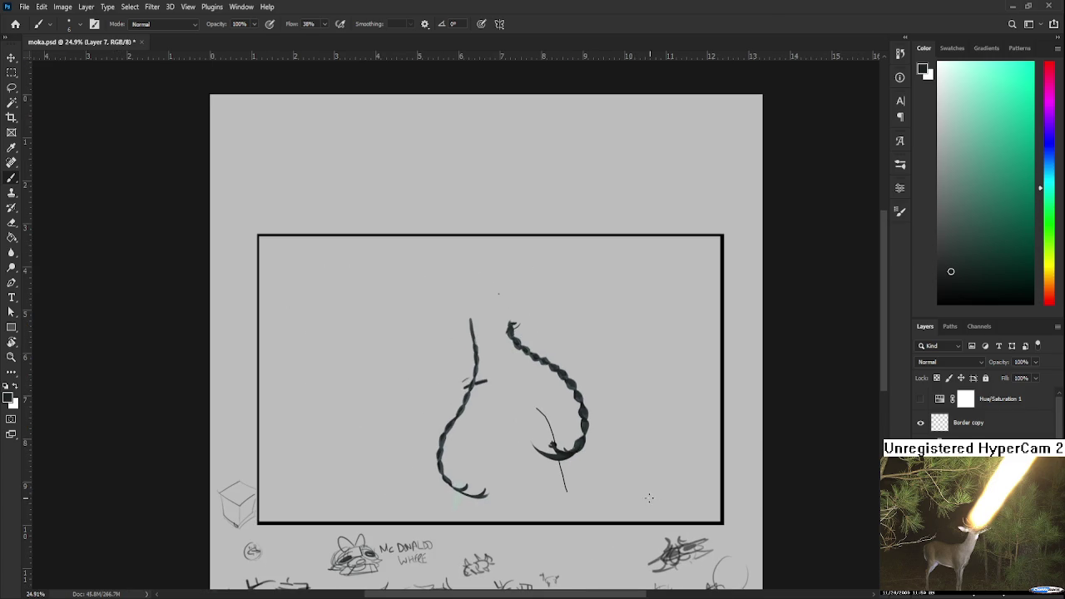
# Delete the stray thin line and small cross on the layer below the braids, keeping the braids
pyautogui.press('m')
pyautogui.moveTo(418, 281); pyautogui.dragTo(637, 516)
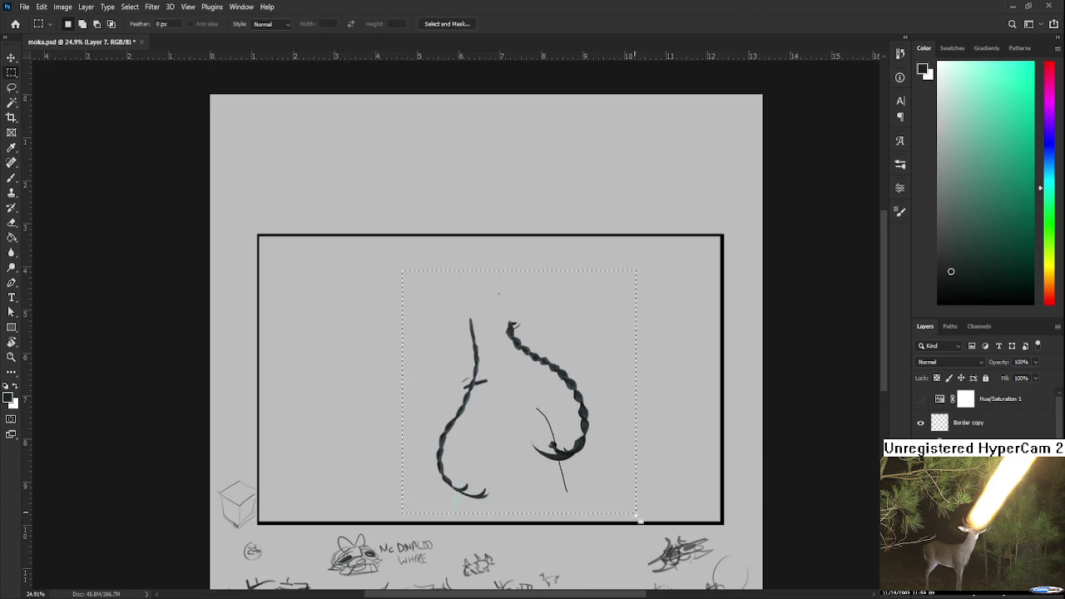
pyautogui.press('Delete')
pyautogui.moveTo(535, 455); pyautogui.dragTo(450, 455)
pyautogui.hotkey('ctrl', 'z')
pyautogui.hotkey('ctrl', 'z')
pyautogui.hotkey('alt', '[')
pyautogui.press('Delete')
pyautogui.hotkey('ctrl', 'd')
pyautogui.press('l')
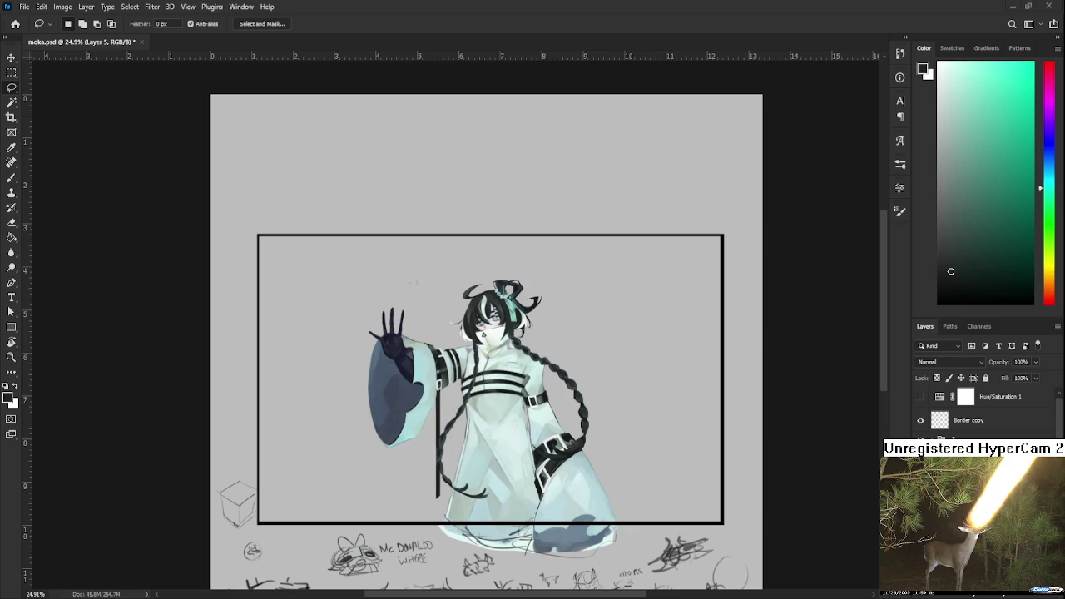
# Tilt the view about 16 degrees and paint the chest pocket crisp white
pyautogui.scroll(5, 499, 366)
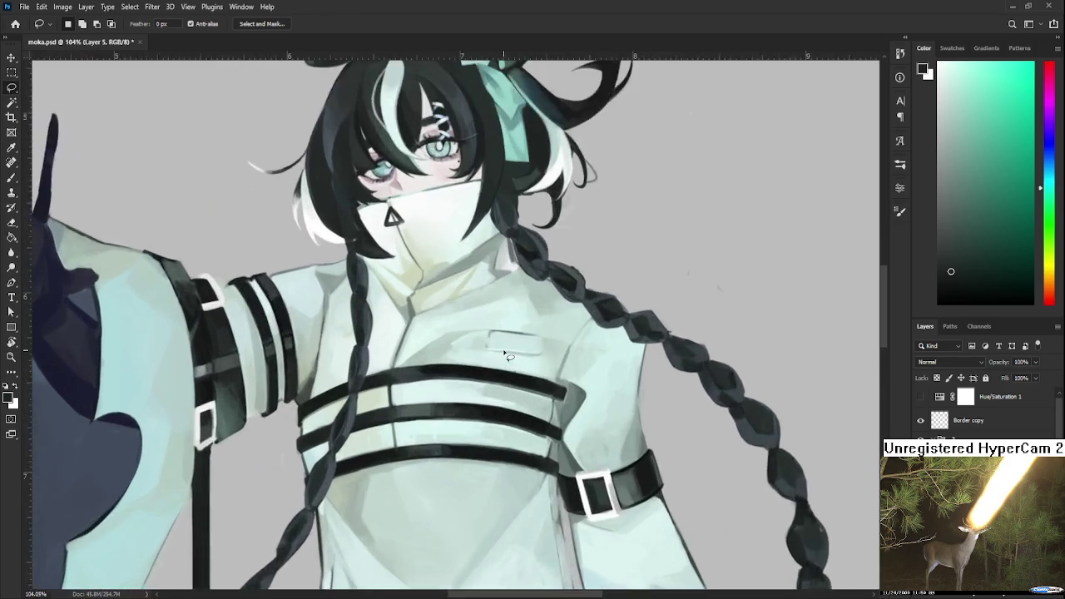
pyautogui.scroll(3, 505, 356)
pyautogui.scroll(3, 504, 352)
pyautogui.press('r')
pyautogui.moveTo(505, 352)
pyautogui.mouseDown()
pyautogui.moveTo(552, 350)
pyautogui.moveTo(712, 468)
pyautogui.mouseUp()
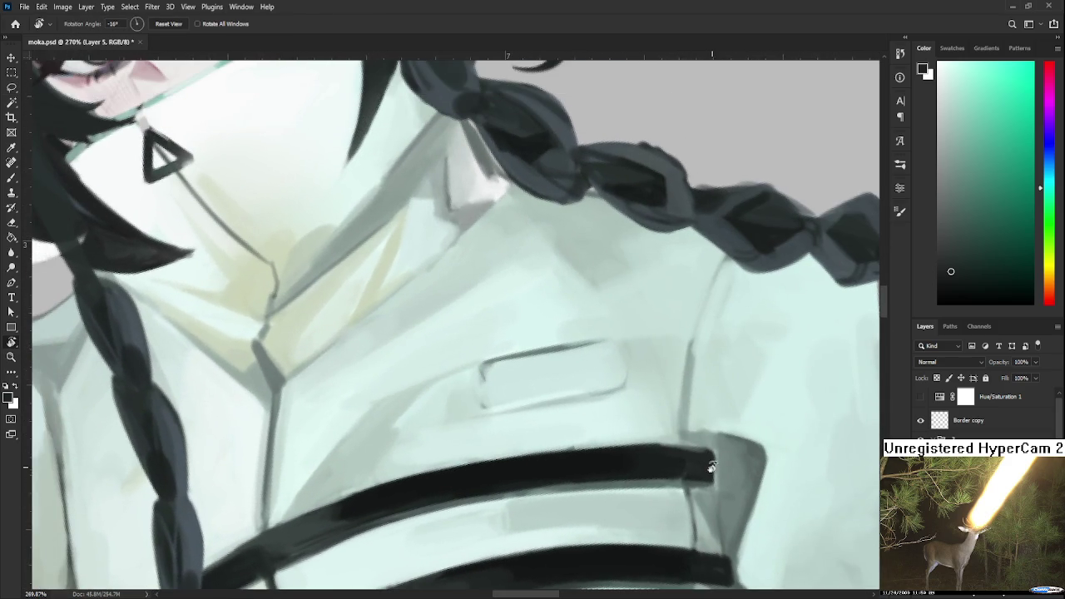
pyautogui.press('b')
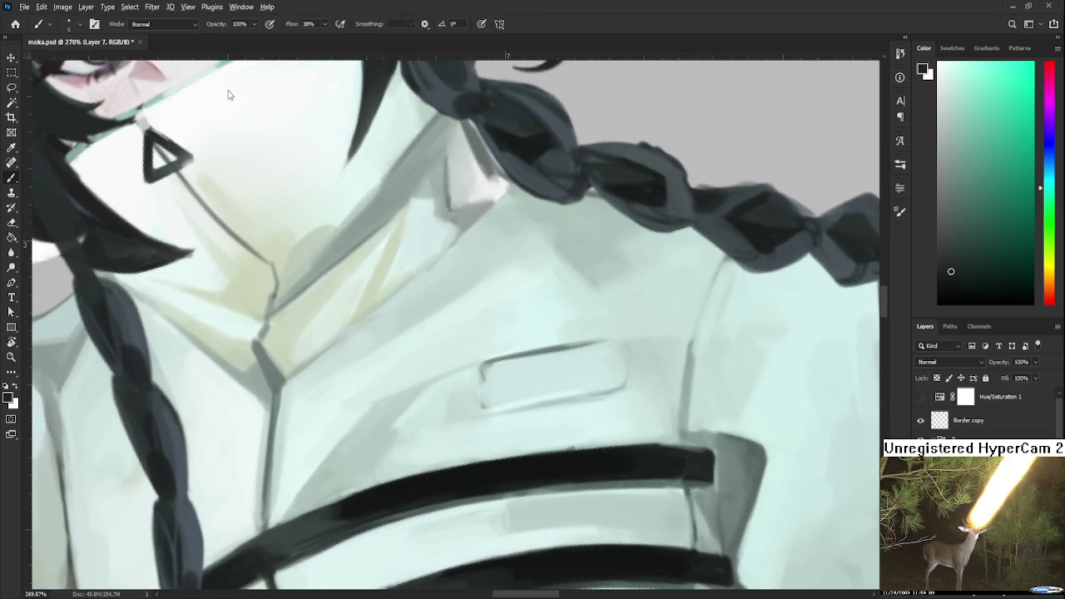
pyautogui.press('x')
pyautogui.moveTo(489, 380)
pyautogui.mouseDown()
pyautogui.moveTo(488, 405)
pyautogui.moveTo(553, 361)
pyautogui.moveTo(507, 374)
pyautogui.moveTo(571, 374)
pyautogui.moveTo(499, 388)
pyautogui.moveTo(569, 386)
pyautogui.moveTo(607, 374)
pyautogui.moveTo(620, 354)
pyautogui.moveTo(590, 349)
pyautogui.mouseUp()
pyautogui.hotkey('ctrl', 'z')
pyautogui.moveTo(493, 392); pyautogui.dragTo(485, 407)
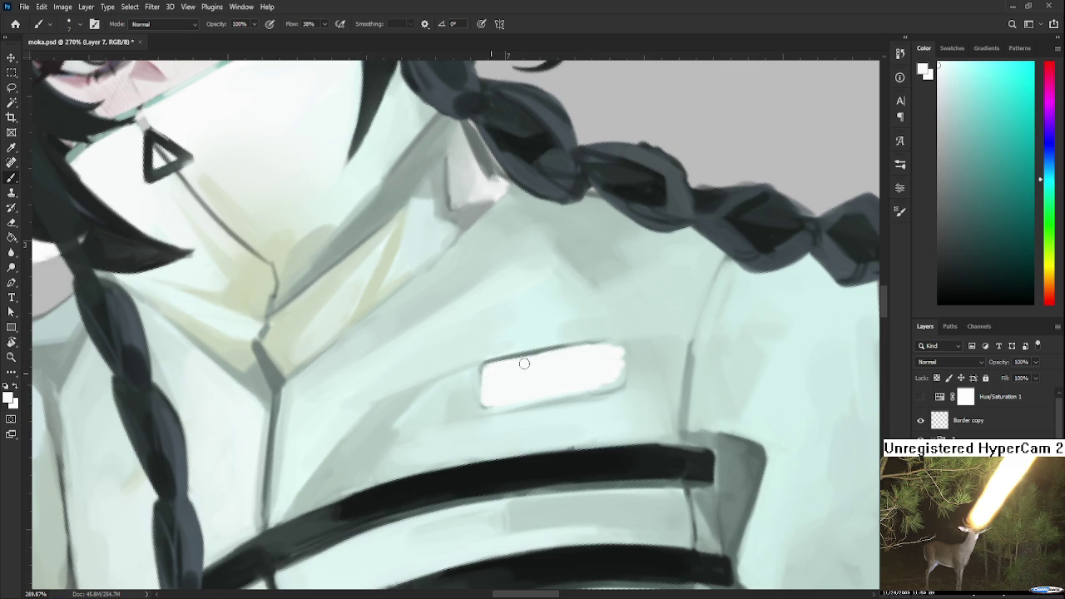
pyautogui.moveTo(620, 361)
pyautogui.mouseDown()
pyautogui.moveTo(624, 374)
pyautogui.moveTo(583, 378)
pyautogui.moveTo(623, 345)
pyautogui.moveTo(624, 375)
pyautogui.moveTo(592, 388)
pyautogui.moveTo(574, 342)
pyautogui.mouseUp()
# Outline the chest pocket's left, top and bottom edges in grey-green sampled from the coat
pyautogui.keyDown('alt'); pyautogui.click(624, 384); pyautogui.keyUp('alt')
pyautogui.keyDown('alt'); pyautogui.moveTo(632, 368); pyautogui.dragTo(542, 355); pyautogui.keyUp('alt')
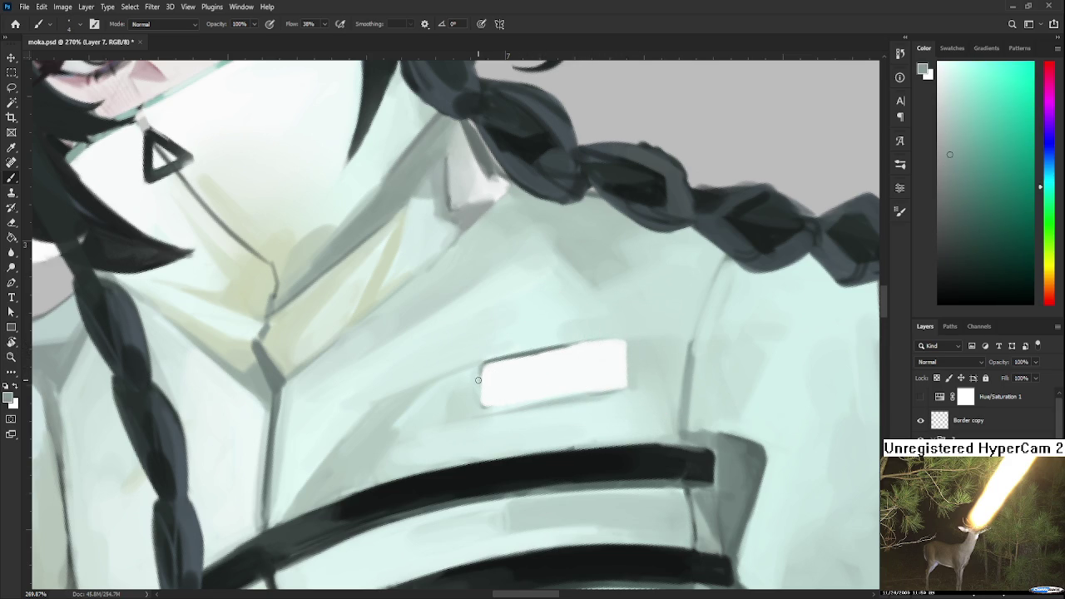
pyautogui.moveTo(475, 360); pyautogui.dragTo(472, 420)
pyautogui.moveTo(476, 358)
pyautogui.mouseDown()
pyautogui.moveTo(633, 332)
pyautogui.moveTo(636, 389)
pyautogui.mouseUp()
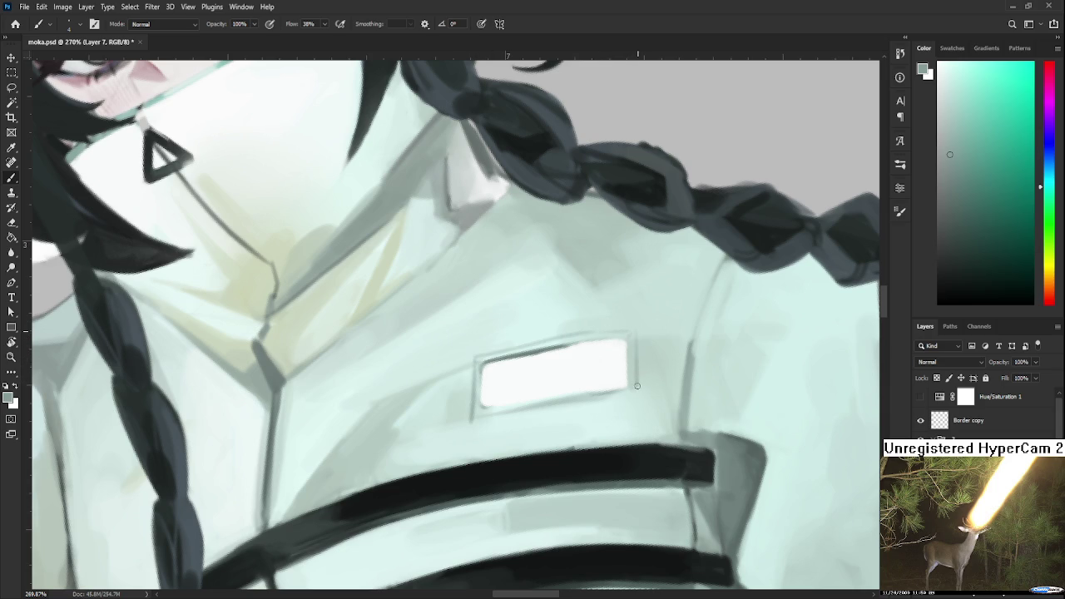
pyautogui.moveTo(481, 416); pyautogui.dragTo(624, 389)
pyautogui.keyDown('alt'); pyautogui.click(531, 391); pyautogui.keyUp('alt')
# Darken the sleeve pocket's right edge down to its bottom corner
pyautogui.press('r')
pyautogui.moveTo(604, 385)
pyautogui.mouseDown()
pyautogui.moveTo(544, 454)
pyautogui.moveTo(453, 343)
pyautogui.mouseUp()
pyautogui.press('b')
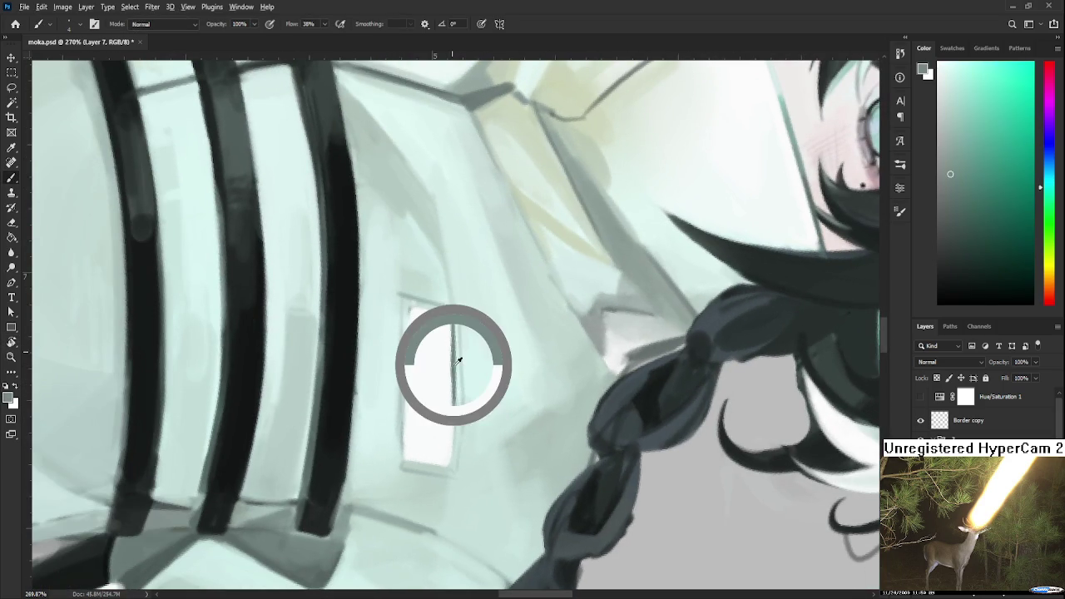
pyautogui.keyDown('alt'); pyautogui.click(454, 359); pyautogui.keyUp('alt')
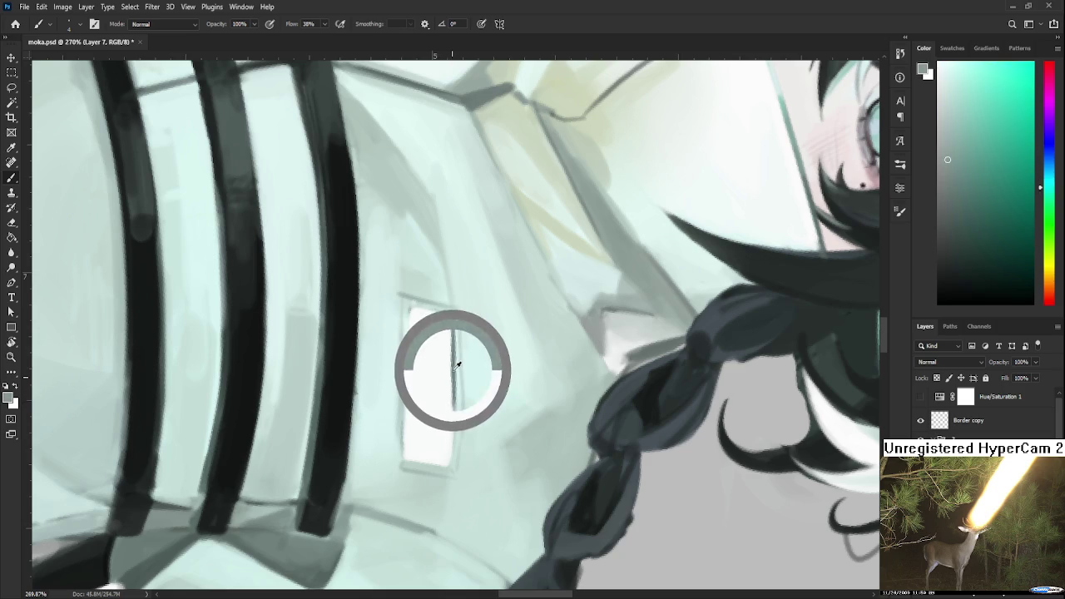
pyautogui.moveTo(455, 381); pyautogui.dragTo(453, 465)
pyautogui.hotkey('ctrl', 'z')
pyautogui.moveTo(457, 399); pyautogui.dragTo(452, 467)
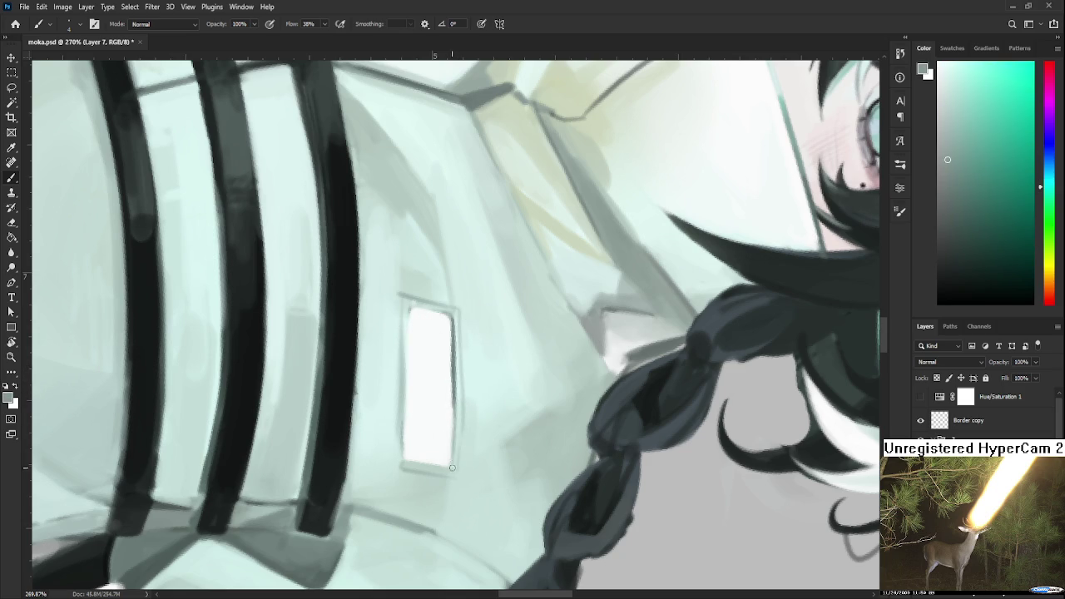
pyautogui.hotkey('ctrl', 'z')
pyautogui.moveTo(455, 408); pyautogui.dragTo(454, 465)
pyautogui.press('x')
pyautogui.moveTo(437, 387); pyautogui.dragTo(459, 377)
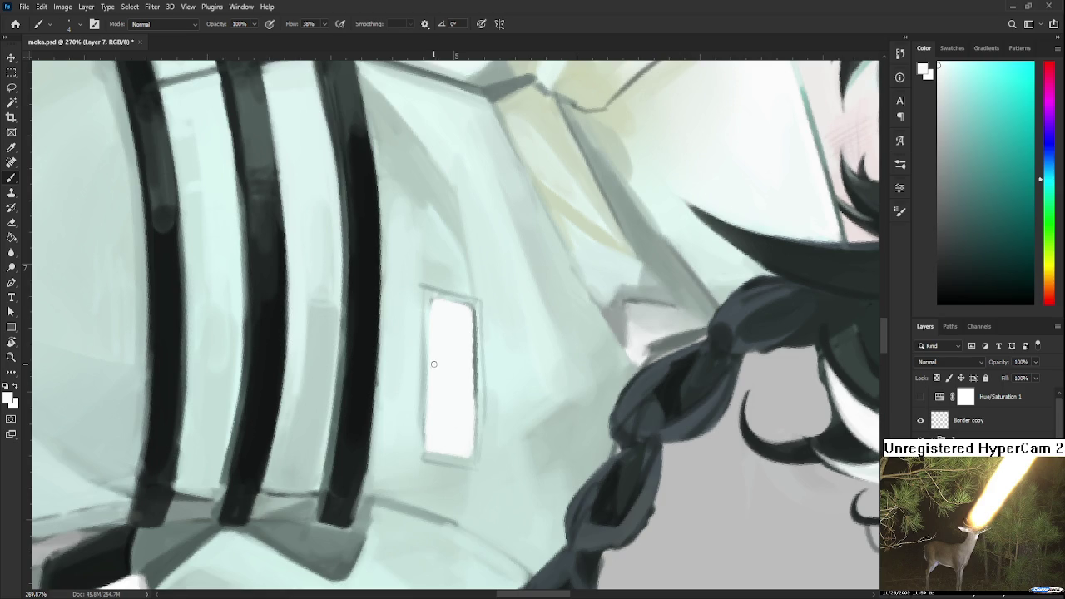
pyautogui.keyDown('alt'); pyautogui.click(433, 369); pyautogui.keyUp('alt')
# Rotate the view back to the chest pocket and zoom out
pyautogui.press('r')
pyautogui.moveTo(416, 437); pyautogui.dragTo(567, 383)
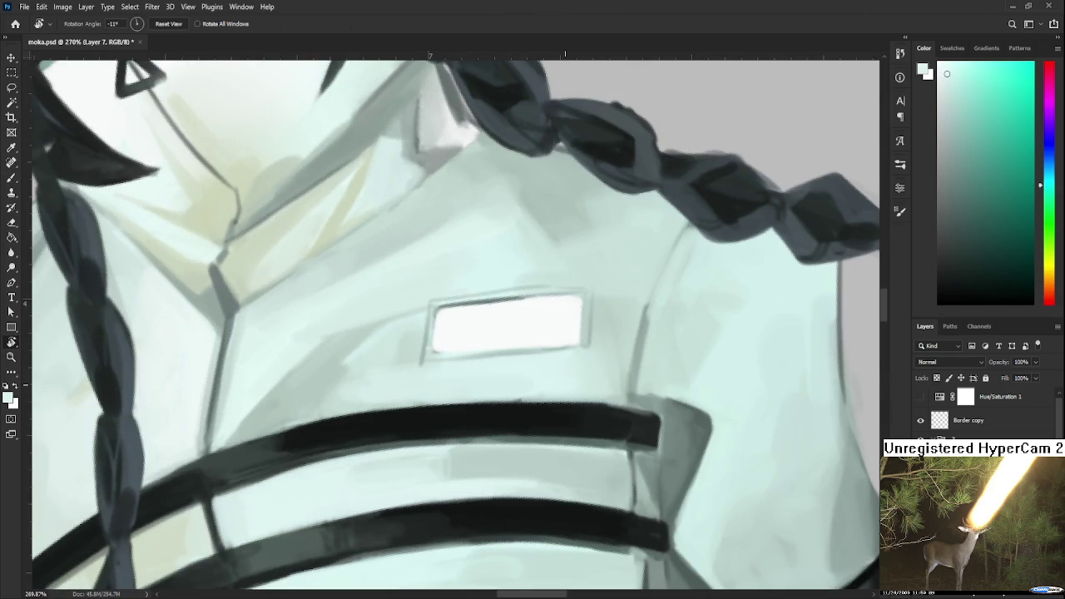
pyautogui.scroll(-5, 566, 386)
pyautogui.scroll(-2, 559, 405)
pyautogui.scroll(-2, 561, 409)
pyautogui.scroll(-1, 566, 416)
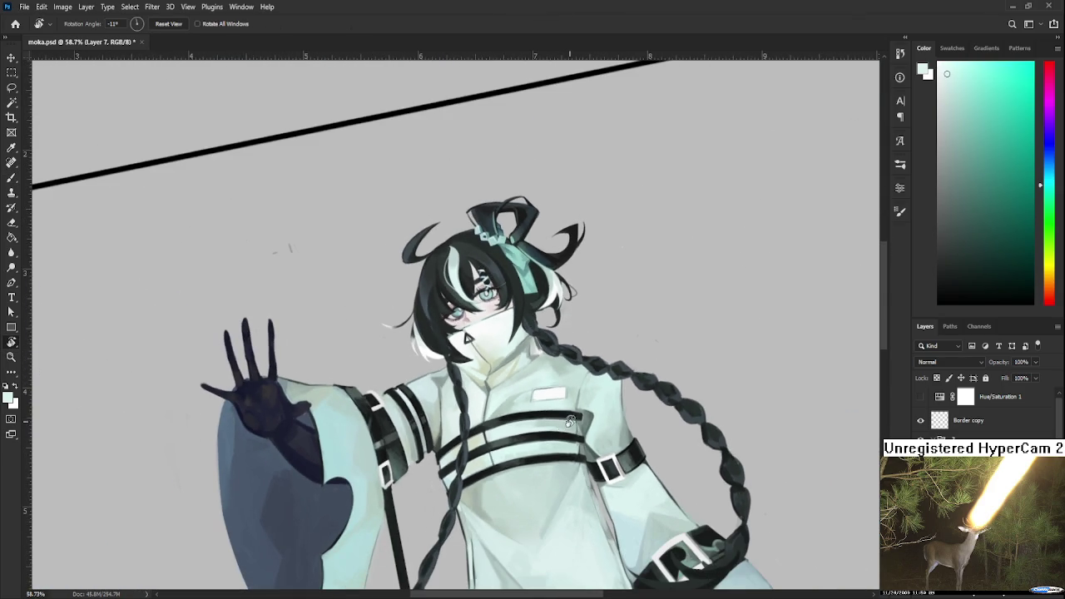
pyautogui.scroll(-2, 618, 389)
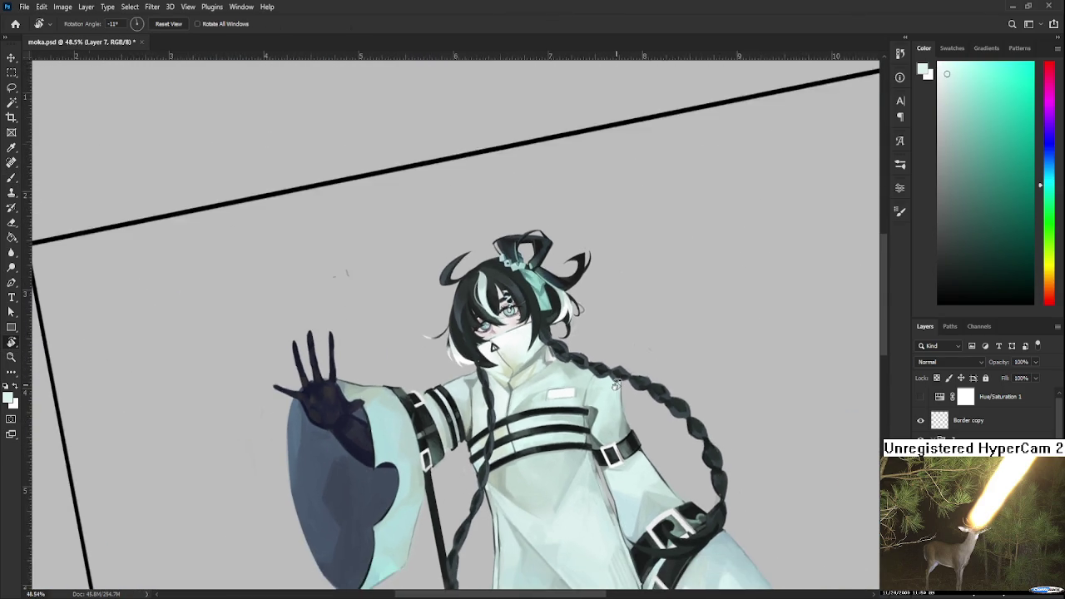
pyautogui.moveTo(686, 411)
pyautogui.mouseDown()
pyautogui.moveTo(535, 431)
pyautogui.moveTo(487, 348)
pyautogui.moveTo(511, 420)
pyautogui.mouseUp()
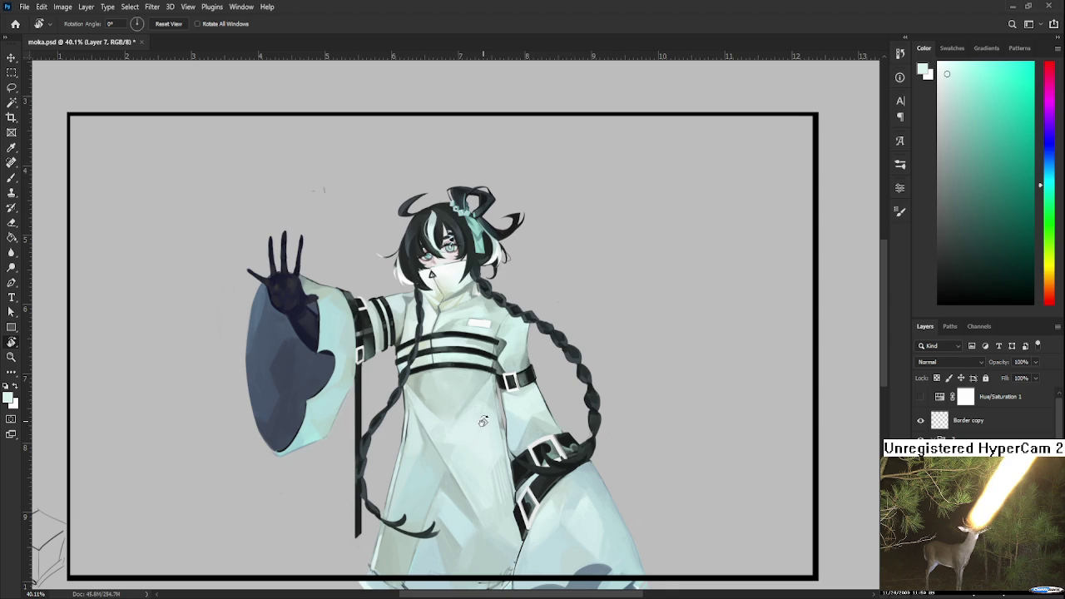
pyautogui.moveTo(470, 386)
pyautogui.mouseDown()
pyautogui.moveTo(464, 401)
pyautogui.moveTo(487, 408)
pyautogui.mouseUp()
pyautogui.press('e')
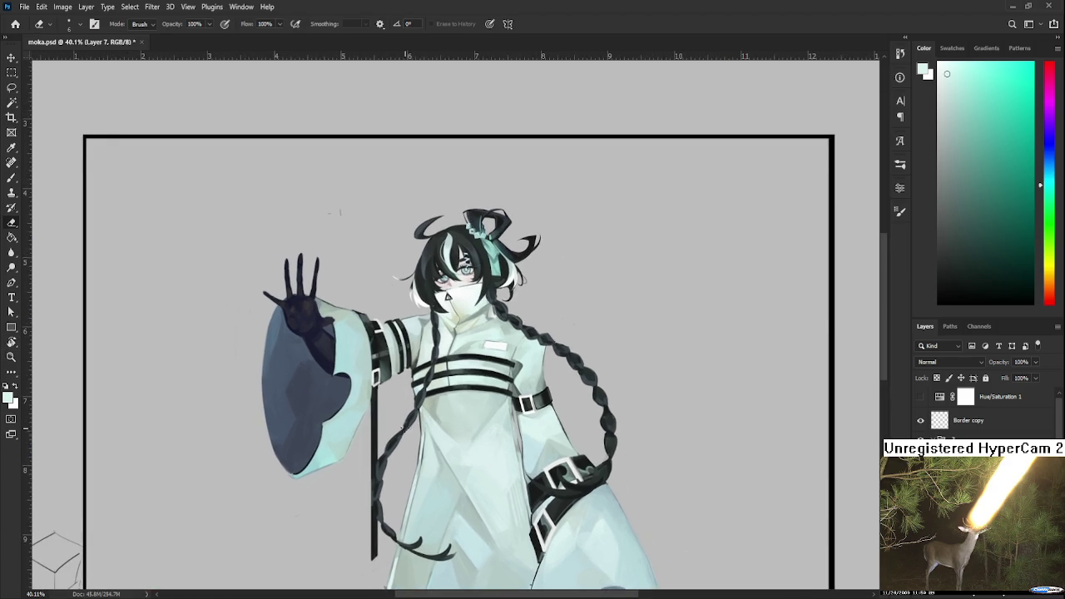
pyautogui.moveTo(389, 405); pyautogui.dragTo(389, 428)
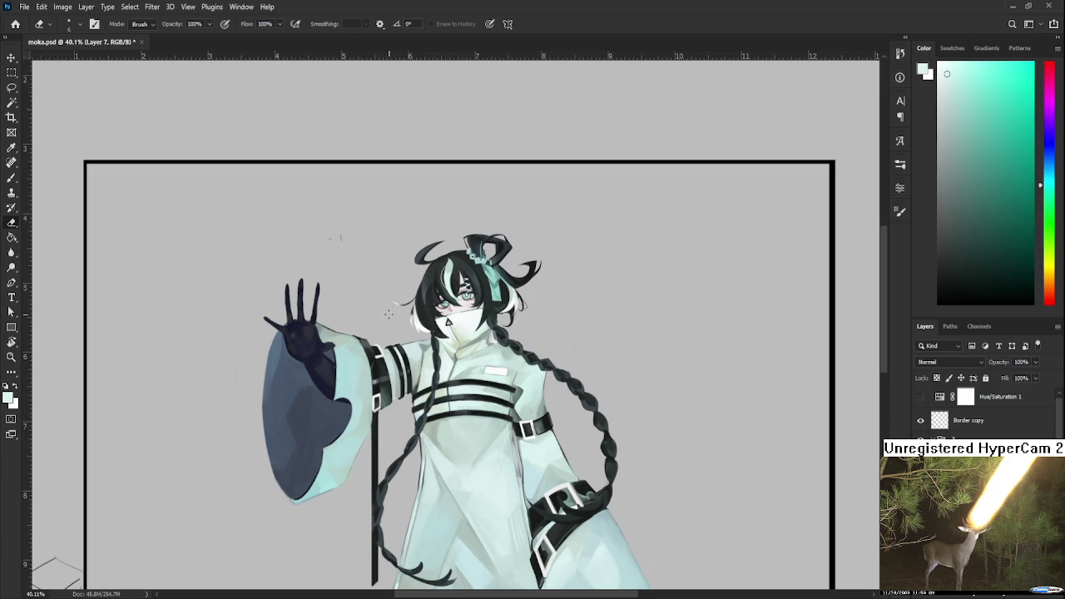
pyautogui.press('l')
pyautogui.moveTo(385, 271); pyautogui.dragTo(379, 266)
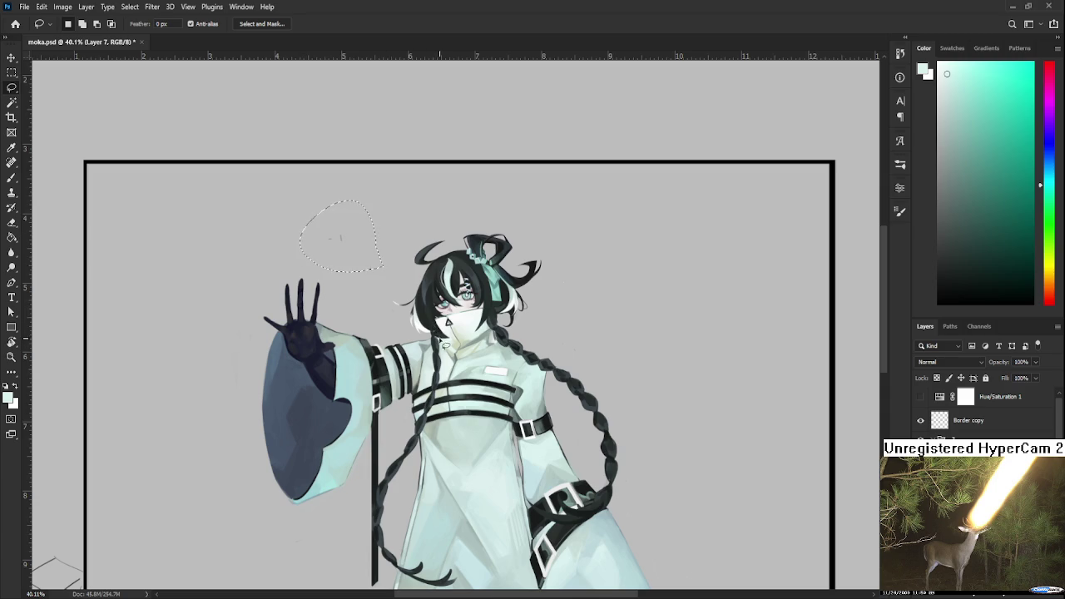
# Clear the selection and return to the Home screen of recent files
pyautogui.hotkey('ctrl', 'd')
pyautogui.scroll(1, 403, 391)
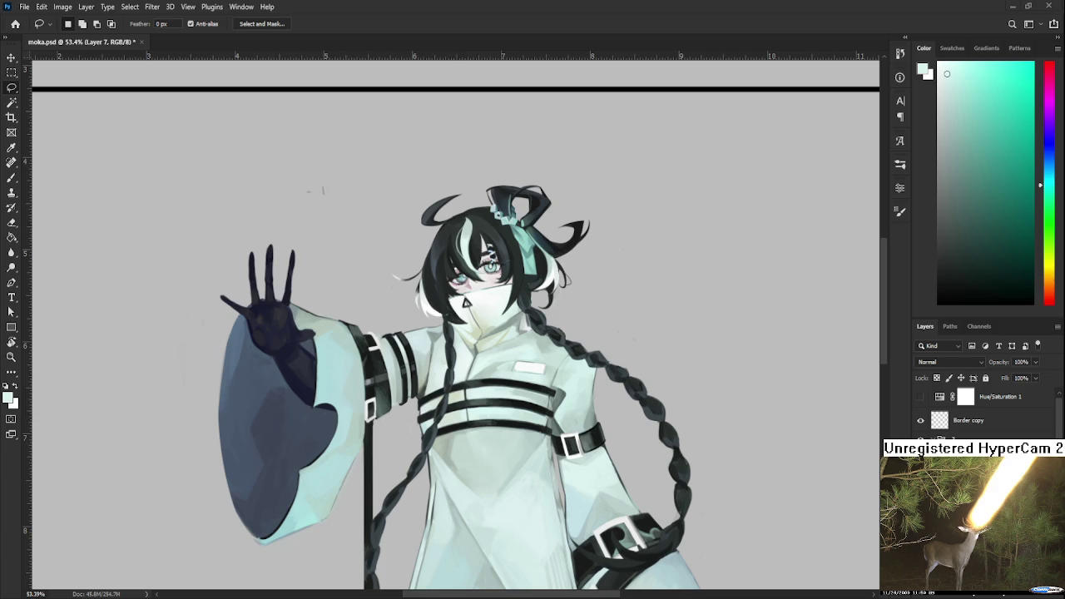
pyautogui.click(15, 24)
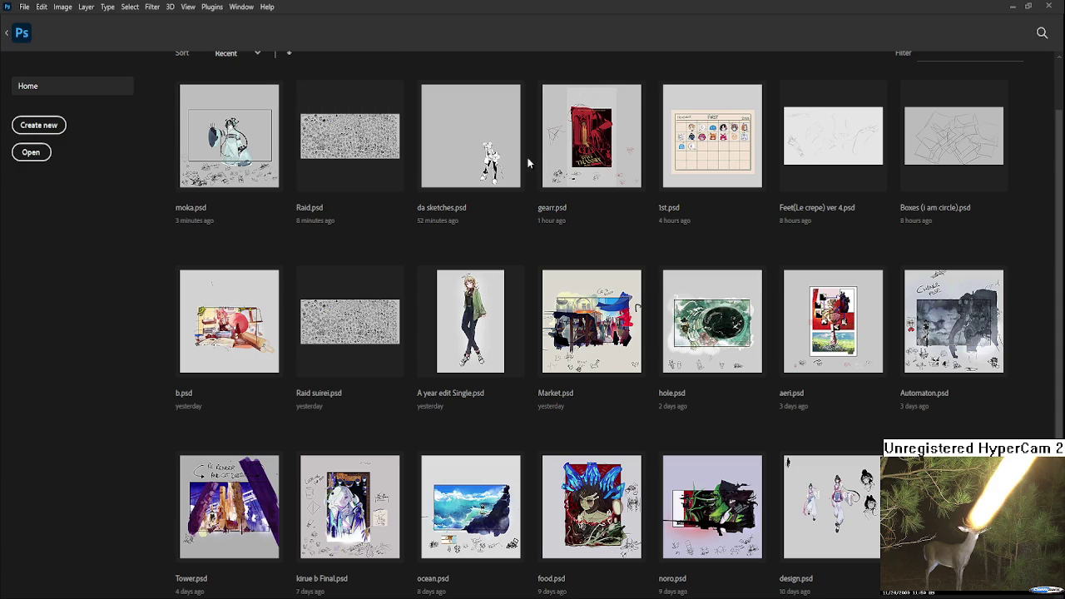
# Open Raid.psd, zoom in, set black as the paint colour and bring the helmet into view
pyautogui.click(349, 136)
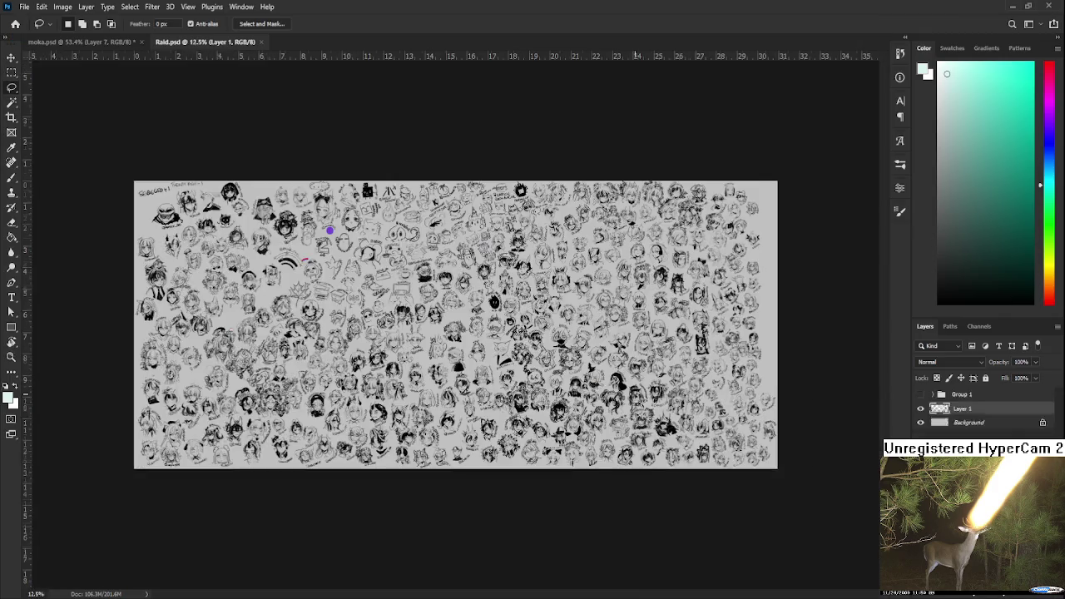
pyautogui.scroll(3, 456, 312)
pyautogui.scroll(2, 586, 480)
pyautogui.scroll(2, 585, 480)
pyautogui.scroll(2, 585, 480)
pyautogui.scroll(2, 585, 480)
pyautogui.press('x')
pyautogui.press('r')
pyautogui.moveTo(683, 392); pyautogui.dragTo(555, 404)
pyautogui.press('b')
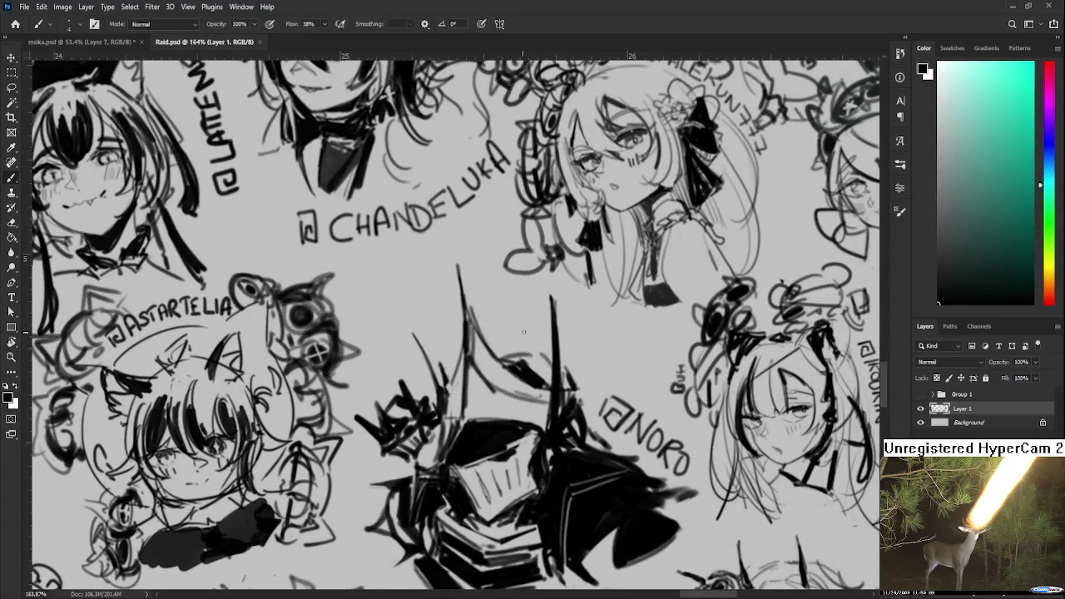
# Sketch goggle lines, a strap curve and dark marks onto the armored helmet
pyautogui.moveTo(471, 350)
pyautogui.mouseDown()
pyautogui.moveTo(505, 329)
pyautogui.moveTo(506, 291)
pyautogui.moveTo(553, 318)
pyautogui.moveTo(486, 336)
pyautogui.mouseUp()
pyautogui.moveTo(550, 321); pyautogui.dragTo(554, 332)
pyautogui.moveTo(504, 289)
pyautogui.mouseDown()
pyautogui.moveTo(537, 294)
pyautogui.moveTo(524, 317)
pyautogui.moveTo(492, 329)
pyautogui.moveTo(550, 314)
pyautogui.moveTo(482, 333)
pyautogui.moveTo(553, 329)
pyautogui.moveTo(521, 330)
pyautogui.moveTo(545, 339)
pyautogui.moveTo(529, 351)
pyautogui.moveTo(478, 359)
pyautogui.mouseUp()
pyautogui.moveTo(556, 326)
pyautogui.mouseDown()
pyautogui.moveTo(570, 335)
pyautogui.moveTo(538, 294)
pyautogui.moveTo(553, 316)
pyautogui.mouseUp()
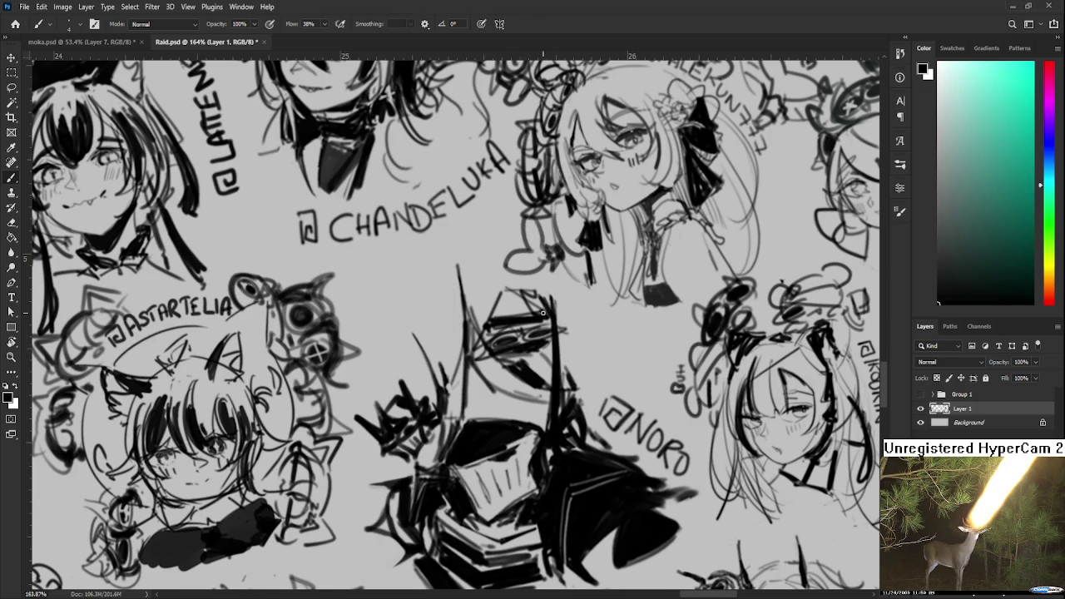
pyautogui.scroll(-2, 565, 337)
pyautogui.scroll(-2, 565, 337)
pyautogui.scroll(-1, 566, 337)
pyautogui.scroll(-1, 563, 337)
pyautogui.scroll(1, 559, 329)
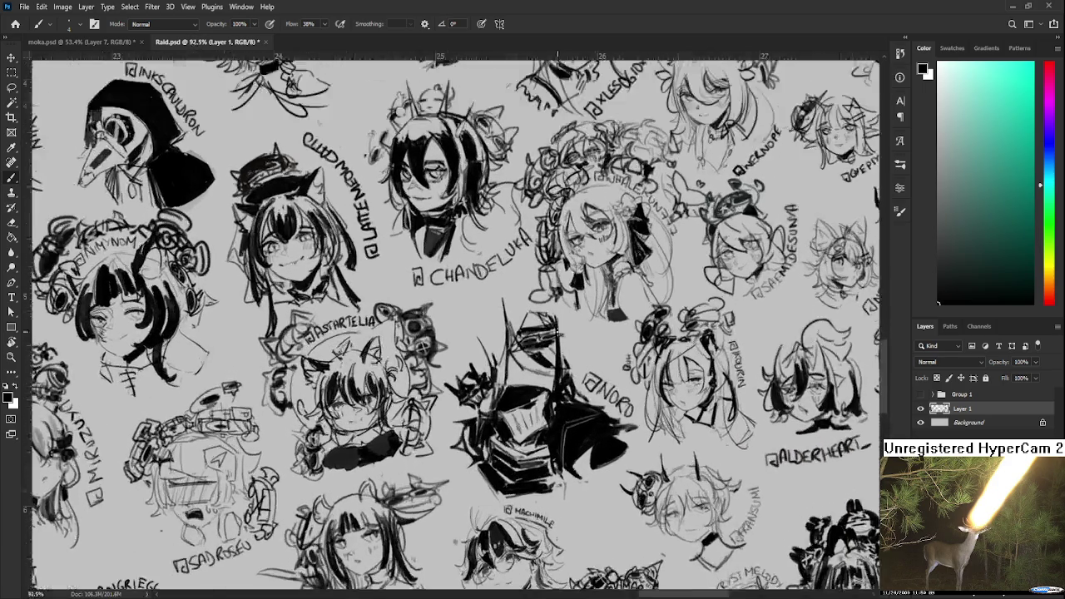
pyautogui.scroll(1, 566, 331)
pyautogui.scroll(-2, 569, 334)
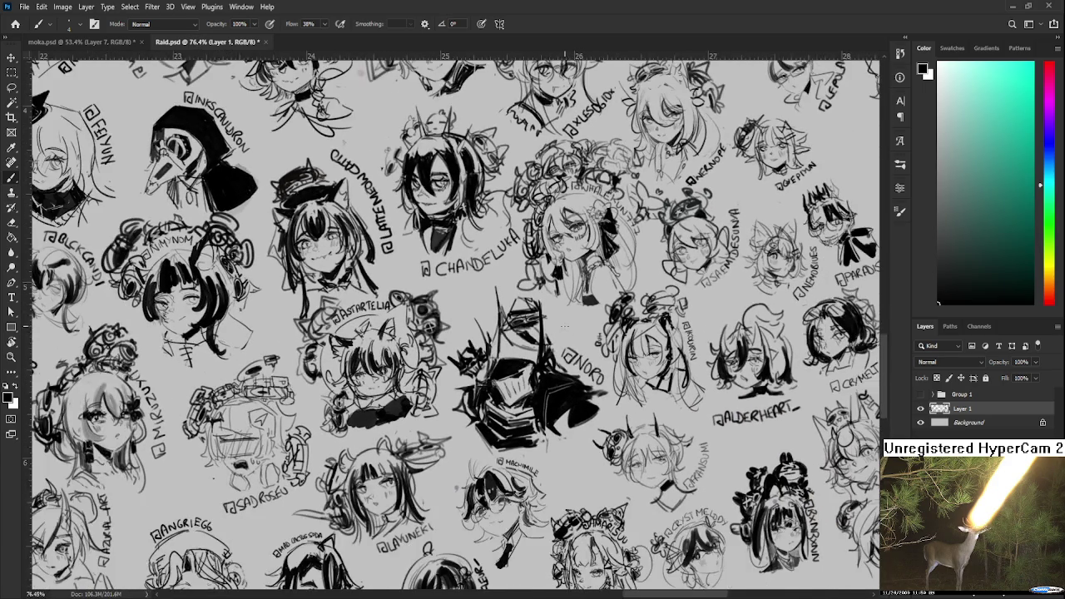
pyautogui.moveTo(569, 334); pyautogui.dragTo(504, 387)
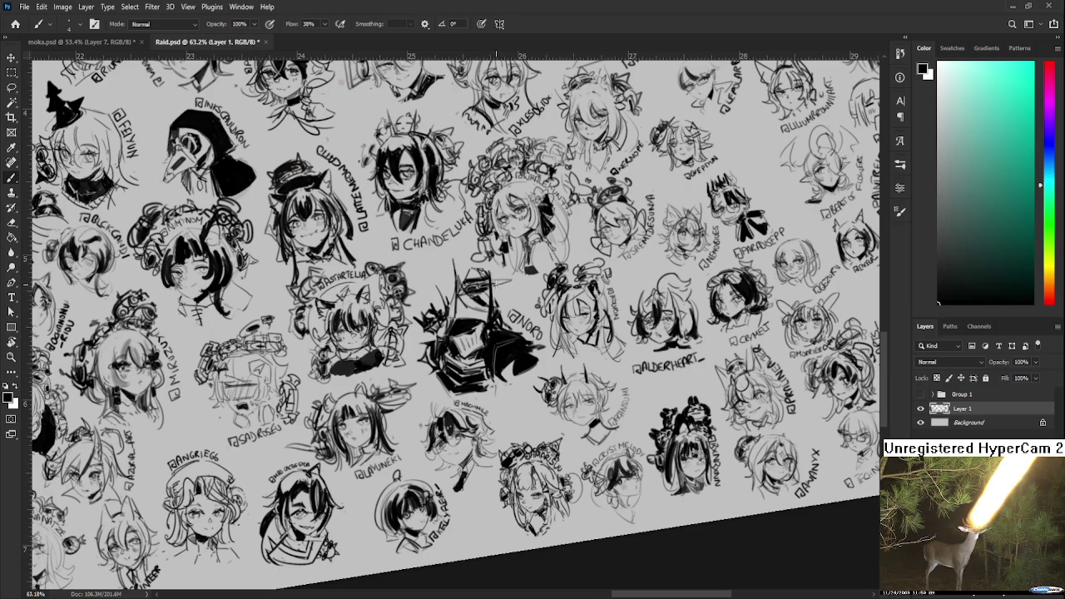
pyautogui.moveTo(496, 283); pyautogui.dragTo(506, 283)
# Reset the view tilt, save and close Raid.psd, then view moka.psd's lower sketches
pyautogui.press('r')
pyautogui.scroll(-2, 531, 342)
pyautogui.press('Escape')
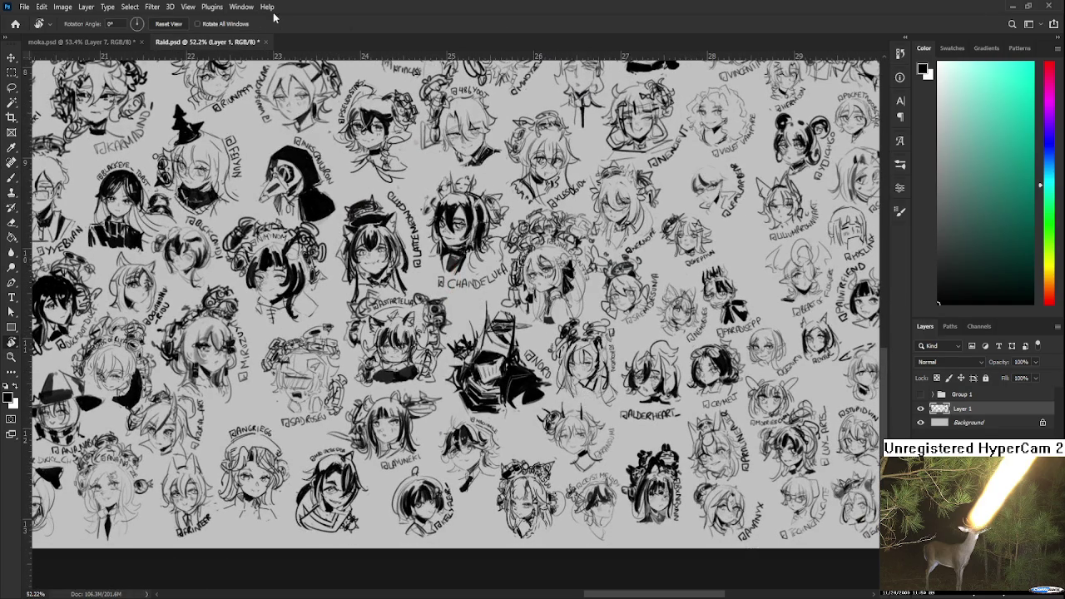
pyautogui.hotkey('ctrl', 's')
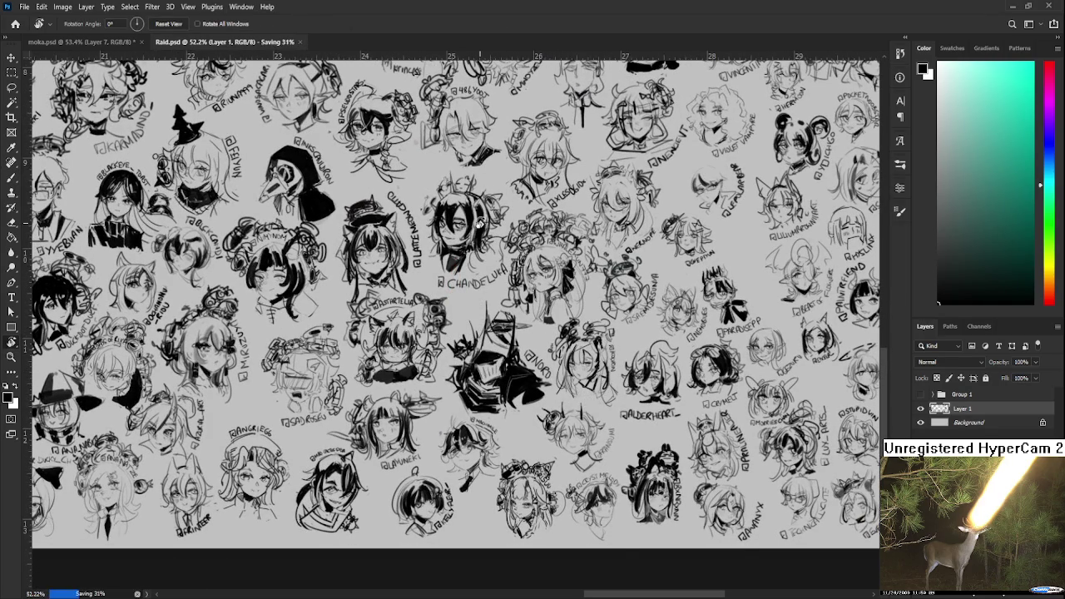
pyautogui.hotkey('ctrl', 'w')
pyautogui.scroll(-1, 495, 339)
pyautogui.scroll(-1, 495, 340)
pyautogui.moveTo(494, 340); pyautogui.dragTo(461, 294)
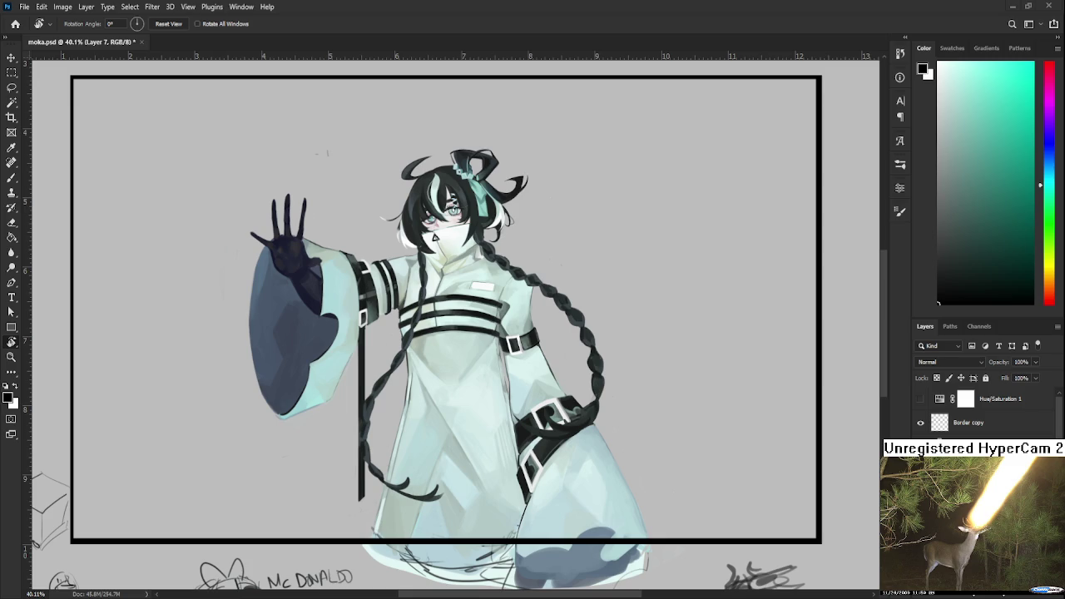
# Zoom in, tilt the view and sample a dark painting colour from the braid
pyautogui.scroll(3, 447, 411)
pyautogui.scroll(3, 448, 411)
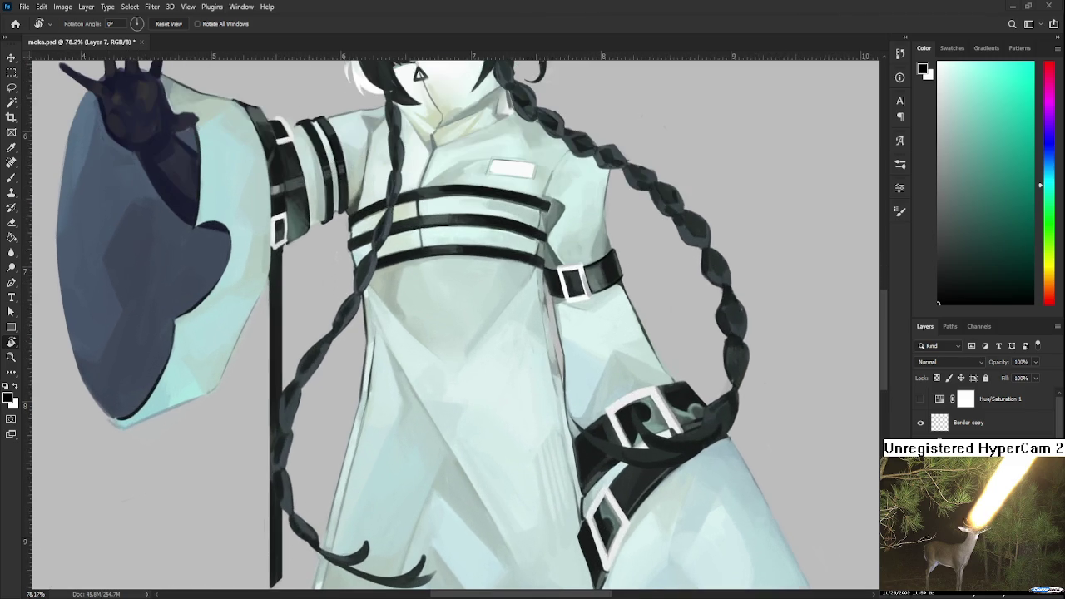
pyautogui.moveTo(466, 391); pyautogui.dragTo(389, 447)
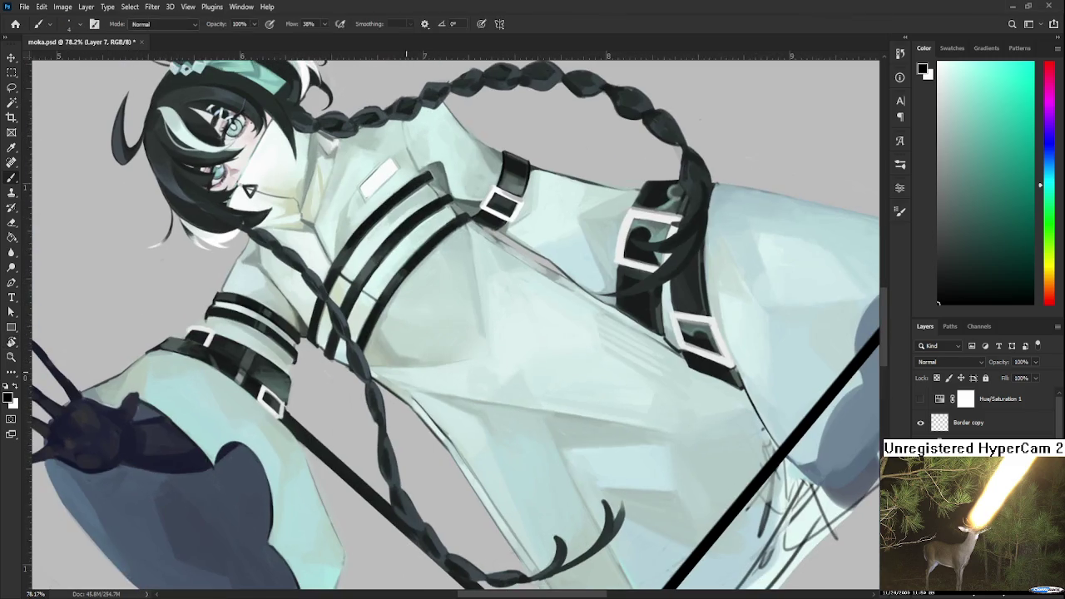
pyautogui.keyDown('alt'); pyautogui.click(389, 446); pyautogui.keyUp('alt')
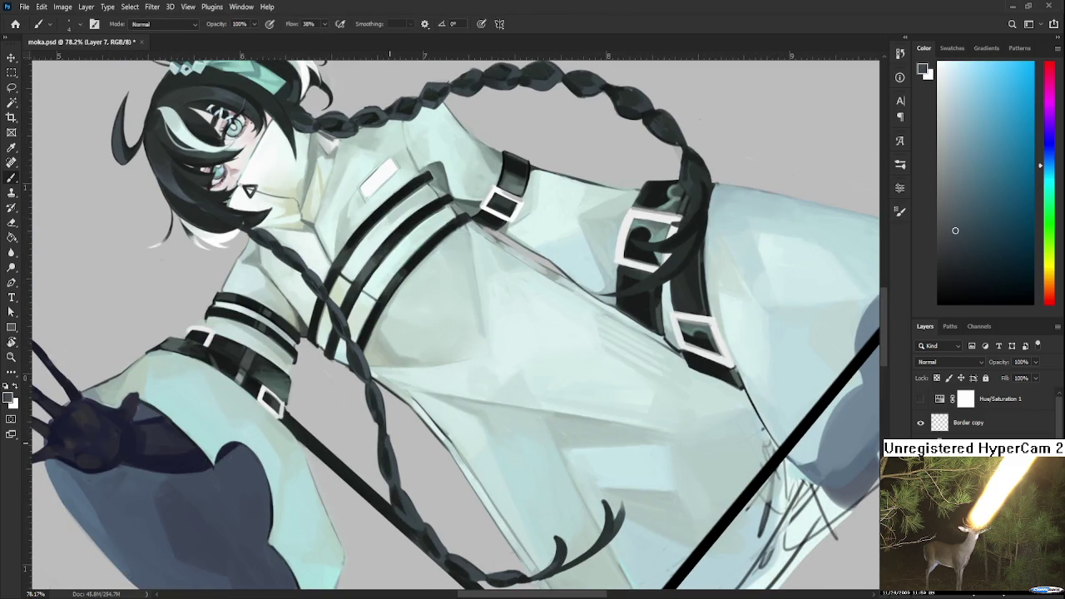
pyautogui.keyDown('alt'); pyautogui.click(388, 442); pyautogui.keyUp('alt')
pyautogui.keyDown('alt'); pyautogui.click(388, 442); pyautogui.keyUp('alt')
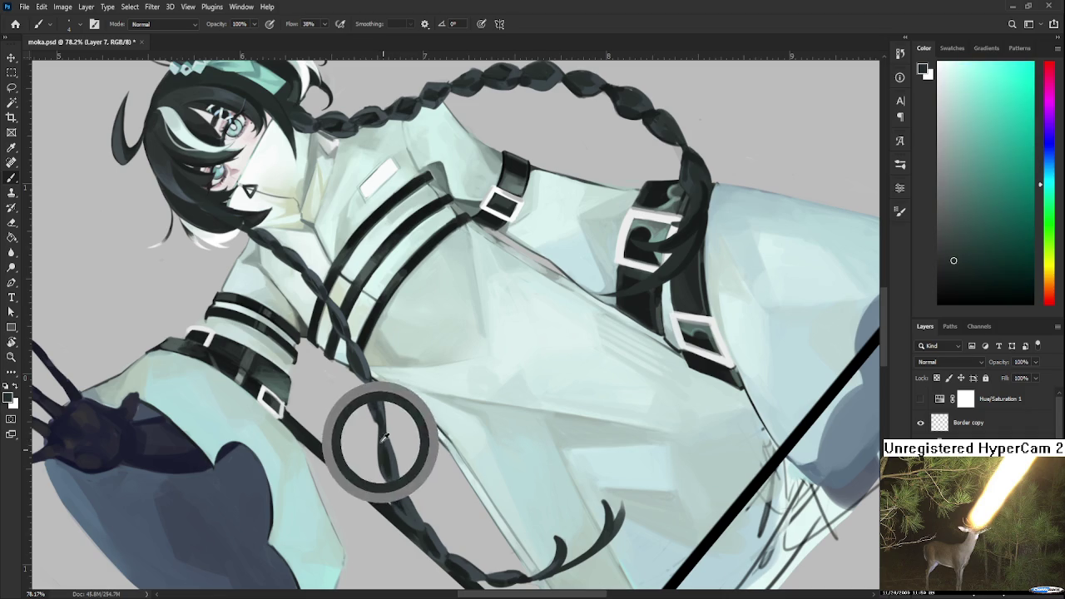
# Turn the view back to show the whole painting and go to the Home screen
pyautogui.scroll(-5, 388, 447)
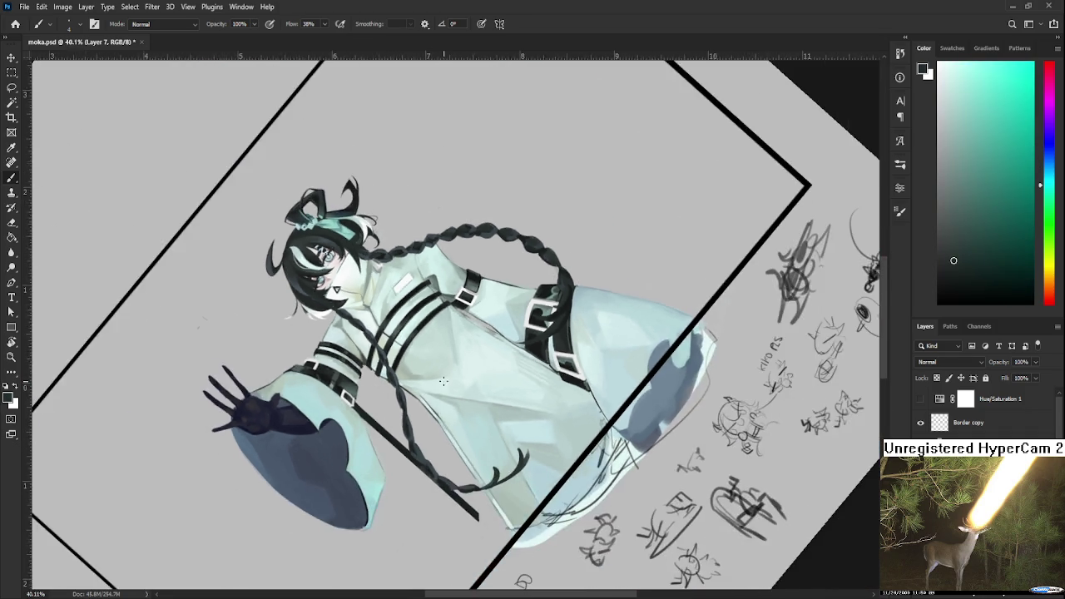
pyautogui.moveTo(387, 447)
pyautogui.mouseDown()
pyautogui.moveTo(614, 341)
pyautogui.moveTo(435, 314)
pyautogui.mouseUp()
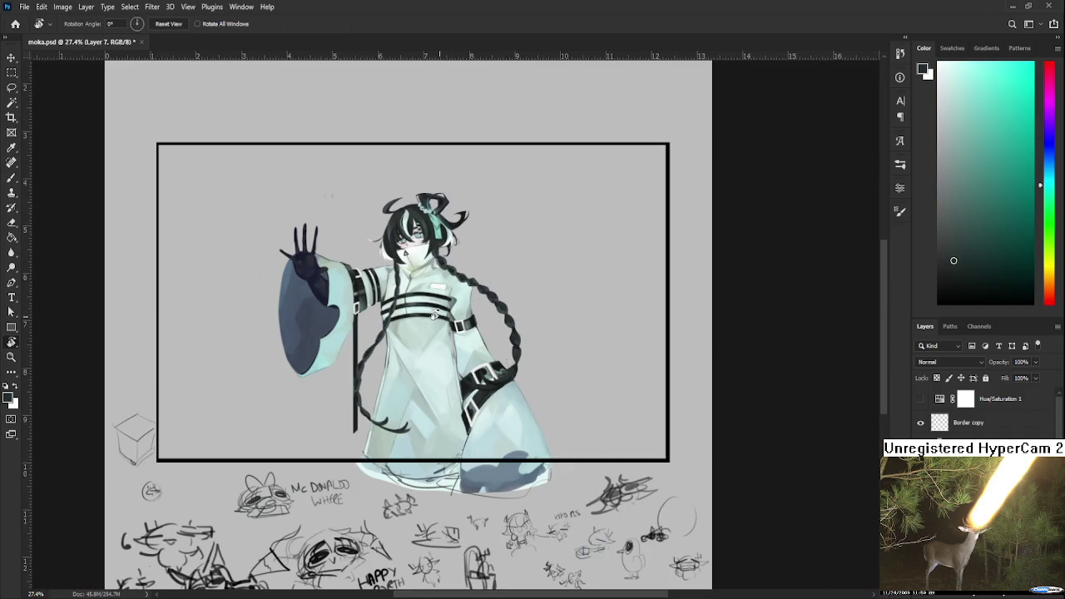
pyautogui.click(15, 25)
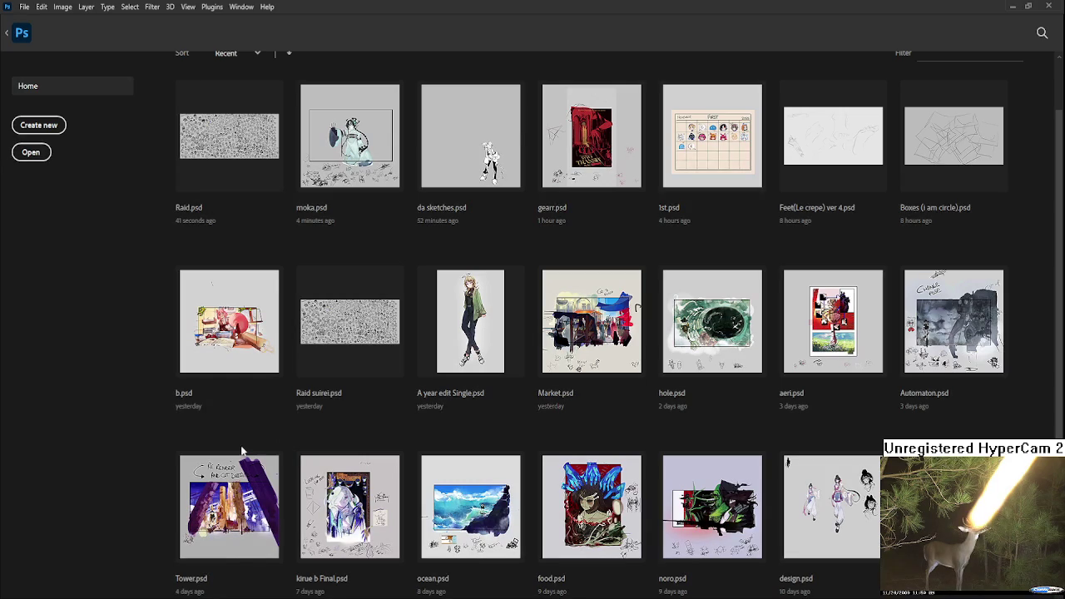
# Open noro.psd and pan around the framed illustration toward the small witch figure
pyautogui.click(739, 518)
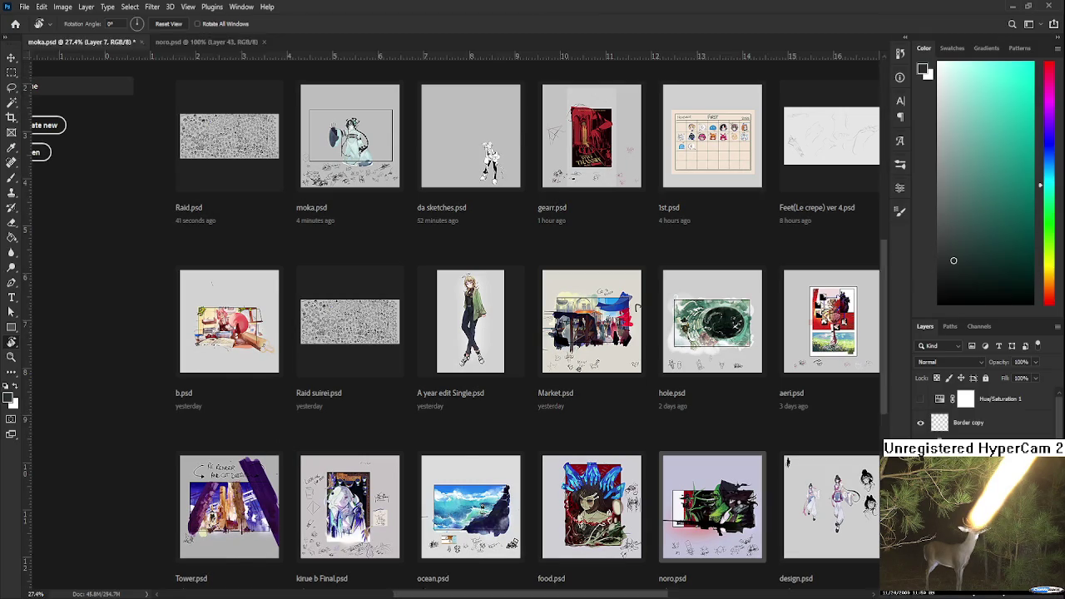
pyautogui.scroll(3, 525, 385)
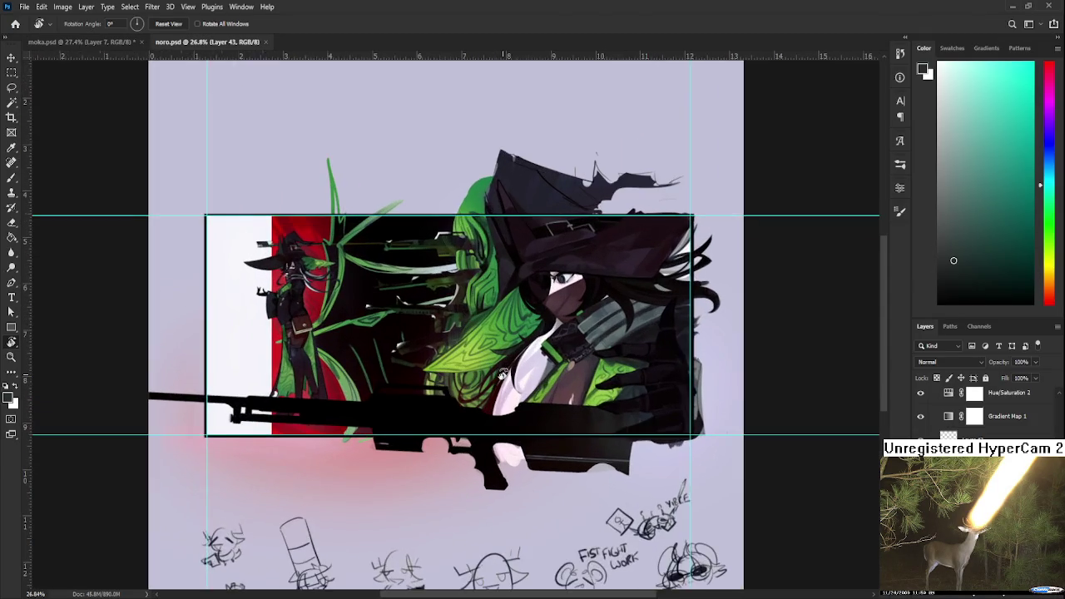
pyautogui.scroll(2, 511, 378)
pyautogui.scroll(1, 502, 374)
pyautogui.moveTo(502, 375); pyautogui.dragTo(584, 467)
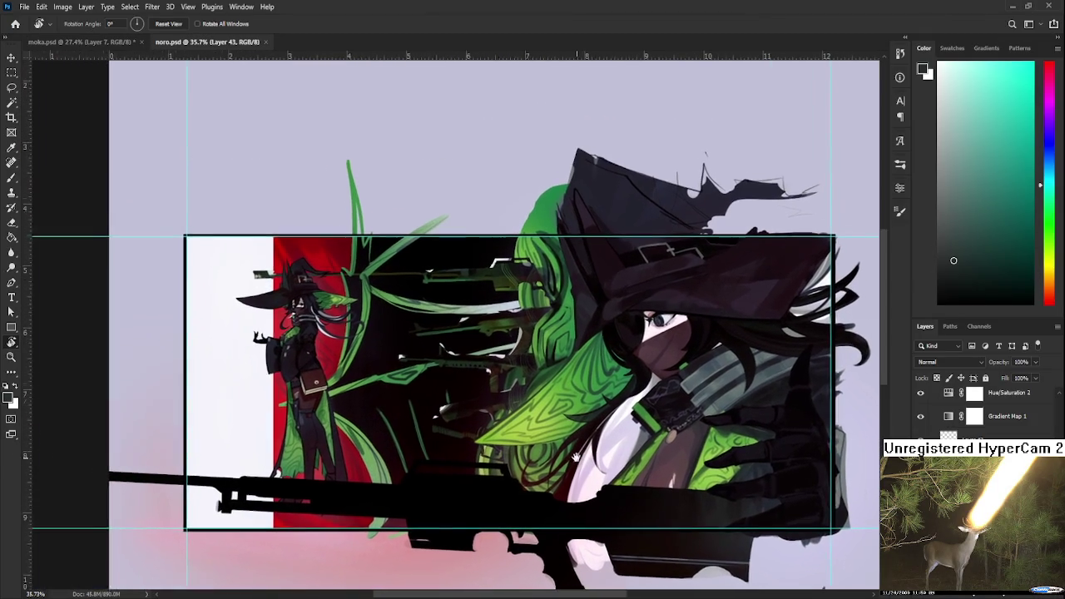
pyautogui.scroll(1, 585, 467)
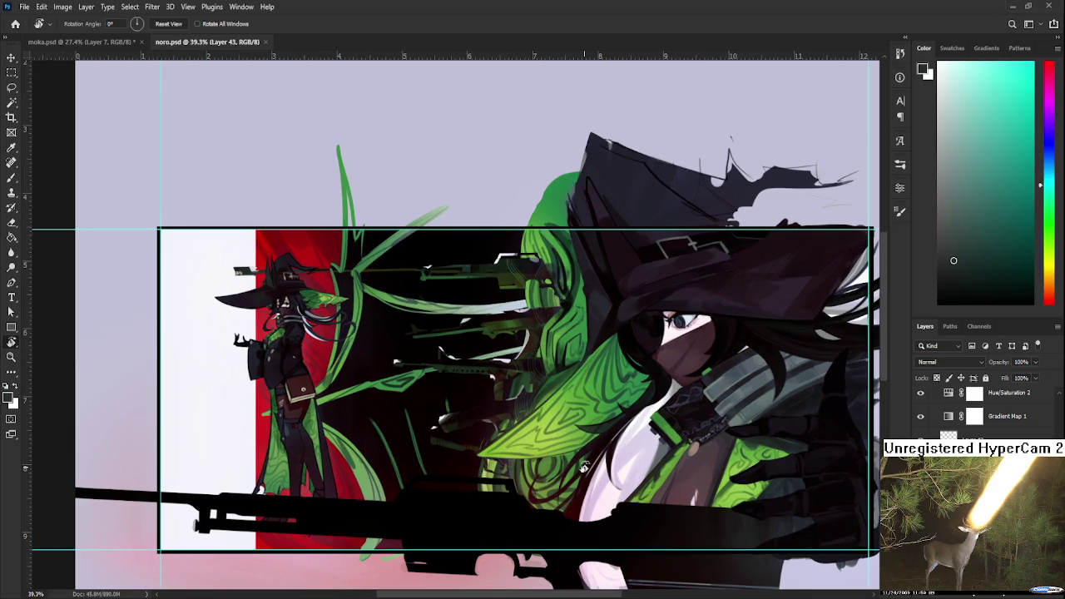
pyautogui.moveTo(550, 488); pyautogui.dragTo(662, 449)
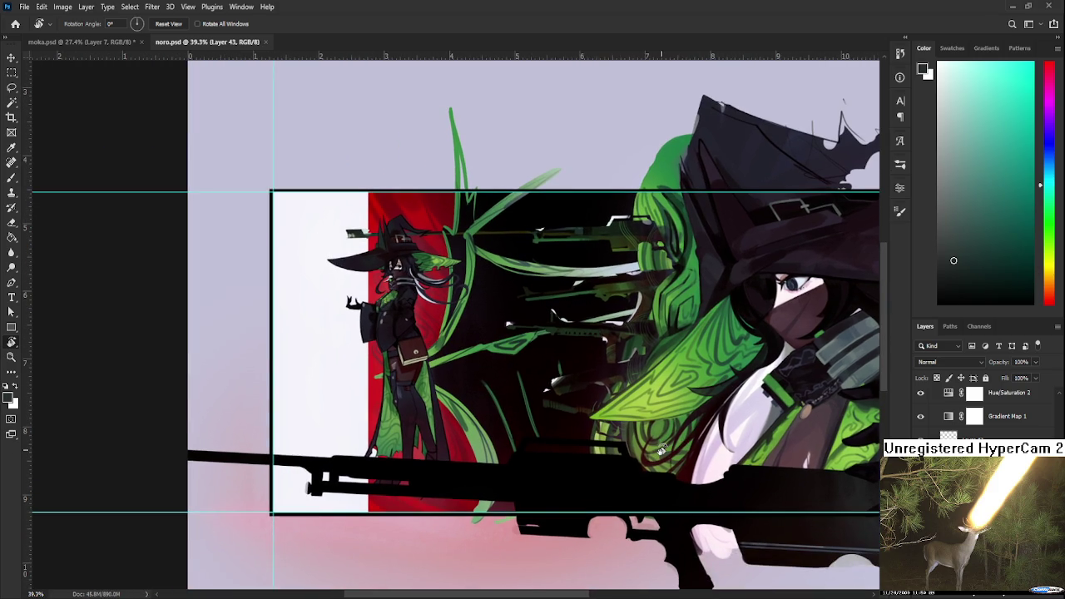
pyautogui.scroll(-3, 661, 450)
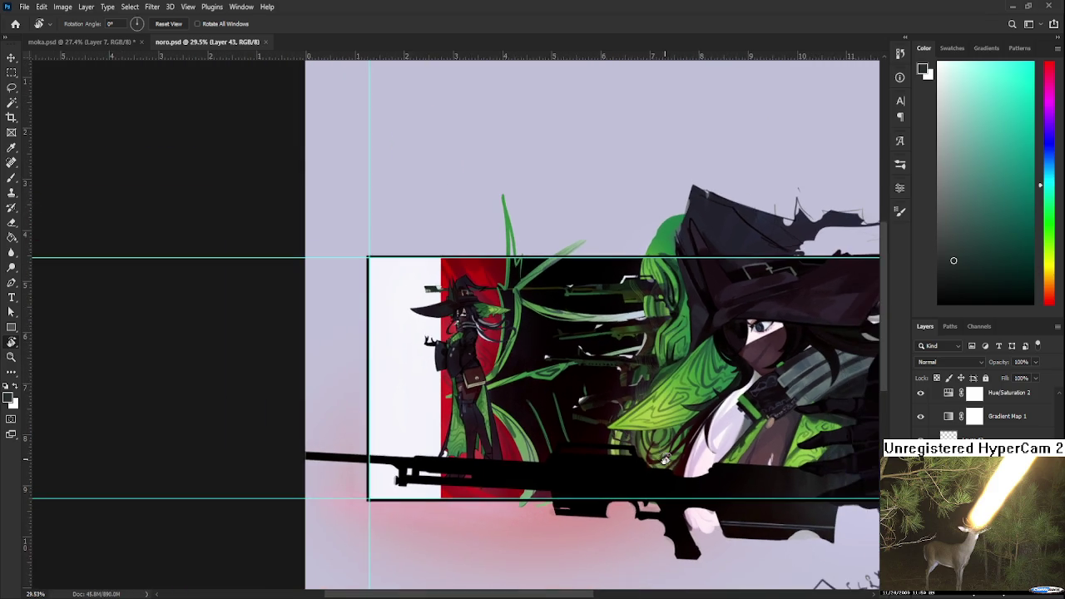
pyautogui.moveTo(663, 456); pyautogui.dragTo(510, 443)
# Zoom in closely on the small witch and rifles to study their details
pyautogui.scroll(1, 510, 443)
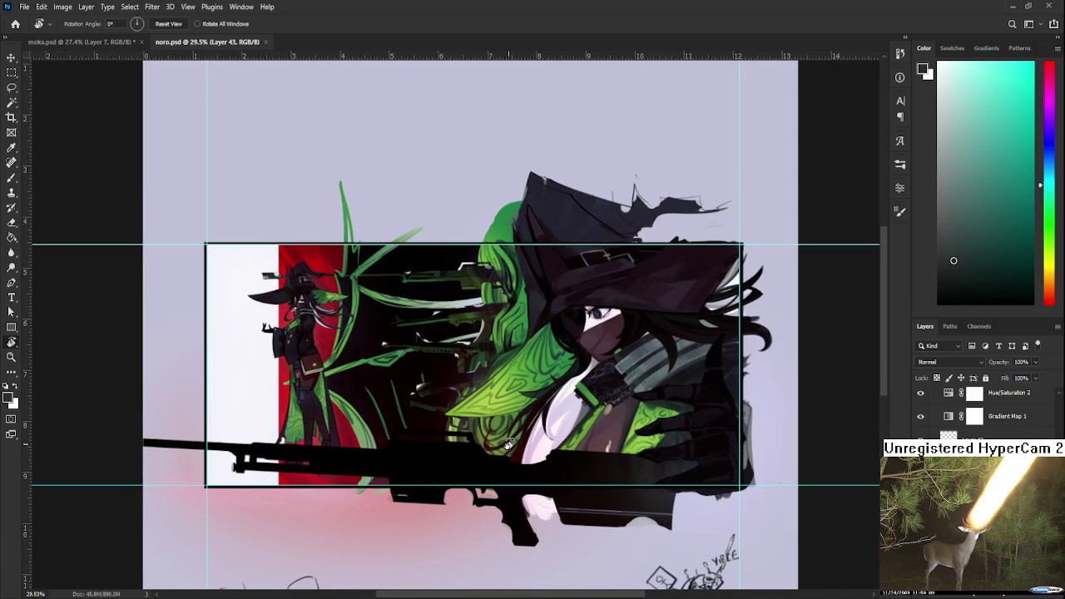
pyautogui.scroll(2, 511, 444)
pyautogui.scroll(2, 647, 391)
pyautogui.moveTo(647, 391)
pyautogui.mouseDown()
pyautogui.moveTo(596, 470)
pyautogui.moveTo(821, 445)
pyautogui.moveTo(802, 437)
pyautogui.mouseUp()
pyautogui.scroll(1, 596, 471)
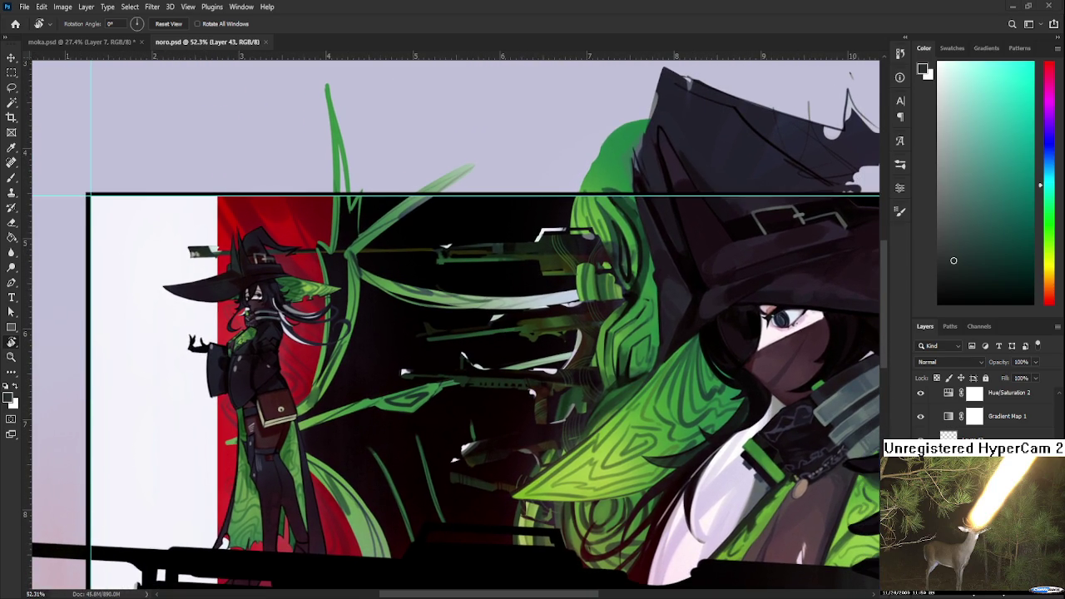
pyautogui.scroll(-2, 515, 399)
pyautogui.scroll(-1, 516, 400)
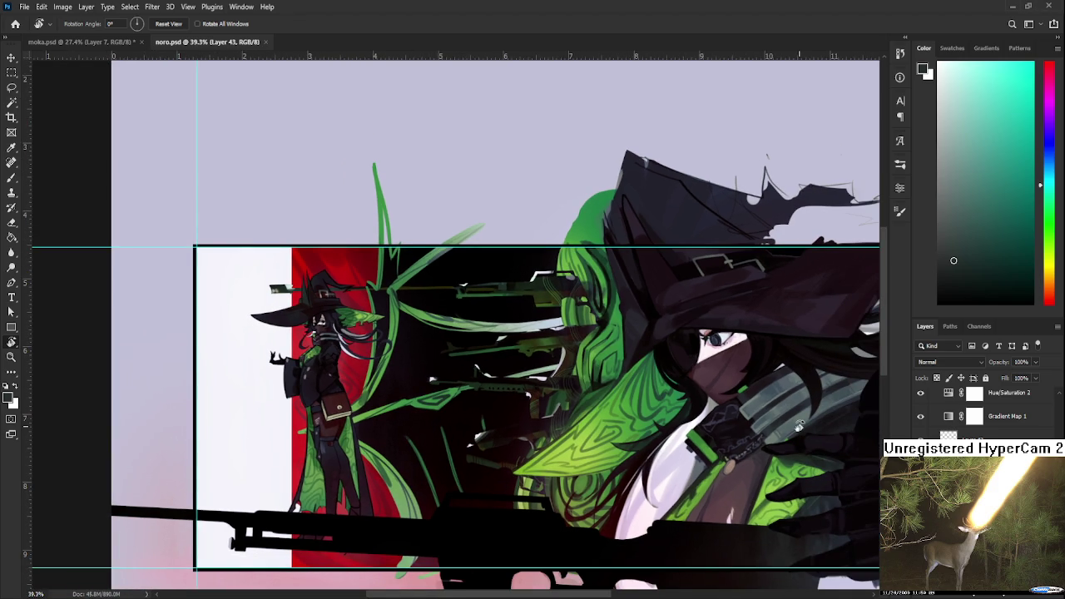
pyautogui.scroll(-1, 707, 428)
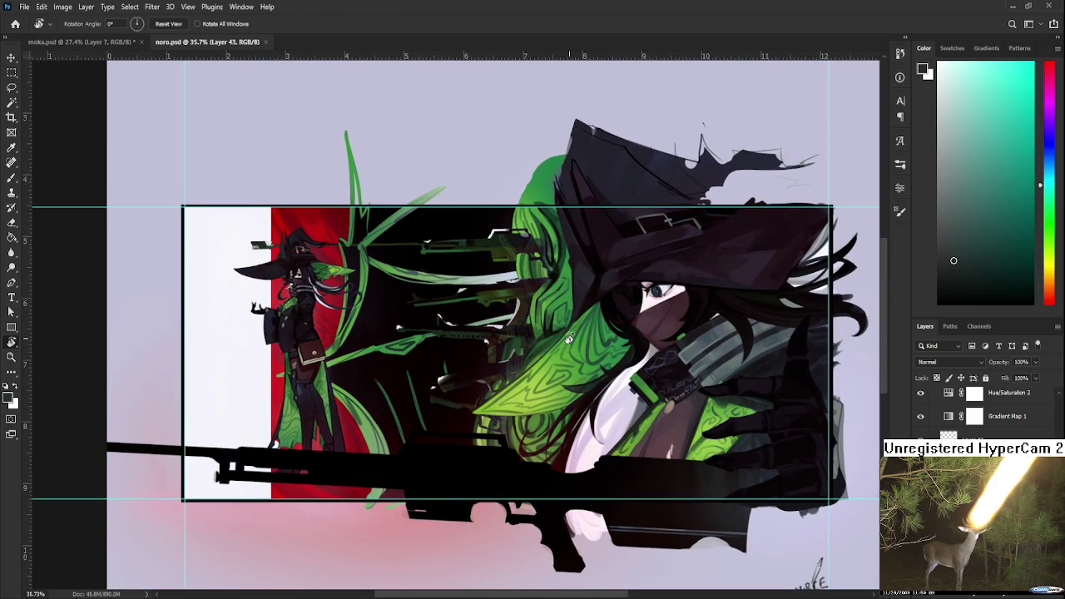
pyautogui.scroll(1, 570, 337)
pyautogui.scroll(1, 506, 319)
pyautogui.scroll(1, 506, 319)
pyautogui.scroll(1, 507, 318)
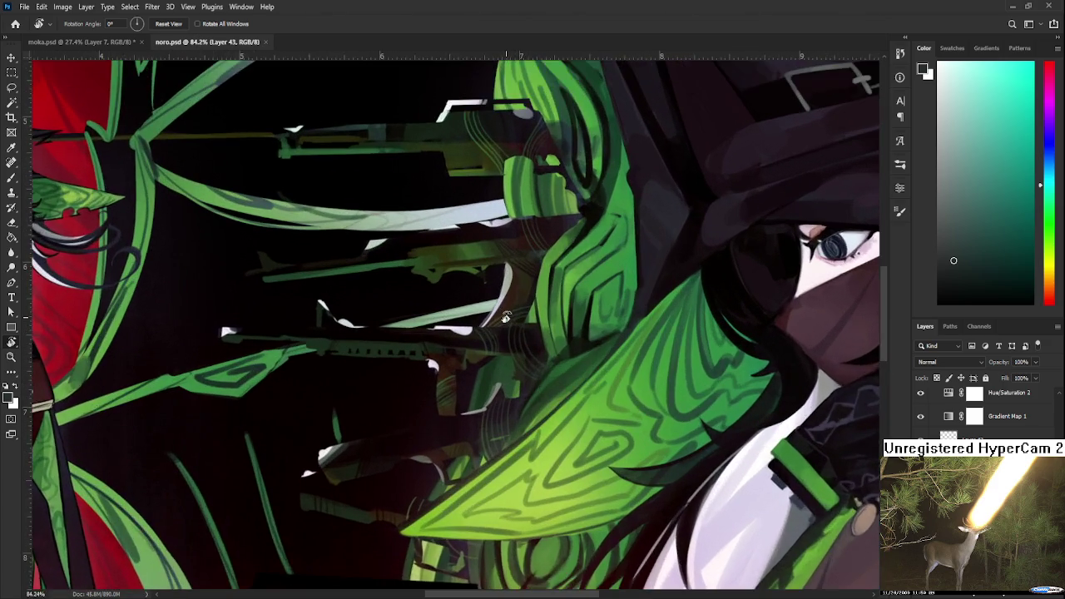
pyautogui.scroll(1, 508, 319)
pyautogui.scroll(1, 510, 318)
# Inspect the rifles near the top frame edge, zoom back out and close noro.psd
pyautogui.moveTo(509, 319); pyautogui.dragTo(543, 432)
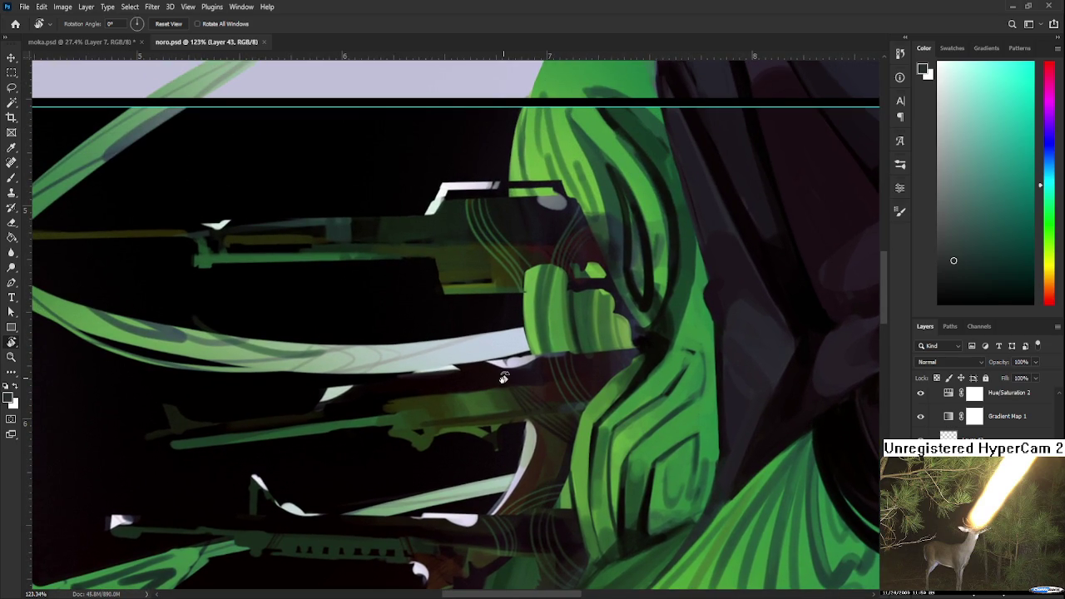
pyautogui.scroll(-1, 503, 379)
pyautogui.scroll(-1, 516, 395)
pyautogui.scroll(-1, 528, 412)
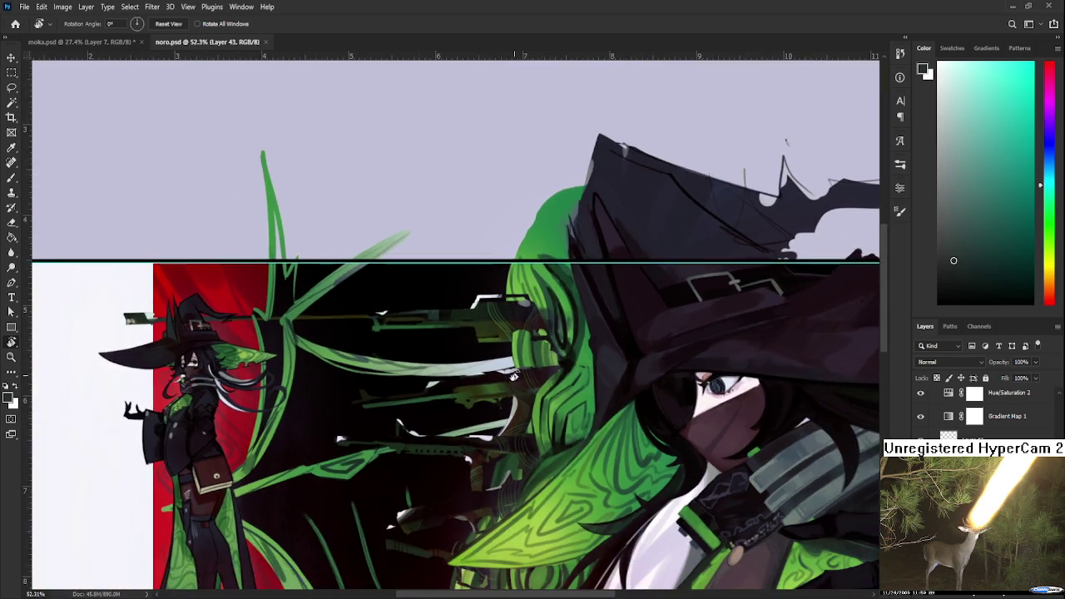
pyautogui.scroll(-1, 545, 433)
pyautogui.scroll(-1, 565, 427)
pyautogui.scroll(-1, 587, 410)
pyautogui.scroll(-1, 608, 393)
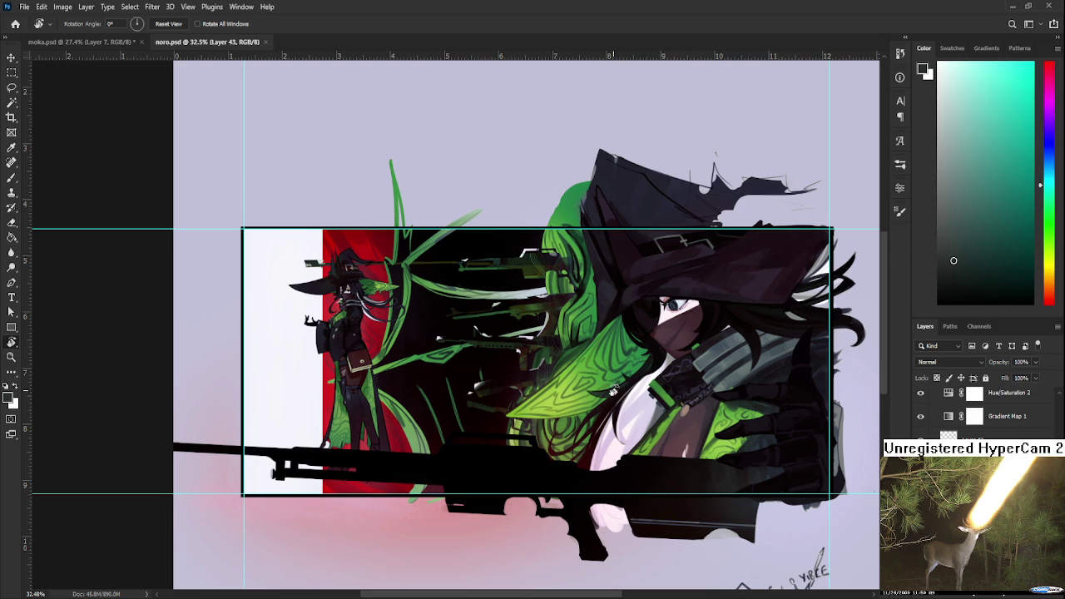
pyautogui.click(265, 42)
# Zoom into the girl's chest and straps in moka.psd with the Brush ready
pyautogui.scroll(1, 497, 319)
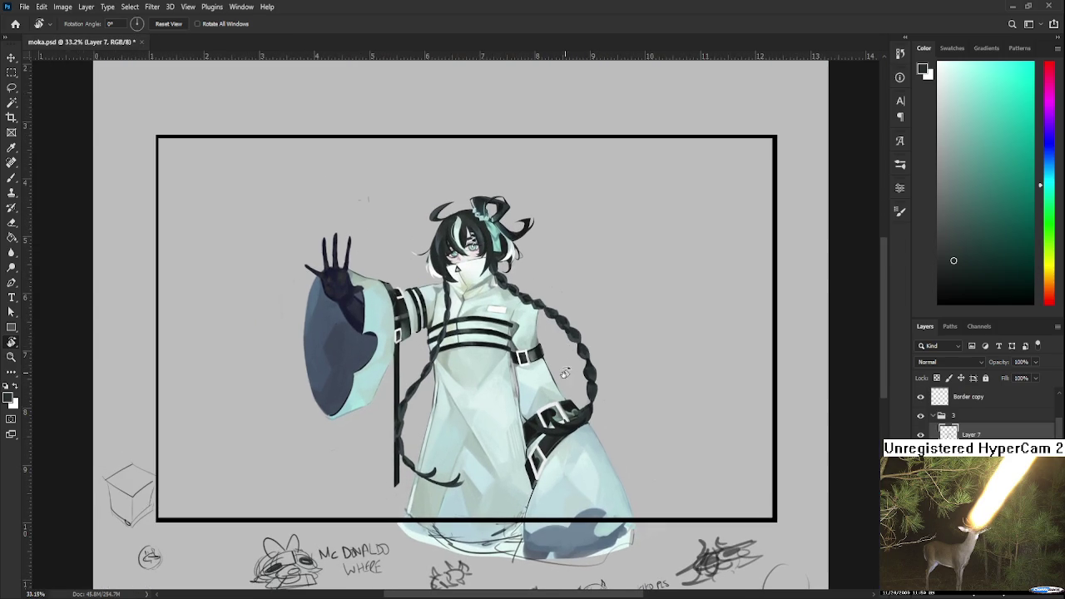
pyautogui.scroll(3, 526, 364)
pyautogui.press('b')
pyautogui.scroll(2, 456, 344)
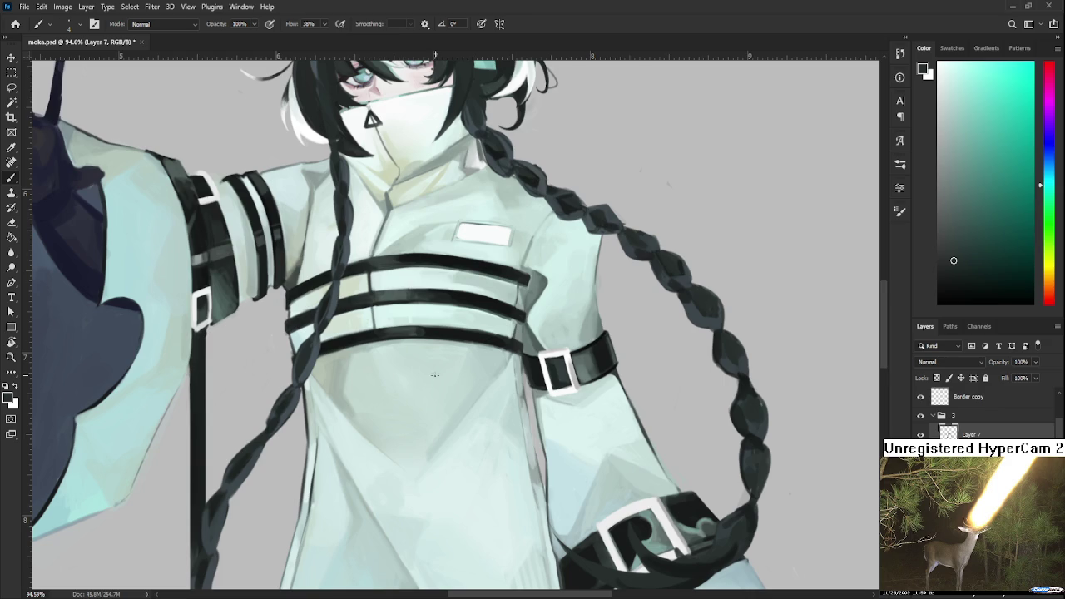
# Pick a red painting colour and test a first red mark on the badge, undoing it
pyautogui.scroll(-4, 415, 384)
pyautogui.scroll(-4, 420, 375)
pyautogui.scroll(-1, 429, 363)
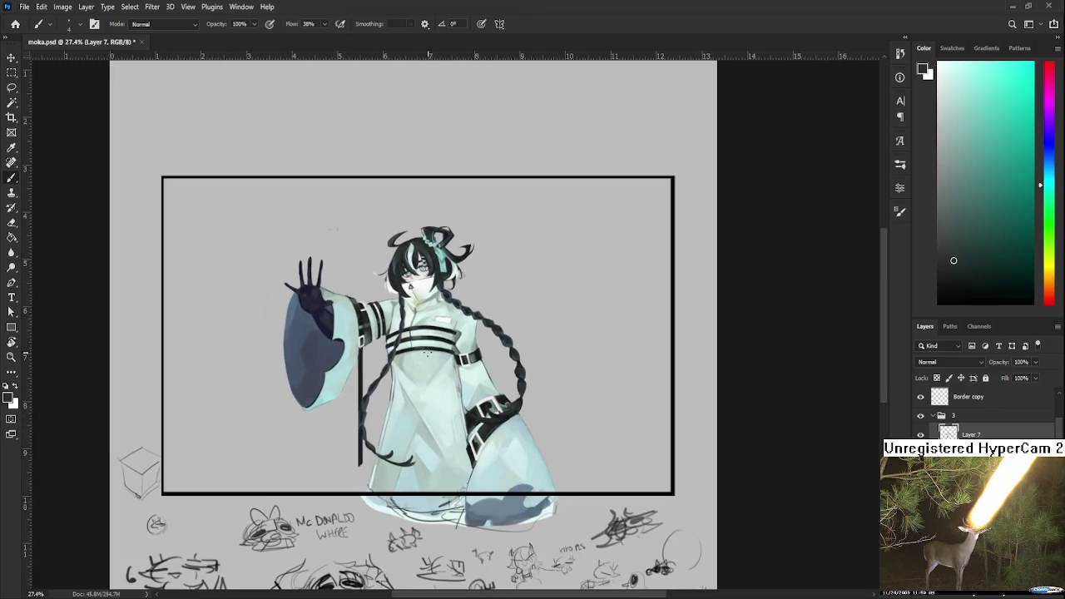
pyautogui.scroll(3, 427, 353)
pyautogui.scroll(1, 427, 353)
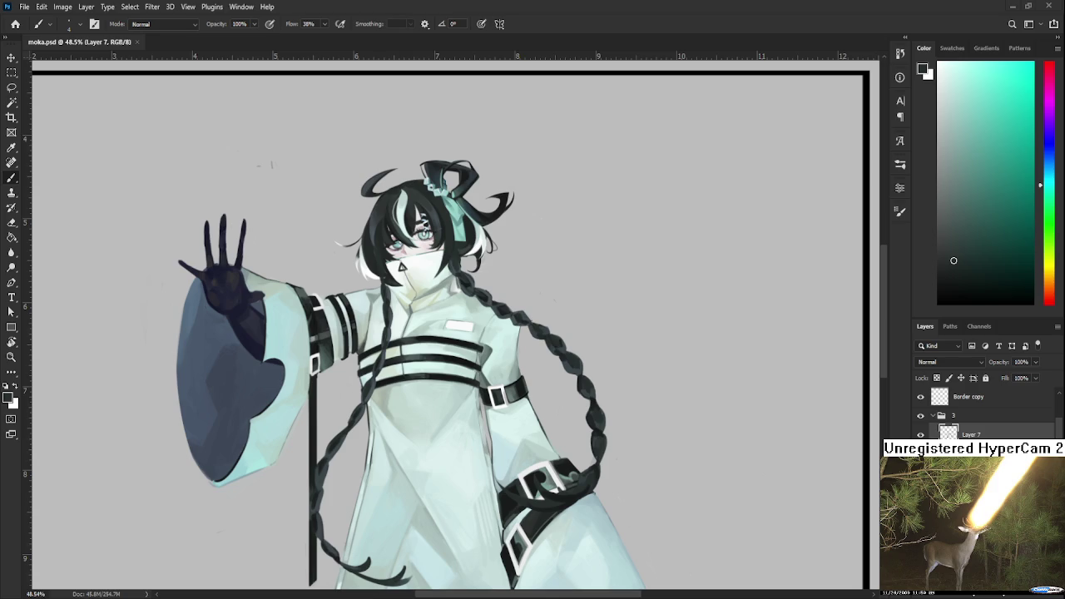
pyautogui.scroll(2, 428, 344)
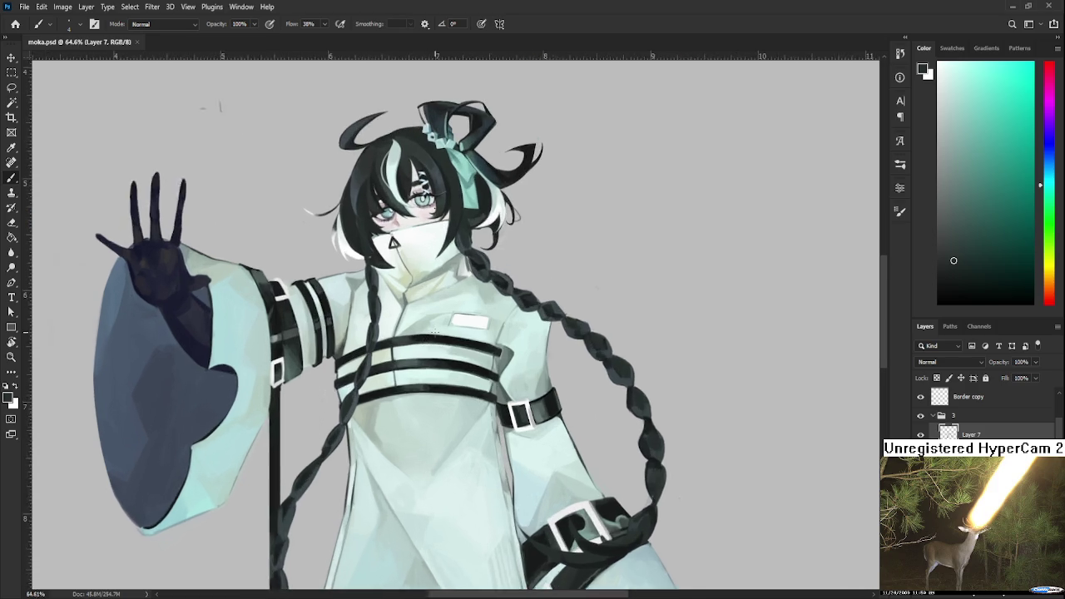
pyautogui.scroll(2, 427, 343)
pyautogui.scroll(2, 428, 344)
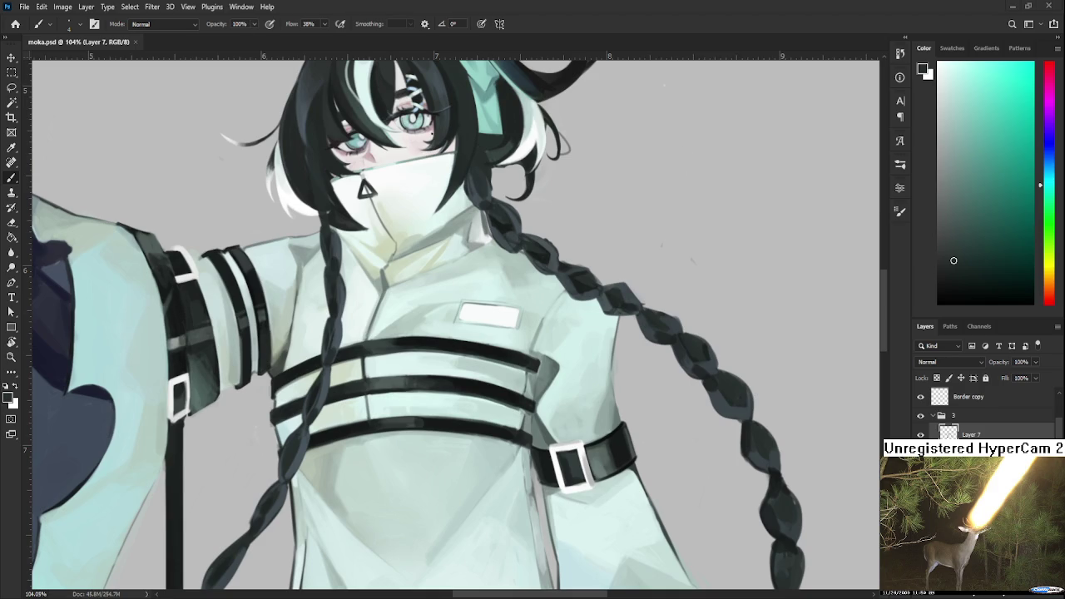
pyautogui.scroll(2, 482, 293)
pyautogui.scroll(2, 483, 293)
pyautogui.click(1049, 297)
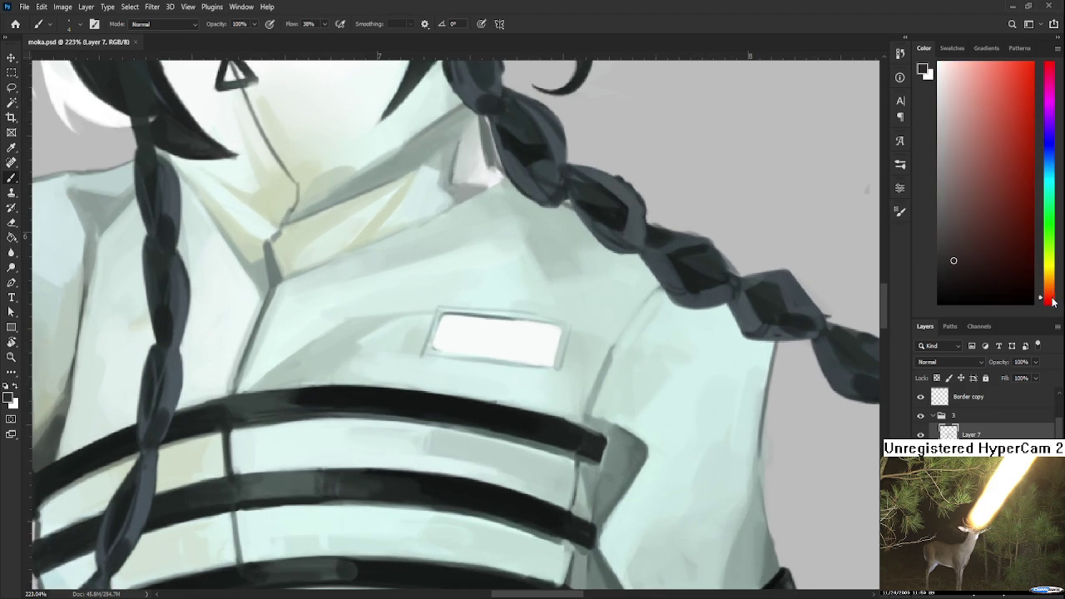
pyautogui.moveTo(984, 155); pyautogui.dragTo(1007, 120)
pyautogui.moveTo(456, 324)
pyautogui.mouseDown()
pyautogui.moveTo(445, 349)
pyautogui.moveTo(466, 343)
pyautogui.moveTo(445, 332)
pyautogui.mouseUp()
pyautogui.hotkey('ctrl', 'z')
pyautogui.hotkey('ctrl', 'z')
# Shape the red warning triangle, rounding its lower edge and cleaning it with white
pyautogui.keyDown('alt'); pyautogui.click(466, 329); pyautogui.keyUp('alt')
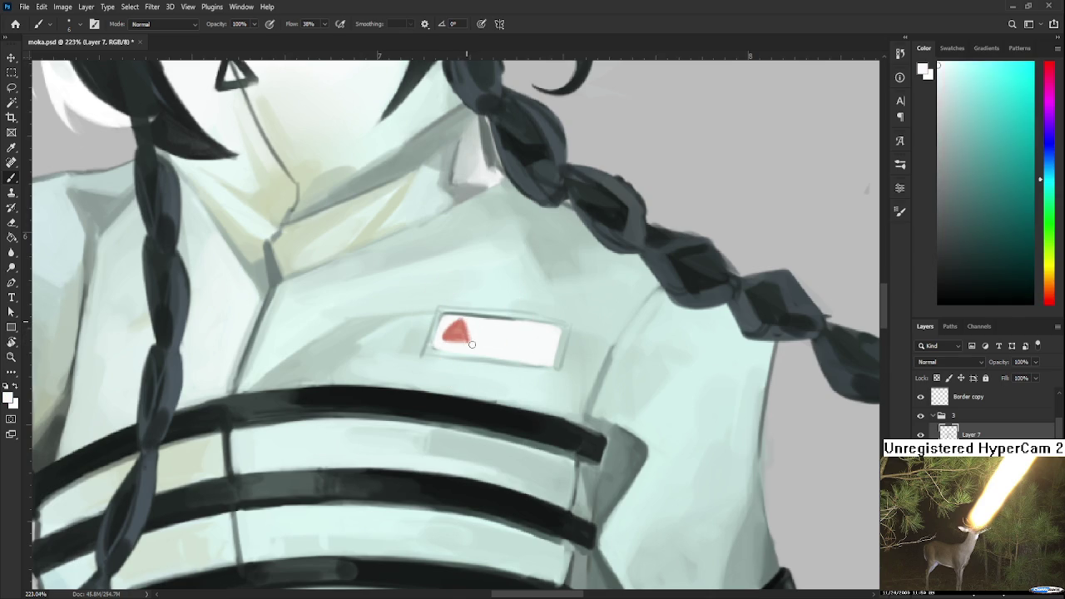
pyautogui.keyDown('alt'); pyautogui.click(457, 335); pyautogui.keyUp('alt')
pyautogui.moveTo(445, 339); pyautogui.dragTo(462, 336)
pyautogui.keyDown('alt'); pyautogui.click(474, 338); pyautogui.keyUp('alt')
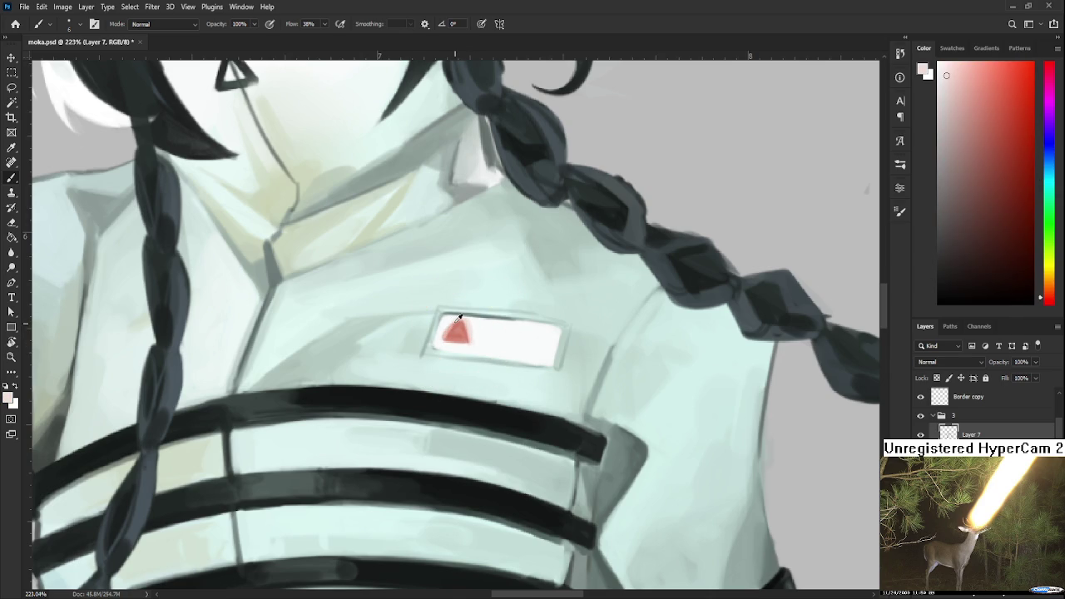
pyautogui.keyDown('alt'); pyautogui.click(445, 325); pyautogui.keyUp('alt')
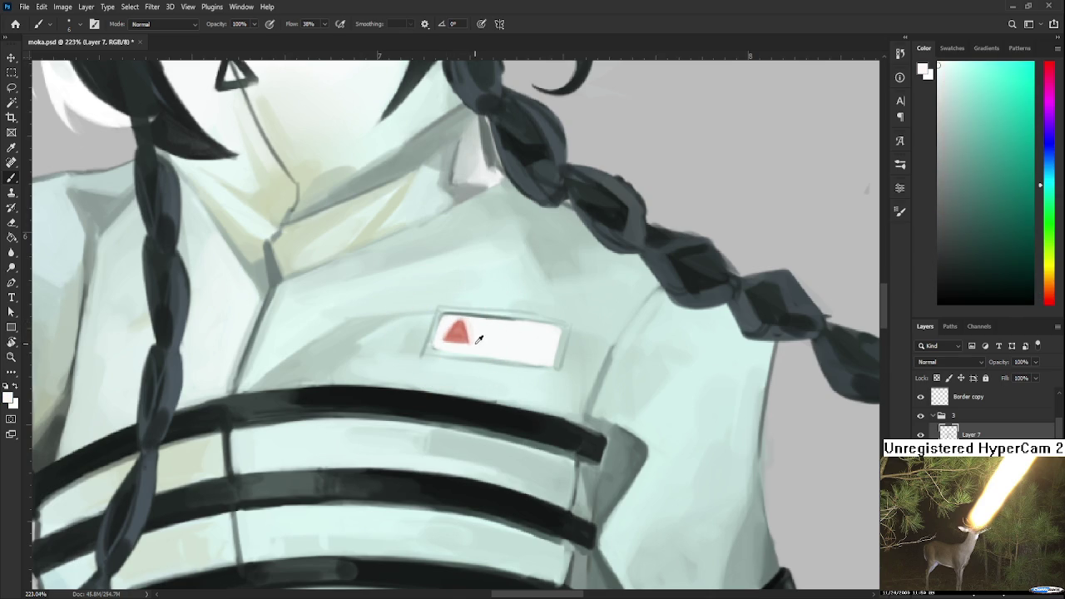
pyautogui.keyDown('alt'); pyautogui.click(456, 328); pyautogui.keyUp('alt')
pyautogui.keyDown('alt'); pyautogui.click(458, 331); pyautogui.keyUp('alt')
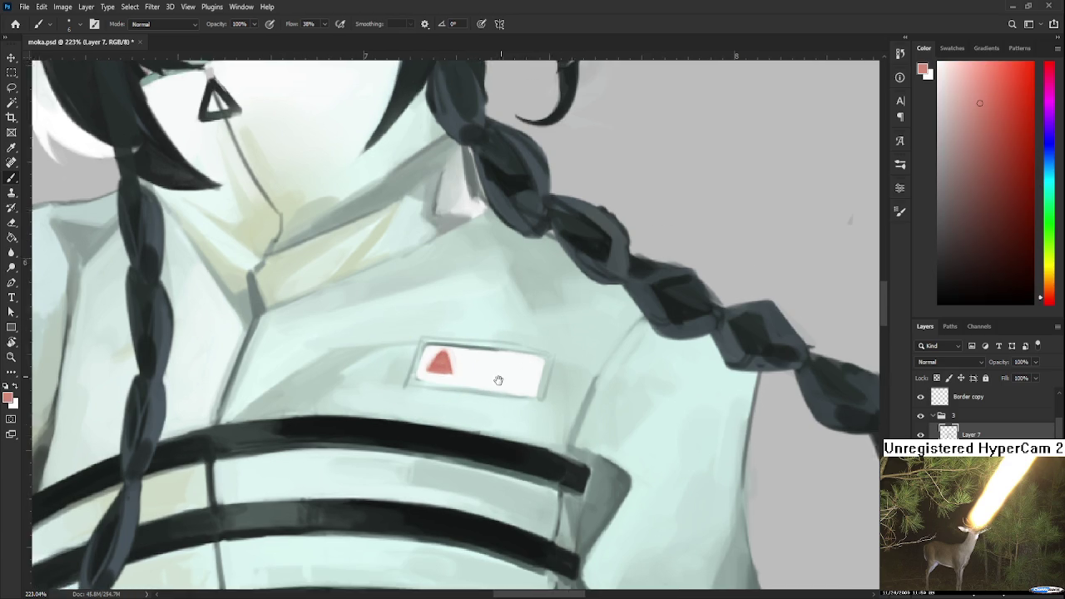
pyautogui.moveTo(525, 333); pyautogui.dragTo(502, 378)
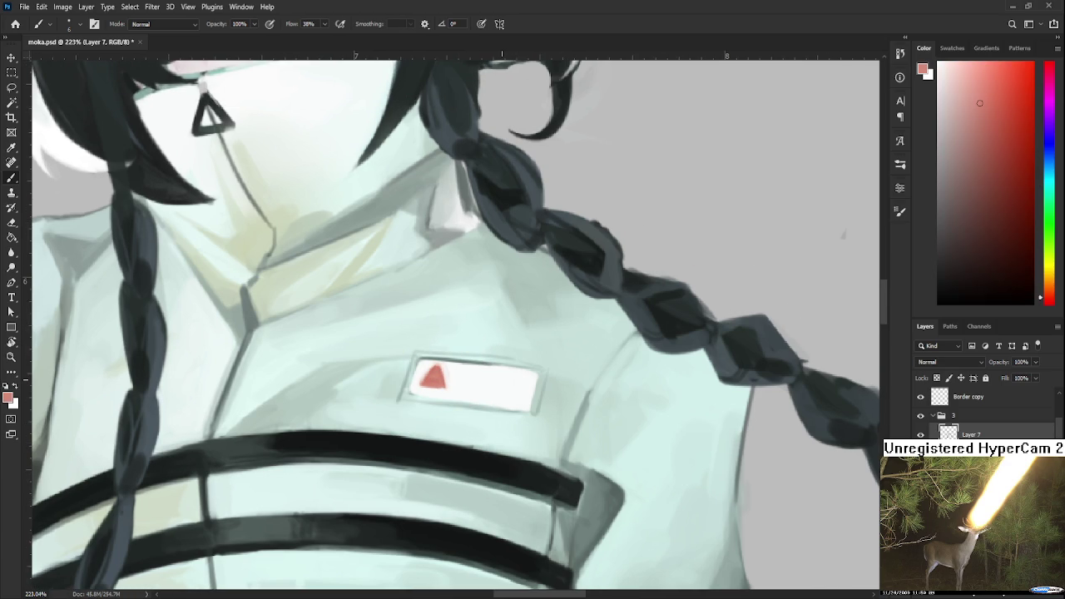
# Paint a light blue ghost shape beside the red triangle
pyautogui.click(1045, 163)
pyautogui.click(992, 106)
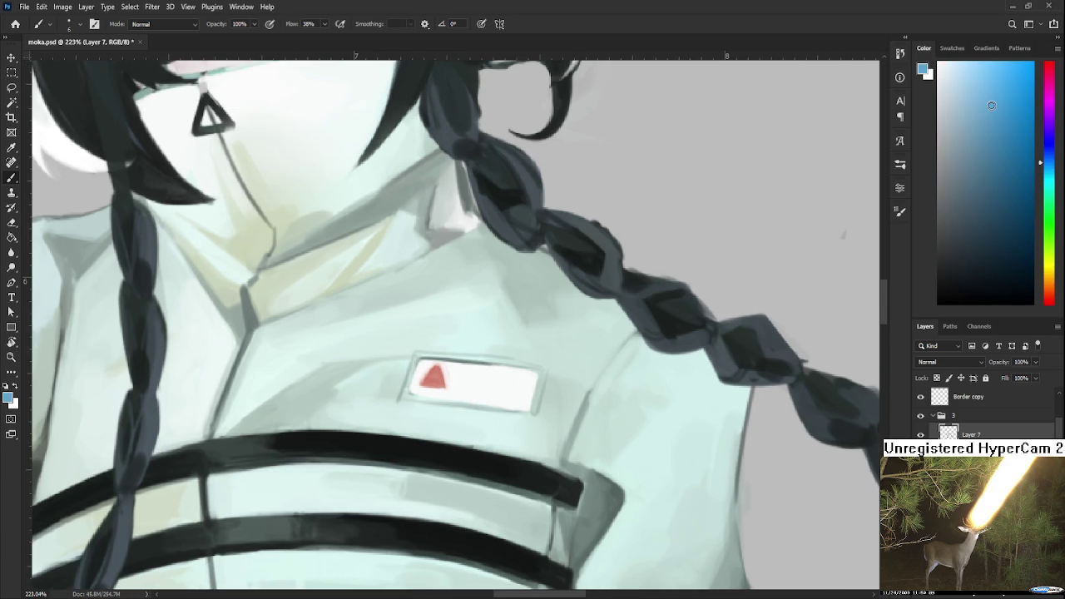
pyautogui.moveTo(461, 387)
pyautogui.mouseDown()
pyautogui.moveTo(465, 376)
pyautogui.moveTo(481, 392)
pyautogui.moveTo(468, 369)
pyautogui.moveTo(479, 391)
pyautogui.moveTo(471, 386)
pyautogui.mouseUp()
pyautogui.keyDown('alt'); pyautogui.click(469, 388); pyautogui.keyUp('alt')
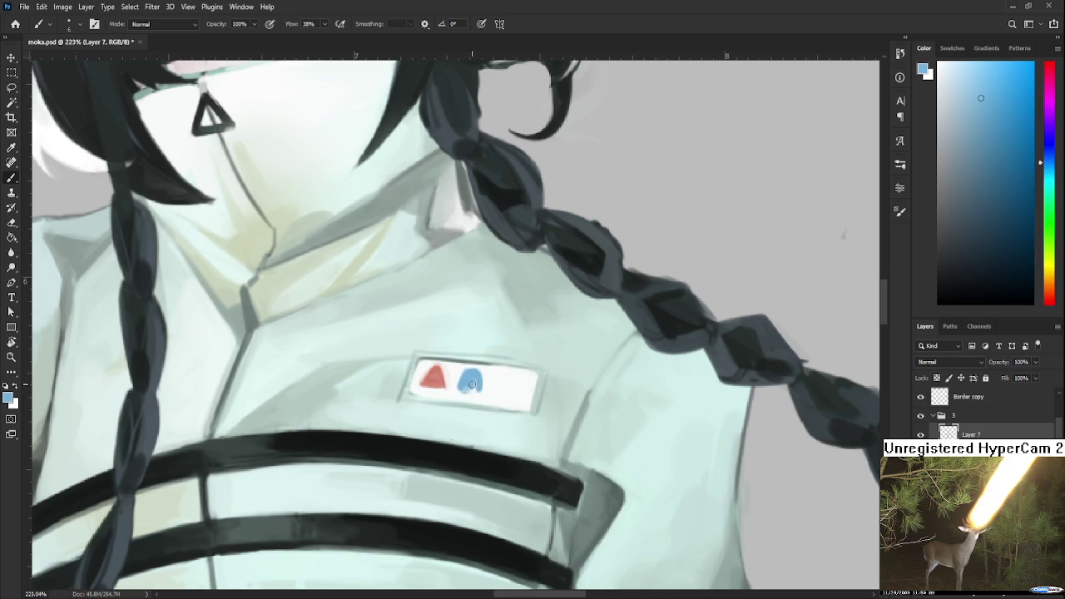
pyautogui.keyDown('alt'); pyautogui.click(467, 367); pyautogui.keyUp('alt')
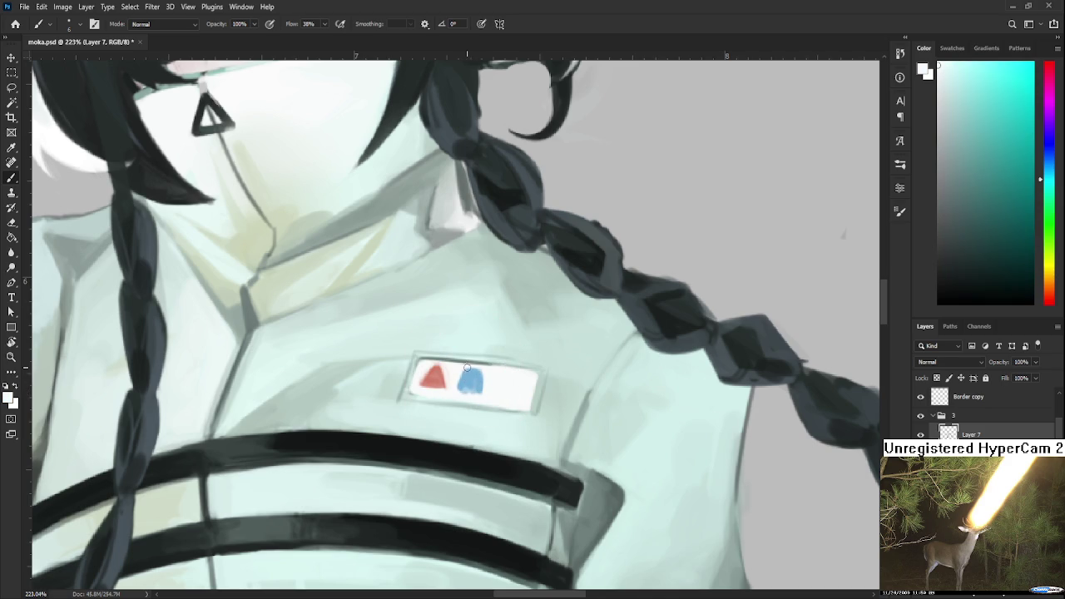
pyautogui.keyDown('alt'); pyautogui.click(472, 371); pyautogui.keyUp('alt')
pyautogui.keyDown('alt'); pyautogui.click(479, 379); pyautogui.keyUp('alt')
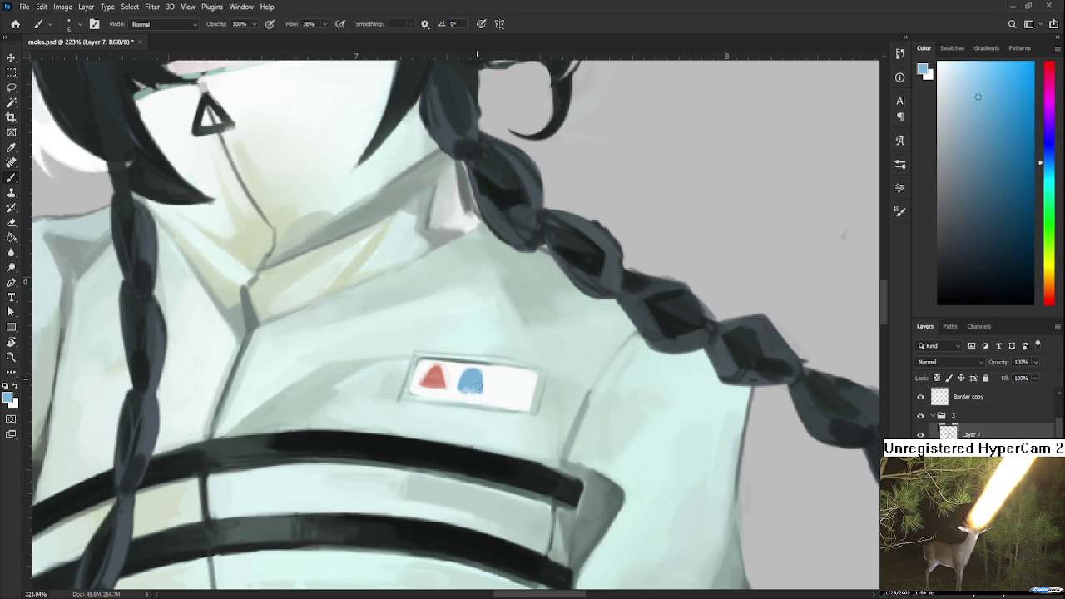
# Paint a yellow X right of the ghost and thicken it in orange-gold
pyautogui.click(1050, 266)
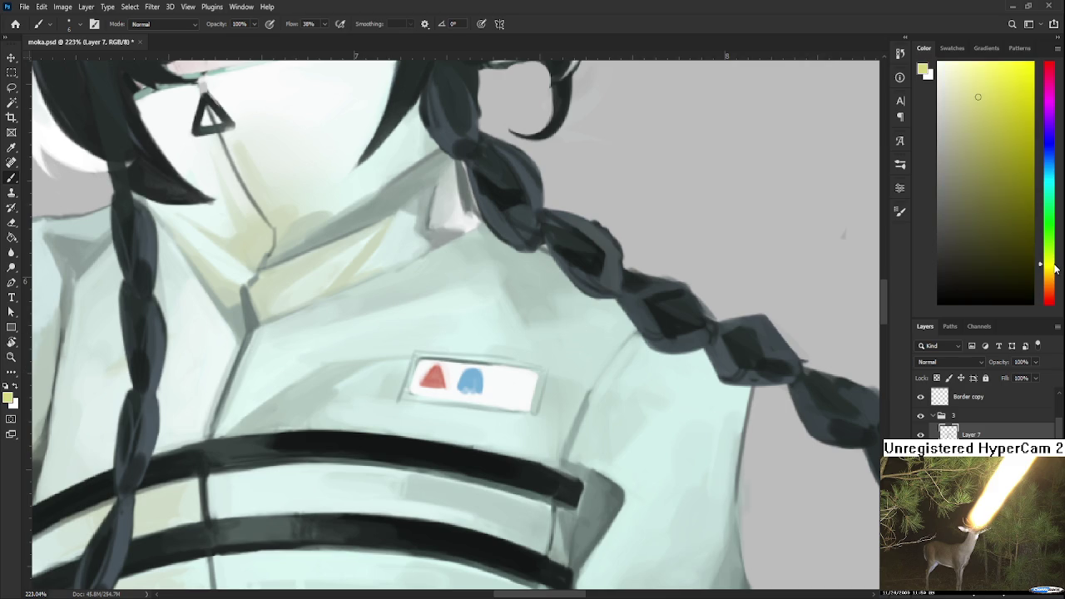
pyautogui.click(978, 96)
pyautogui.moveTo(503, 388)
pyautogui.mouseDown()
pyautogui.moveTo(522, 379)
pyautogui.moveTo(499, 390)
pyautogui.mouseUp()
pyautogui.hotkey('ctrl', 'z')
pyautogui.moveTo(1003, 97); pyautogui.dragTo(1007, 91)
pyautogui.moveTo(502, 391); pyautogui.dragTo(517, 380)
pyautogui.moveTo(1050, 268); pyautogui.dragTo(1045, 278)
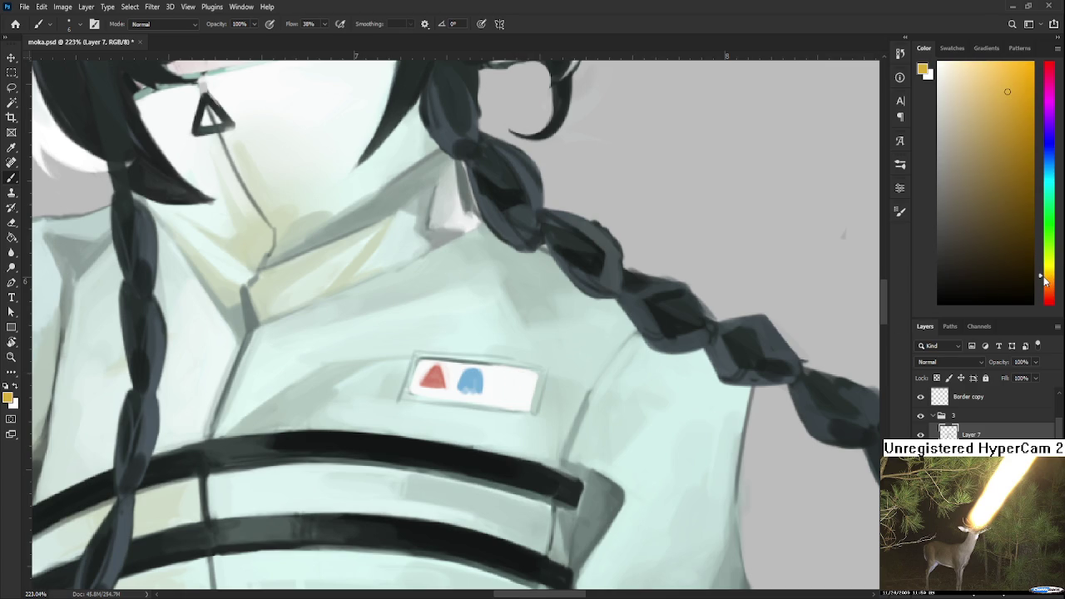
pyautogui.moveTo(516, 376)
pyautogui.mouseDown()
pyautogui.moveTo(502, 375)
pyautogui.moveTo(512, 394)
pyautogui.mouseUp()
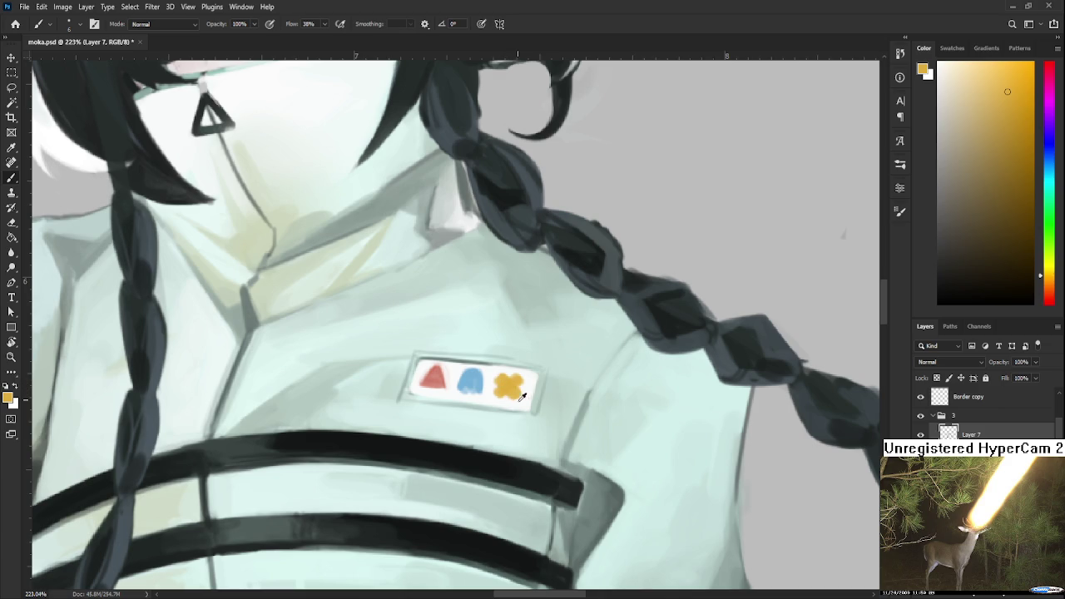
# Trim the gold X's lower-left edge with near-white and fine-tune its gold colour
pyautogui.keyDown('alt'); pyautogui.click(523, 397); pyautogui.keyUp('alt')
pyautogui.moveTo(491, 391); pyautogui.dragTo(495, 395)
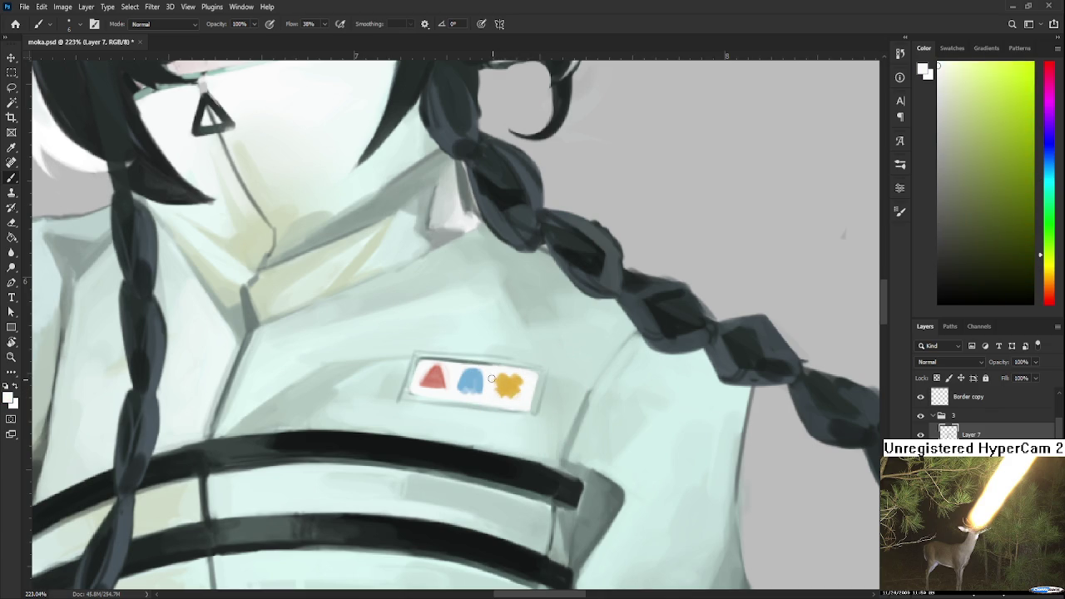
pyautogui.keyDown('alt'); pyautogui.click(503, 393); pyautogui.keyUp('alt')
pyautogui.moveTo(502, 393)
pyautogui.mouseDown()
pyautogui.moveTo(520, 415)
pyautogui.moveTo(482, 456)
pyautogui.mouseUp()
pyautogui.keyDown('alt'); pyautogui.click(510, 391); pyautogui.keyUp('alt')
pyautogui.keyDown('alt'); pyautogui.click(515, 395); pyautogui.keyUp('alt')
# Dab two dark eyes on the ghost and a dark exclamation mark in the triangle
pyautogui.click(487, 406)
pyautogui.click(497, 406)
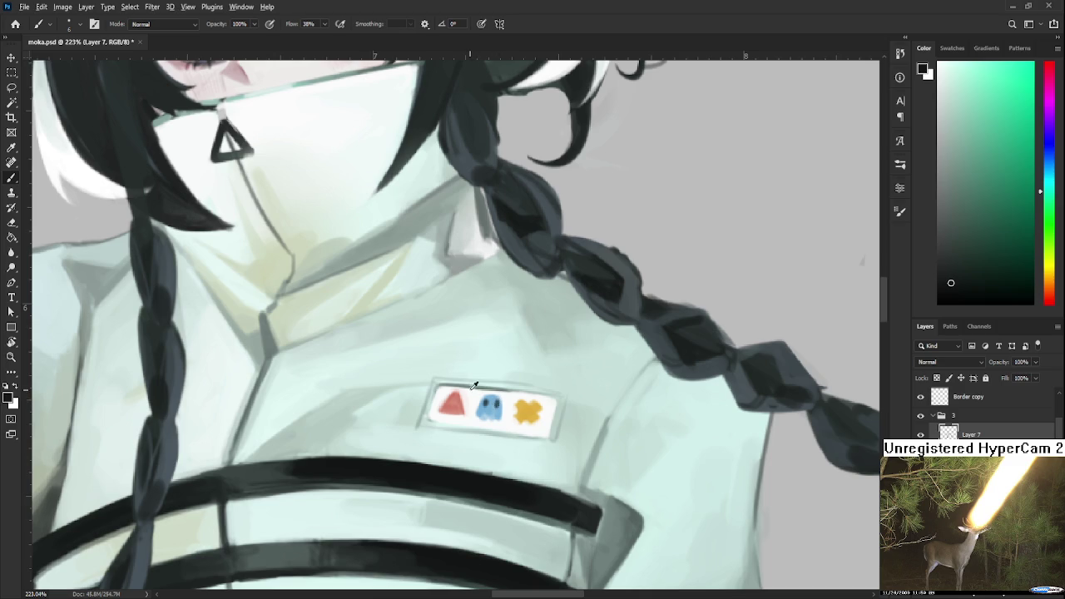
pyautogui.click(452, 404)
# Shade the left part of the gold X with a dark red-brown
pyautogui.scroll(-3, 491, 408)
pyautogui.scroll(-2, 491, 407)
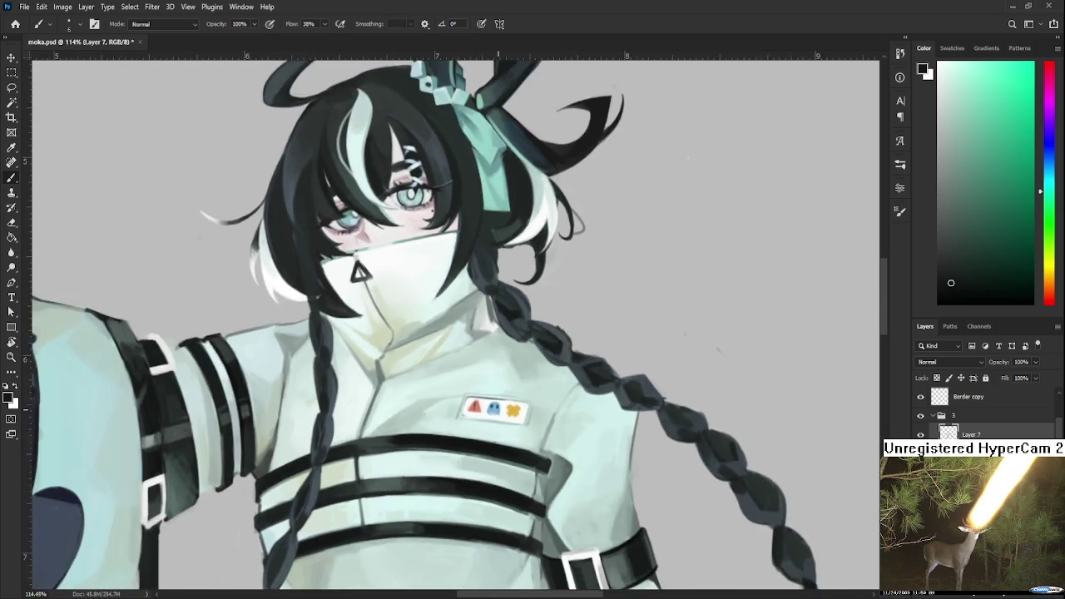
pyautogui.scroll(-2, 491, 408)
pyautogui.scroll(-1, 491, 408)
pyautogui.scroll(-1, 496, 410)
pyautogui.scroll(1, 491, 417)
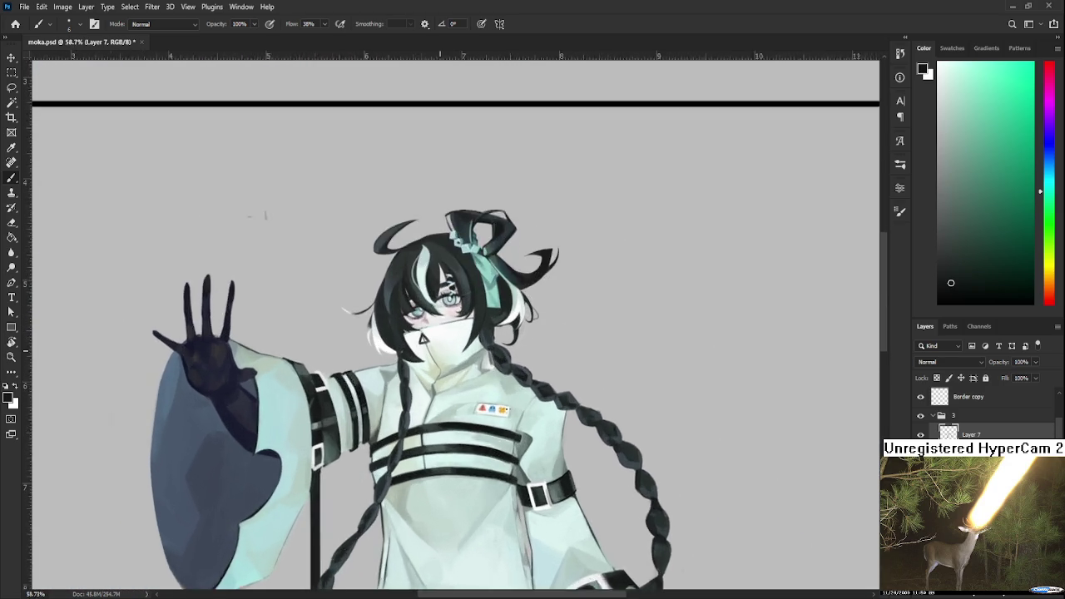
pyautogui.scroll(2, 487, 424)
pyautogui.scroll(2, 482, 431)
pyautogui.scroll(1, 482, 432)
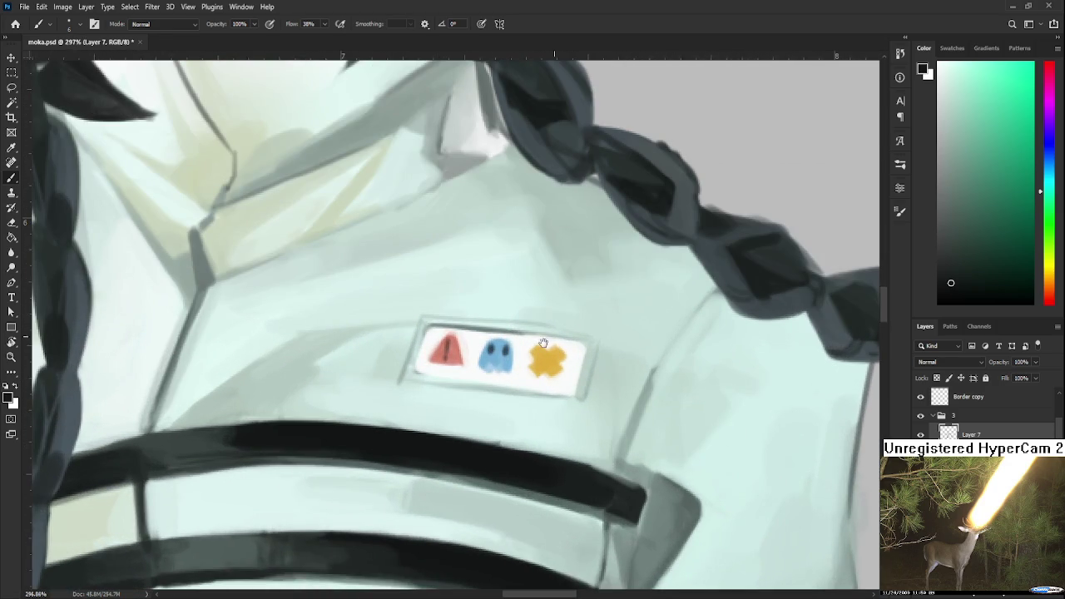
pyautogui.scroll(1, 500, 380)
pyautogui.keyDown('alt'); pyautogui.click(469, 422); pyautogui.keyUp('alt')
pyautogui.moveTo(468, 422); pyautogui.dragTo(471, 414)
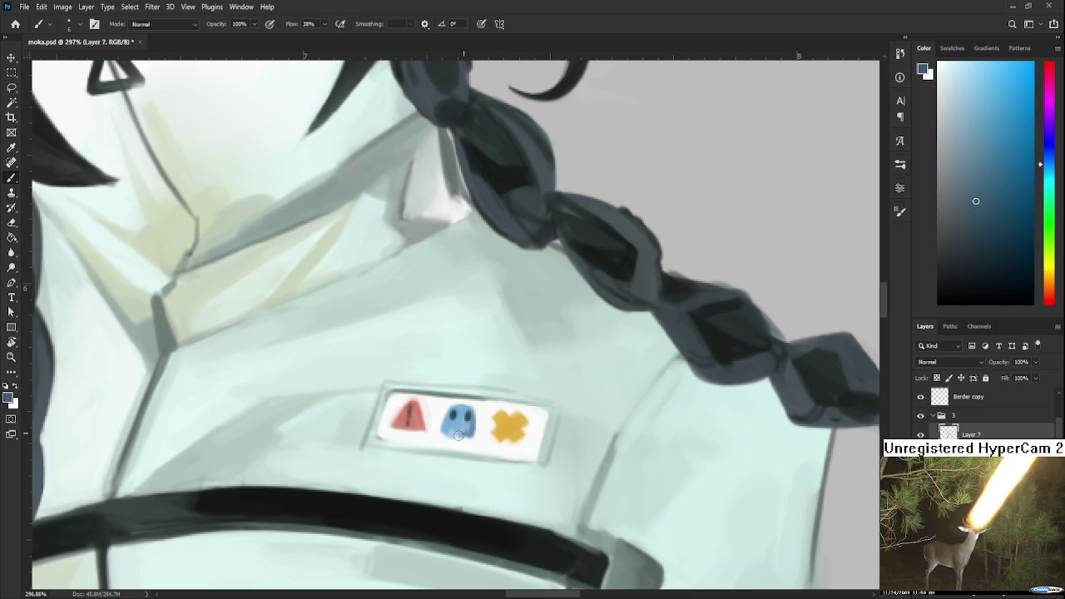
pyautogui.keyDown('alt'); pyautogui.click(511, 425); pyautogui.keyUp('alt')
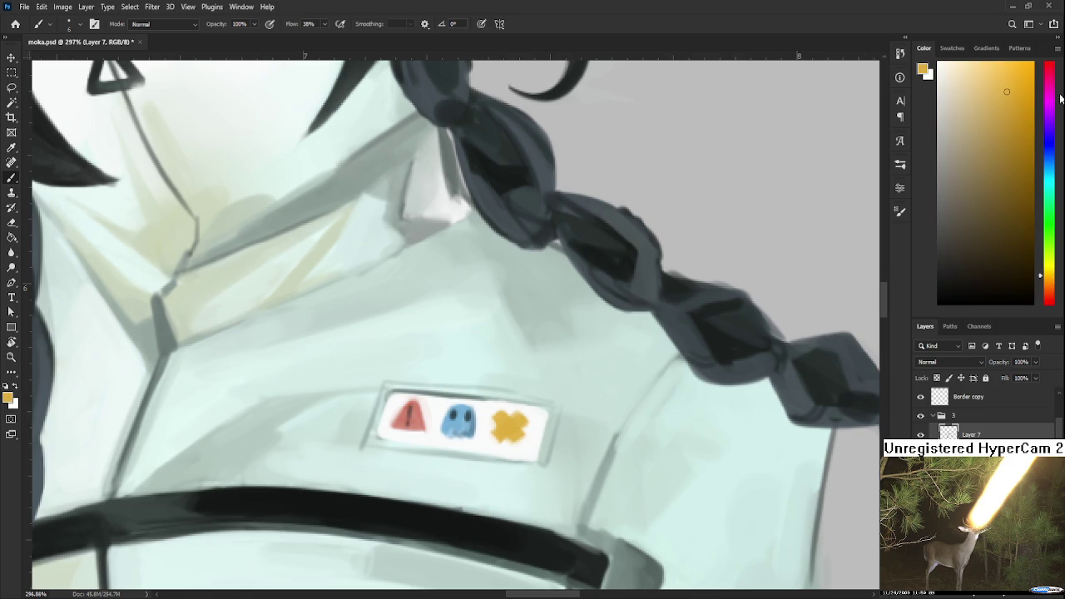
pyautogui.click(1024, 158)
pyautogui.click(1050, 290)
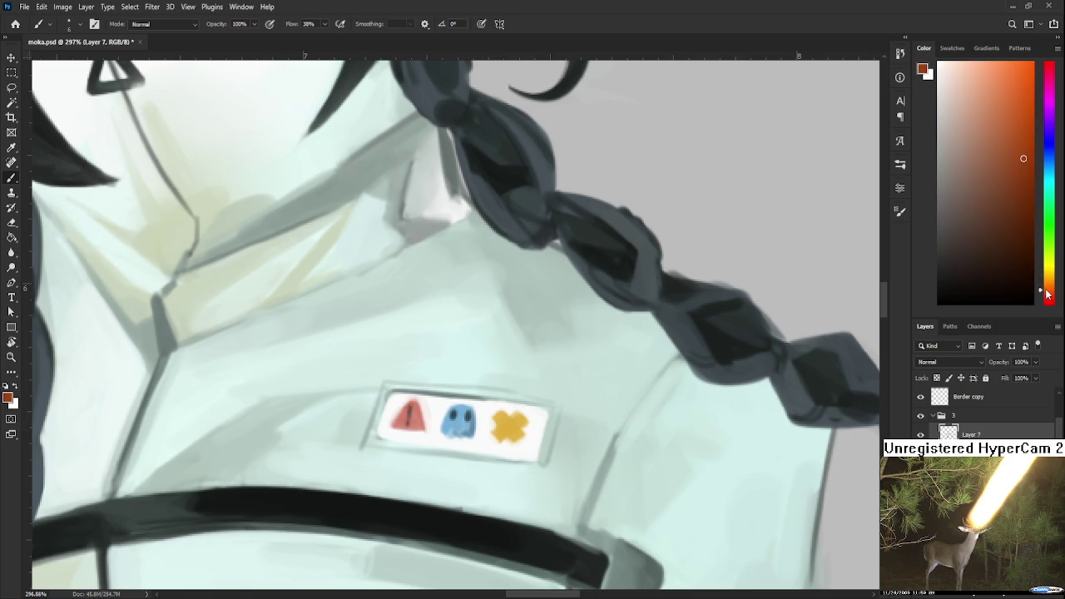
pyautogui.moveTo(501, 423)
pyautogui.mouseDown()
pyautogui.moveTo(493, 433)
pyautogui.moveTo(525, 426)
pyautogui.moveTo(514, 443)
pyautogui.mouseUp()
# Resample and fine-tune the gold X's yellow-orange and darker orange tones
pyautogui.keyDown('alt'); pyautogui.click(493, 421); pyautogui.keyUp('alt')
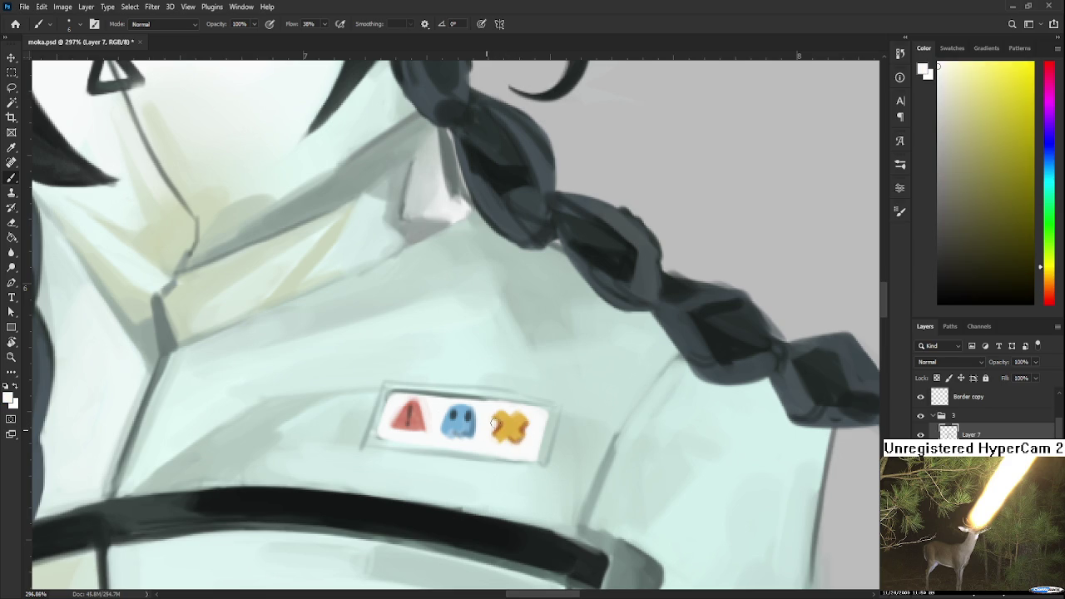
pyautogui.keyDown('alt'); pyautogui.click(510, 409); pyautogui.keyUp('alt')
pyautogui.moveTo(510, 410); pyautogui.dragTo(500, 423)
pyautogui.keyDown('alt'); pyautogui.click(499, 416); pyautogui.keyUp('alt')
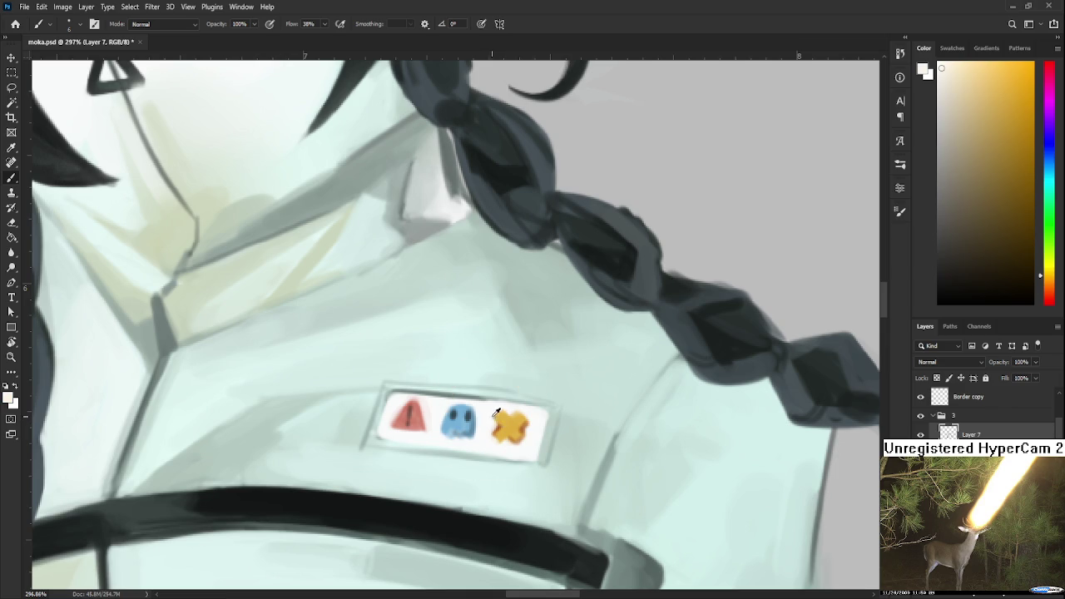
pyautogui.keyDown('alt'); pyautogui.click(506, 423); pyautogui.keyUp('alt')
pyautogui.keyDown('alt'); pyautogui.click(518, 421); pyautogui.keyUp('alt')
pyautogui.moveTo(522, 423); pyautogui.dragTo(502, 419)
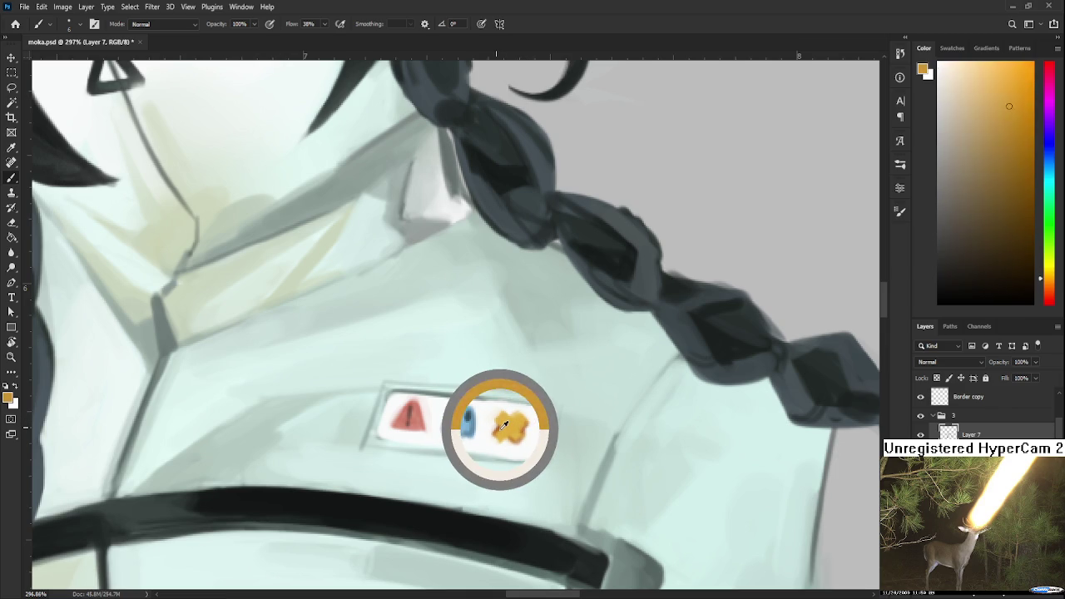
# Darken and solidify the red triangle icon with a deeper red, then resample its tones
pyautogui.keyDown('alt'); pyautogui.click(412, 416); pyautogui.keyUp('alt')
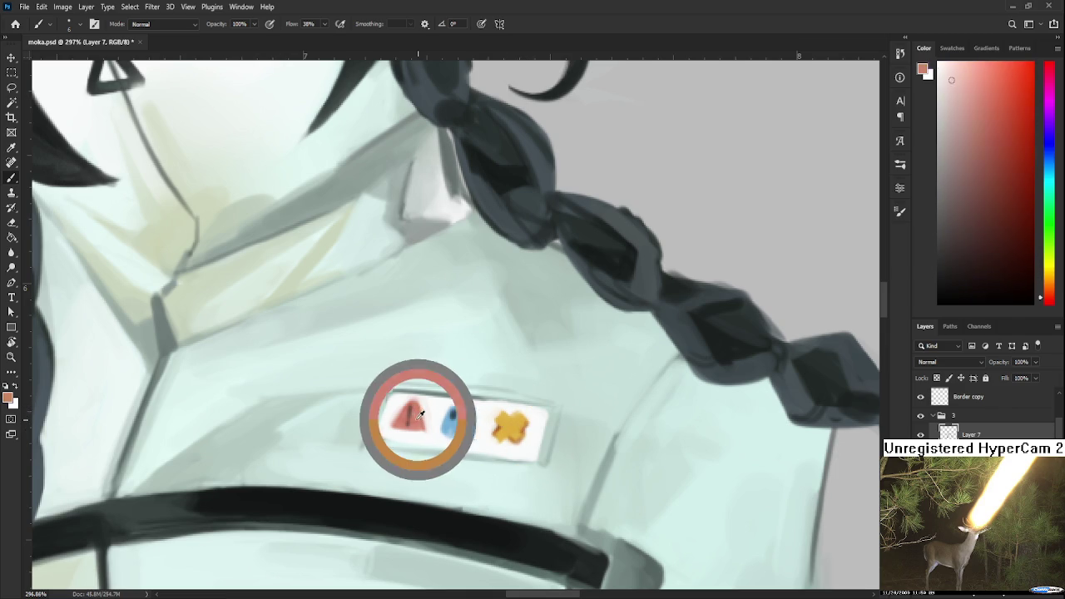
pyautogui.moveTo(1022, 206); pyautogui.dragTo(1007, 160)
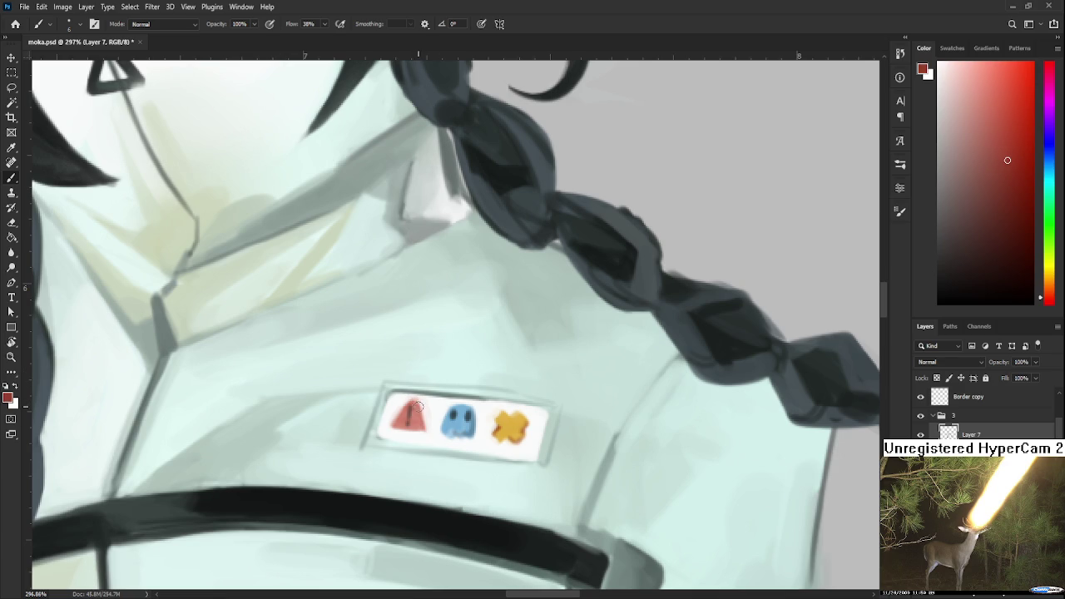
pyautogui.moveTo(425, 423); pyautogui.dragTo(419, 402)
pyautogui.press('x')
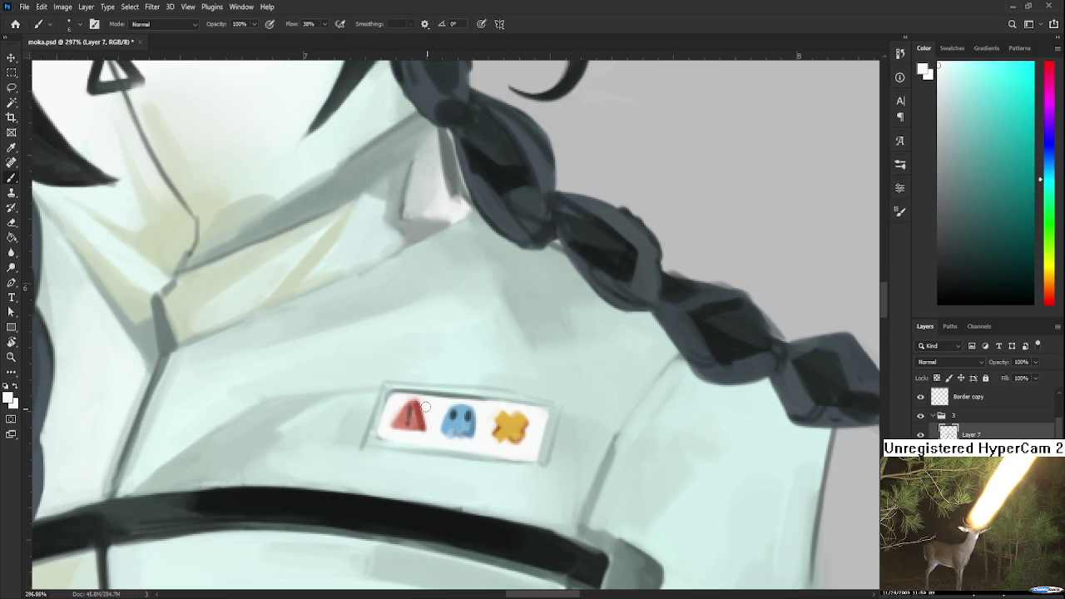
pyautogui.keyDown('alt'); pyautogui.click(397, 405); pyautogui.keyUp('alt')
pyautogui.keyDown('alt'); pyautogui.click(425, 415); pyautogui.keyUp('alt')
pyautogui.moveTo(426, 416); pyautogui.dragTo(430, 424)
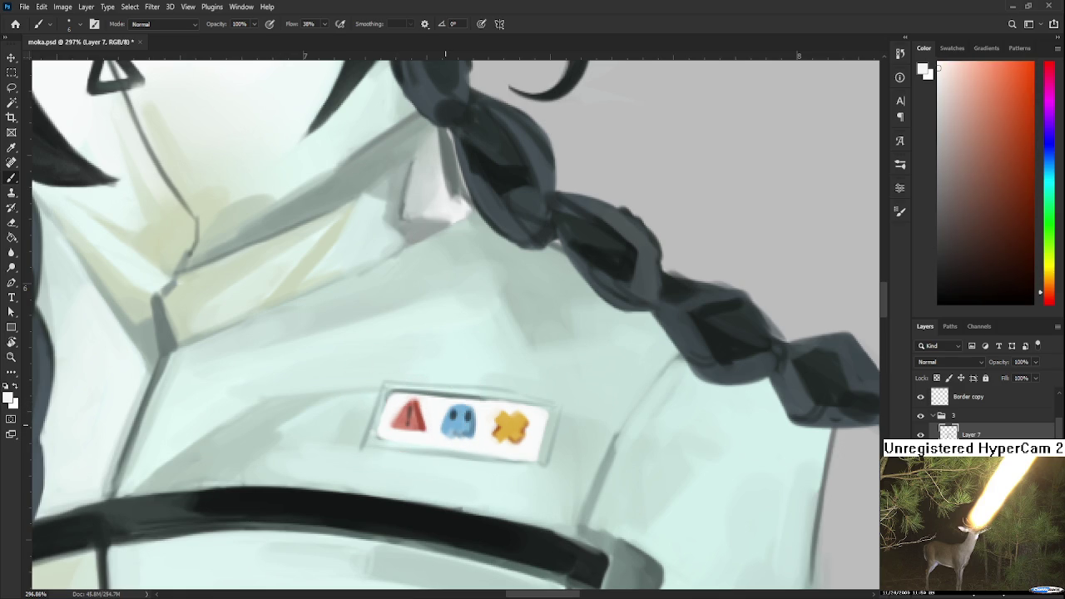
pyautogui.scroll(-5, 454, 425)
pyautogui.scroll(6, 453, 425)
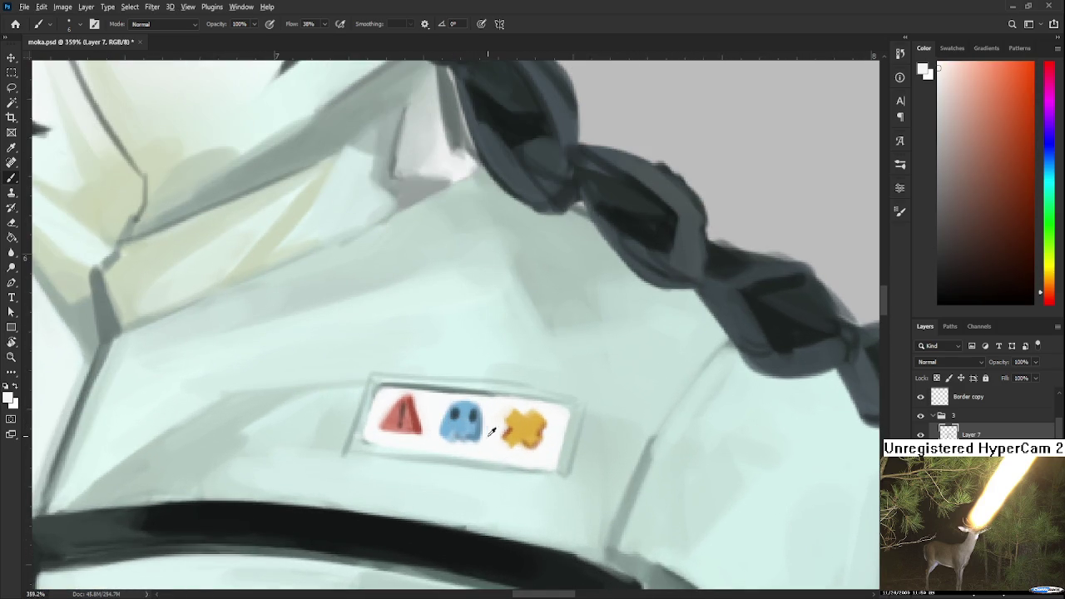
pyautogui.scroll(2, 492, 432)
# Lasso the red triangle, scale it to about 109% and tilt it slightly
pyautogui.press('l')
pyautogui.moveTo(352, 388); pyautogui.dragTo(558, 400)
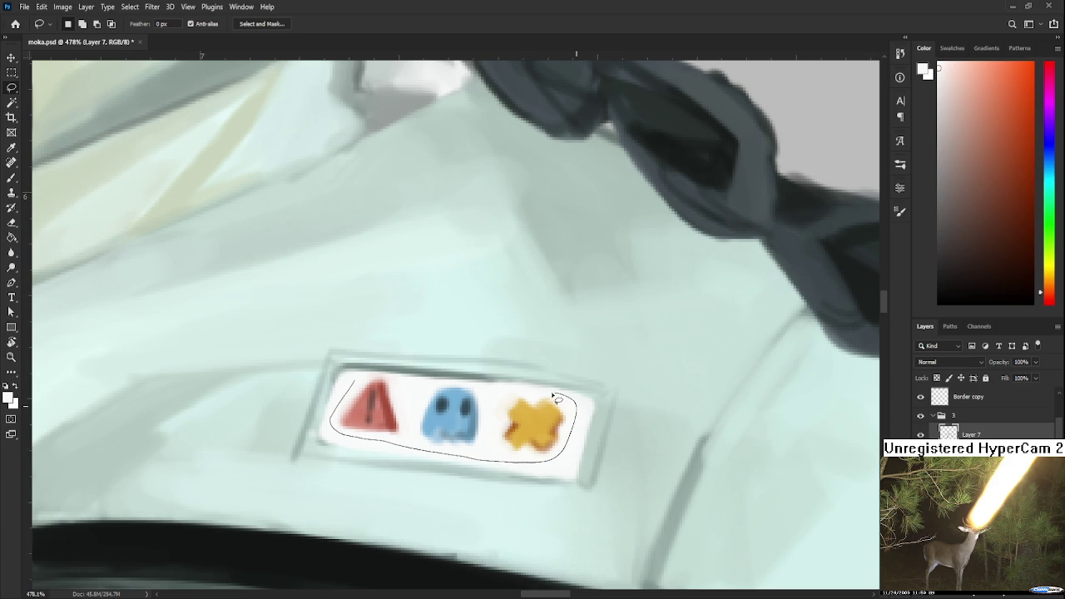
pyautogui.moveTo(557, 399); pyautogui.dragTo(369, 378)
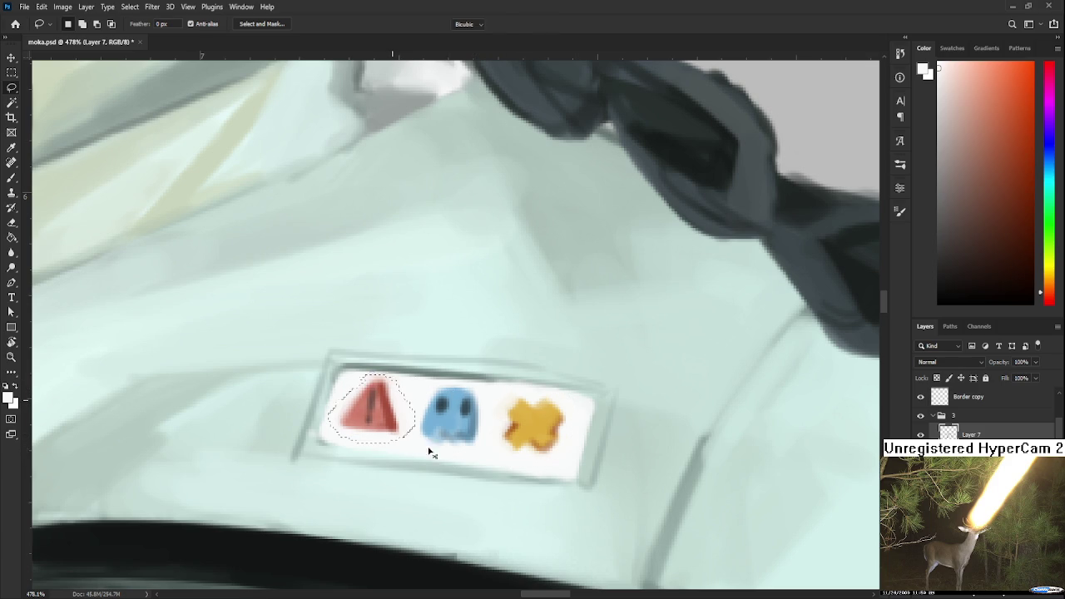
pyautogui.moveTo(429, 452); pyautogui.dragTo(429, 455)
pyautogui.hotkey('ctrl', 't')
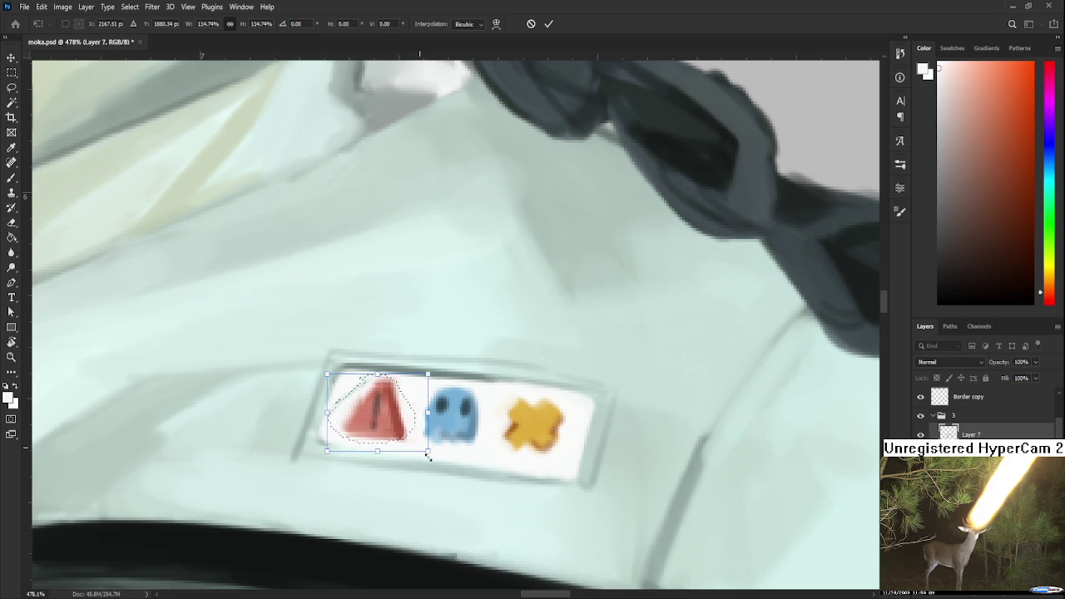
pyautogui.hotkey('ctrl', 'z')
pyautogui.moveTo(339, 383); pyautogui.dragTo(316, 365)
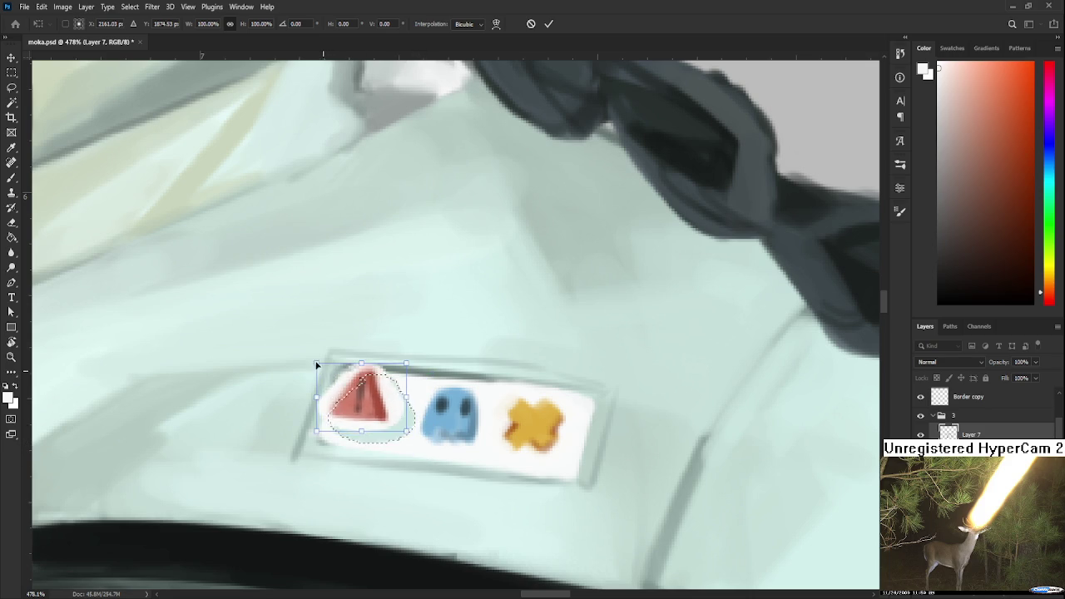
pyautogui.moveTo(366, 400); pyautogui.dragTo(373, 409)
pyautogui.moveTo(413, 442)
pyautogui.mouseDown()
pyautogui.moveTo(425, 453)
pyautogui.moveTo(419, 447)
pyautogui.mouseUp()
pyautogui.moveTo(431, 366)
pyautogui.mouseDown()
pyautogui.moveTo(450, 371)
pyautogui.moveTo(490, 428)
pyautogui.moveTo(466, 388)
pyautogui.moveTo(428, 390)
pyautogui.mouseUp()
pyautogui.press('Return')
pyautogui.hotkey('ctrl', 'd')
# Enlarge the blue ghost to about 109%
pyautogui.hotkey('ctrl', 't')
pyautogui.moveTo(489, 463); pyautogui.dragTo(507, 471)
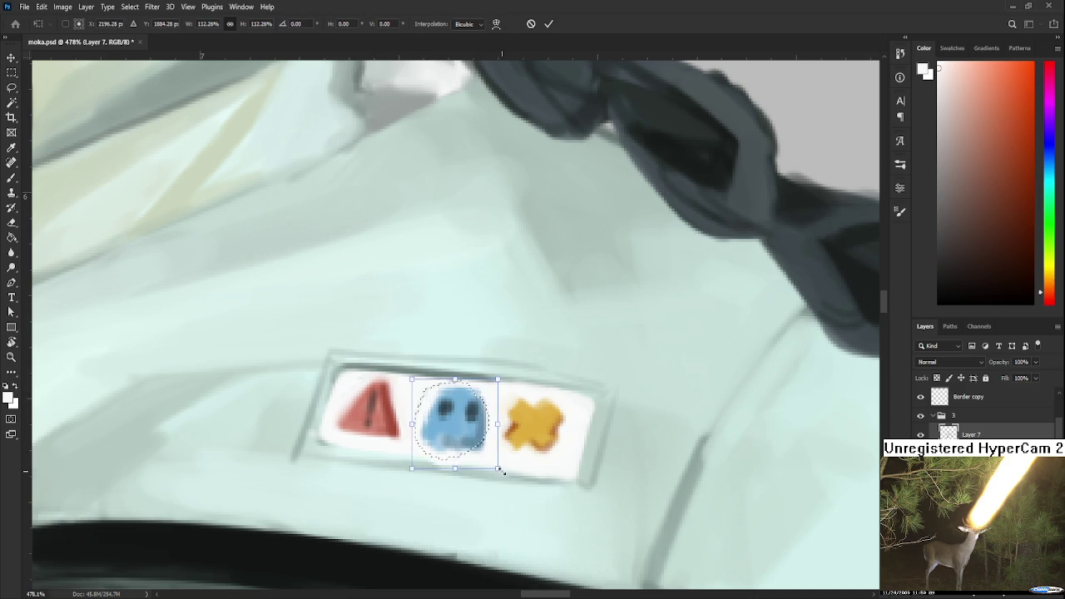
pyautogui.press('Return')
# Lasso the orange X, enlarge it to about 110% and reapply its transform
pyautogui.moveTo(502, 416)
pyautogui.mouseDown()
pyautogui.moveTo(550, 392)
pyautogui.moveTo(543, 470)
pyautogui.moveTo(489, 418)
pyautogui.mouseUp()
pyautogui.hotkey('ctrl', 't')
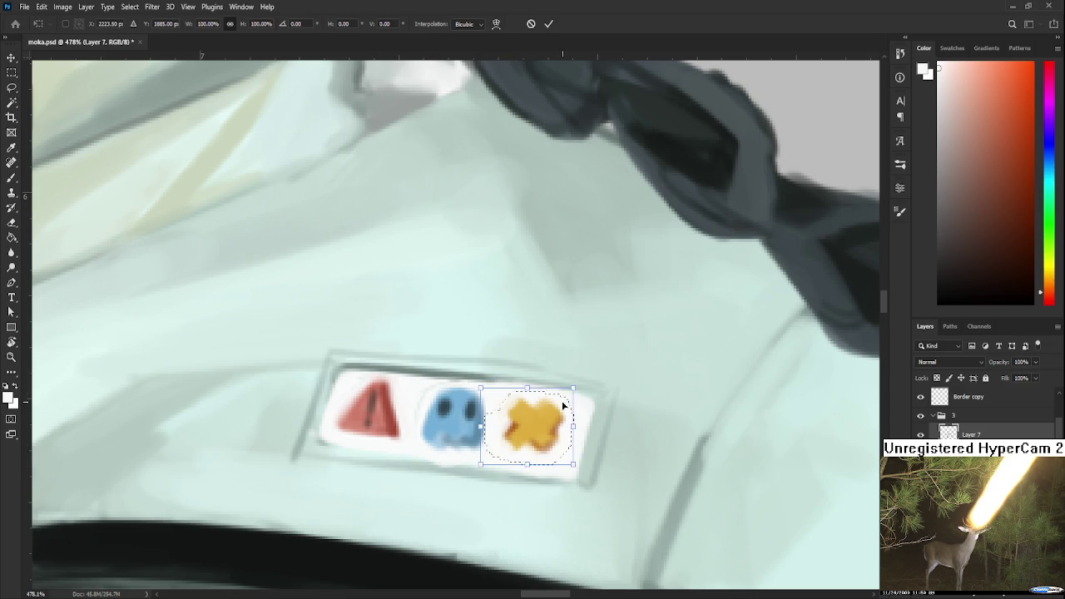
pyautogui.moveTo(574, 389)
pyautogui.mouseDown()
pyautogui.moveTo(583, 380)
pyautogui.moveTo(581, 392)
pyautogui.mouseUp()
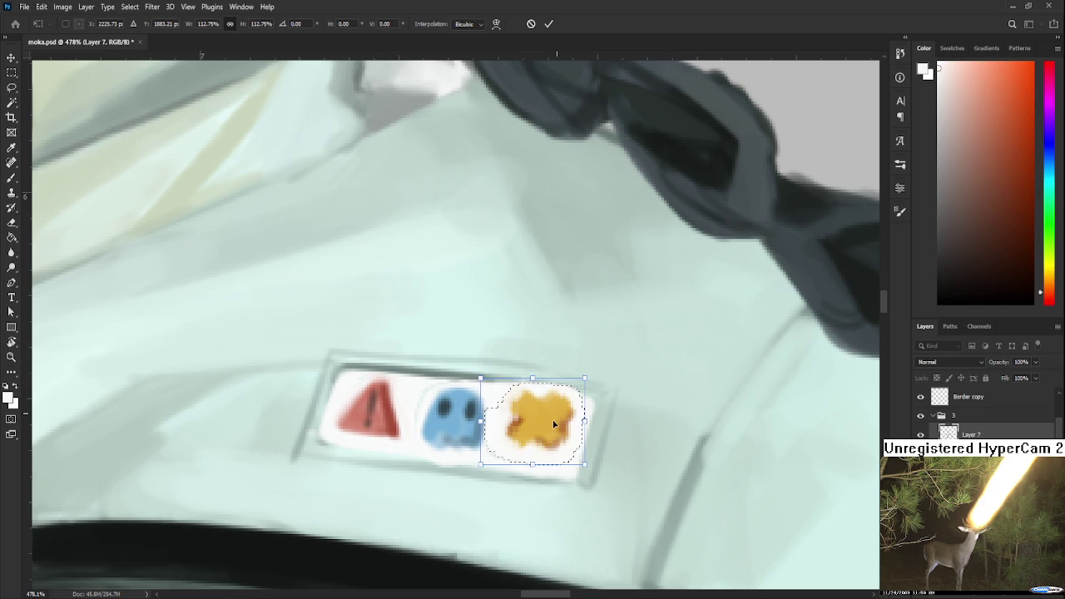
pyautogui.press('Return')
pyautogui.hotkey('ctrl', 'd')
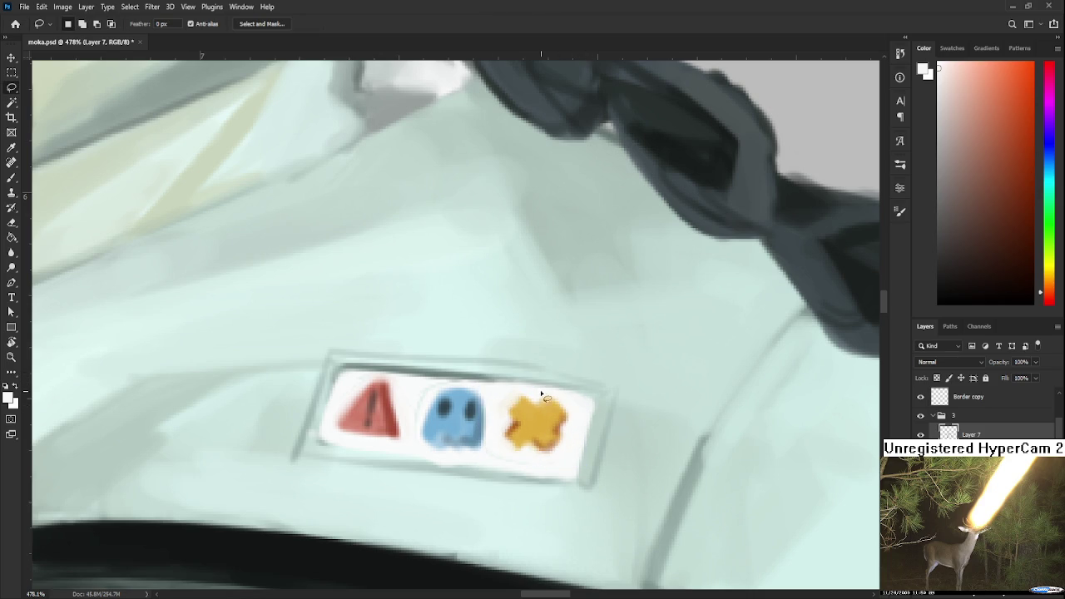
pyautogui.moveTo(581, 399); pyautogui.dragTo(580, 384)
pyautogui.hotkey('ctrl', 't')
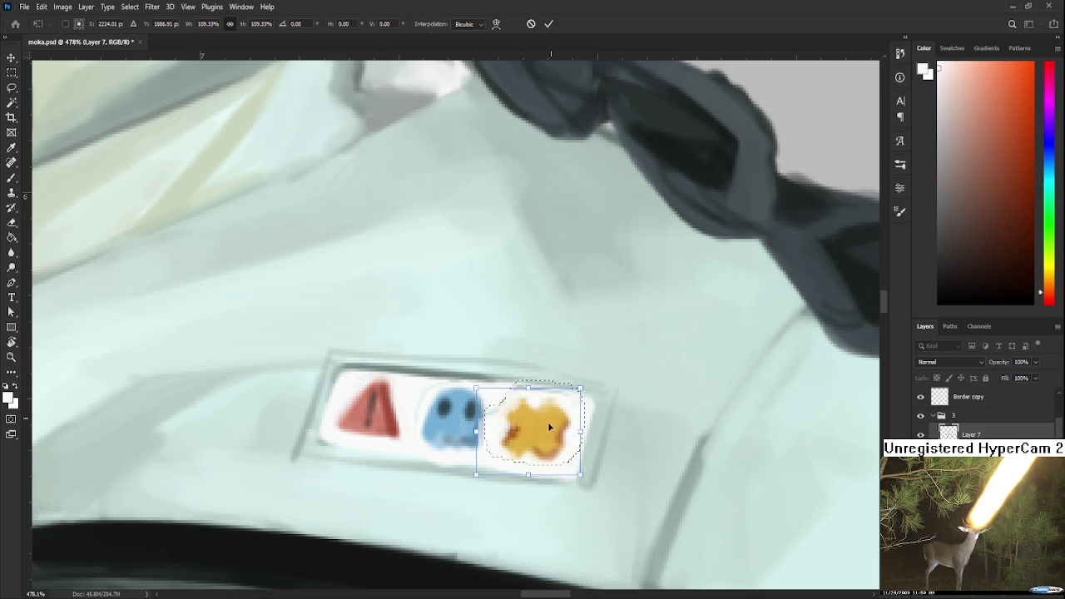
pyautogui.press('Return')
pyautogui.hotkey('ctrl', 'd')
# Rotate the view about 100° and paint a crisp dark line along the badge's lower-right edge
pyautogui.press('b')
pyautogui.keyDown('alt'); pyautogui.click(479, 419); pyautogui.keyUp('alt')
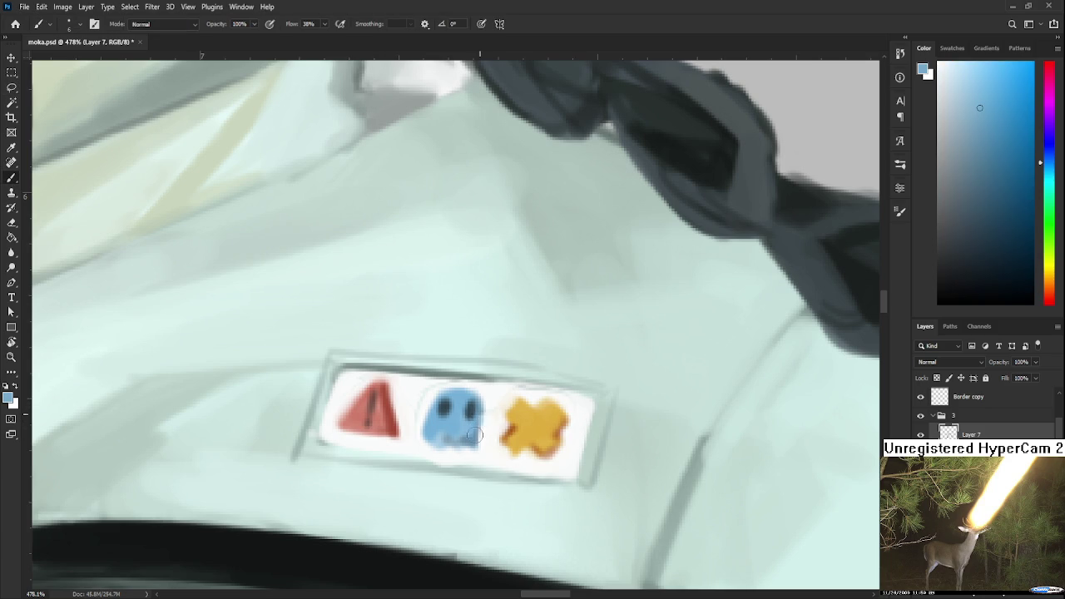
pyautogui.keyDown('alt'); pyautogui.click(491, 420); pyautogui.keyUp('alt')
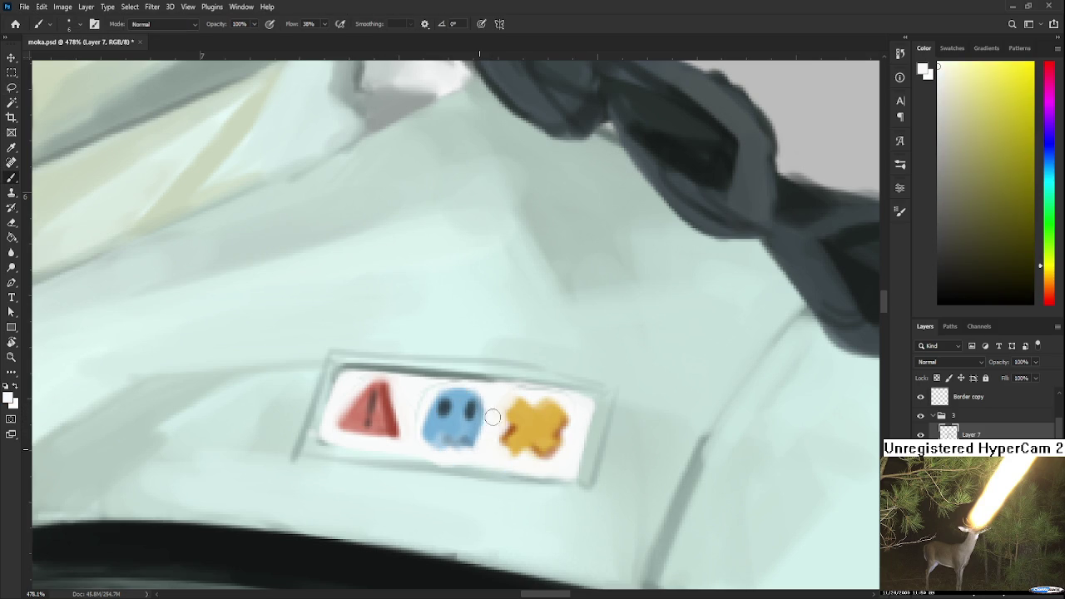
pyautogui.keyDown('alt'); pyautogui.click(416, 399); pyautogui.keyUp('alt')
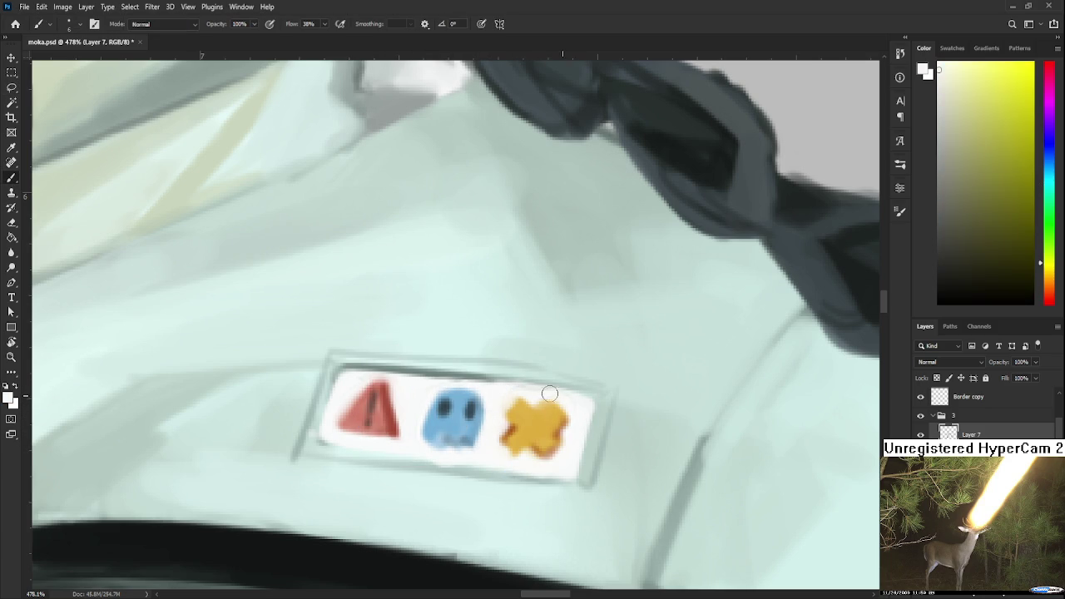
pyautogui.press('r')
pyautogui.moveTo(579, 402)
pyautogui.mouseDown()
pyautogui.moveTo(365, 450)
pyautogui.moveTo(359, 440)
pyautogui.mouseUp()
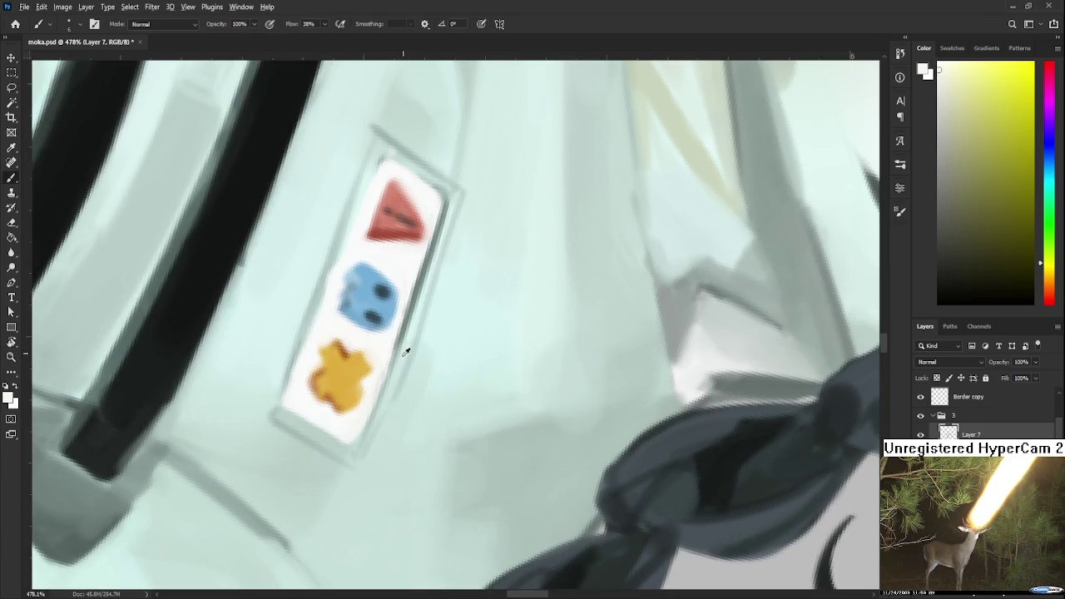
pyautogui.keyDown('alt'); pyautogui.click(408, 337); pyautogui.keyUp('alt')
pyautogui.keyDown('alt'); pyautogui.click(408, 319); pyautogui.keyUp('alt')
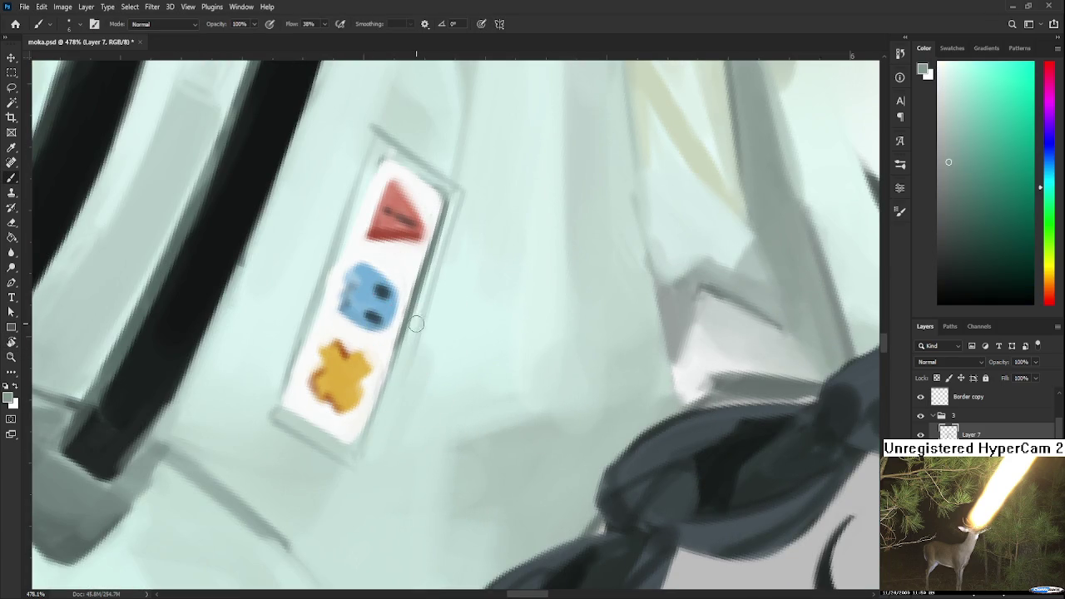
pyautogui.moveTo(428, 318); pyautogui.dragTo(371, 487)
pyautogui.hotkey('ctrl', 'z')
pyautogui.moveTo(416, 351); pyautogui.dragTo(376, 445)
pyautogui.hotkey('ctrl', 'z')
pyautogui.moveTo(416, 353)
pyautogui.mouseDown()
pyautogui.moveTo(368, 462)
pyautogui.moveTo(375, 476)
pyautogui.mouseUp()
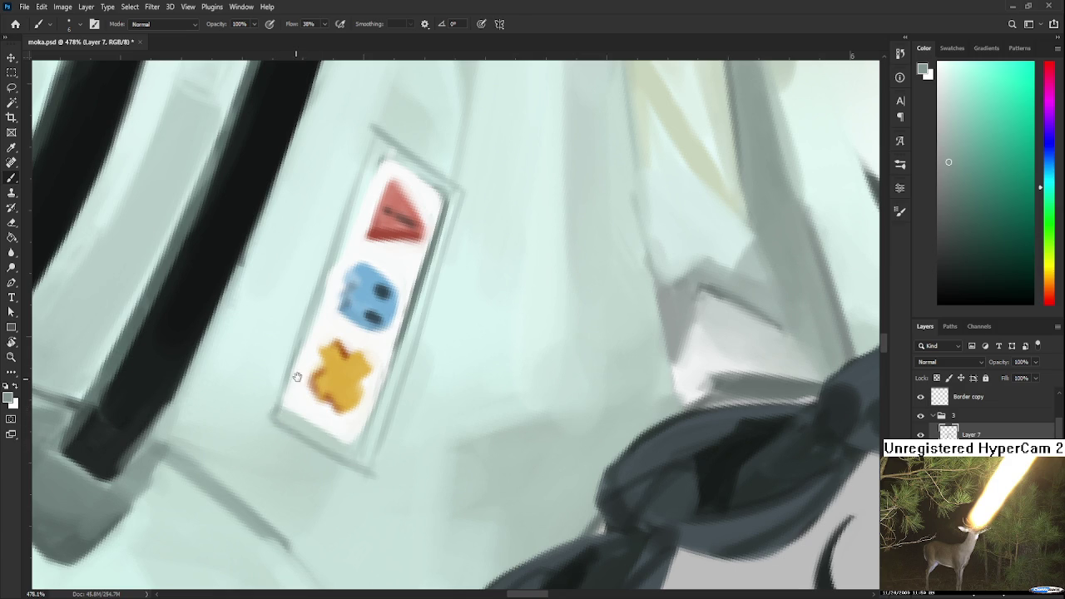
# Shade the badge's left edge with pale grey-green strokes
pyautogui.scroll(3, 308, 416)
pyautogui.scroll(1, 357, 340)
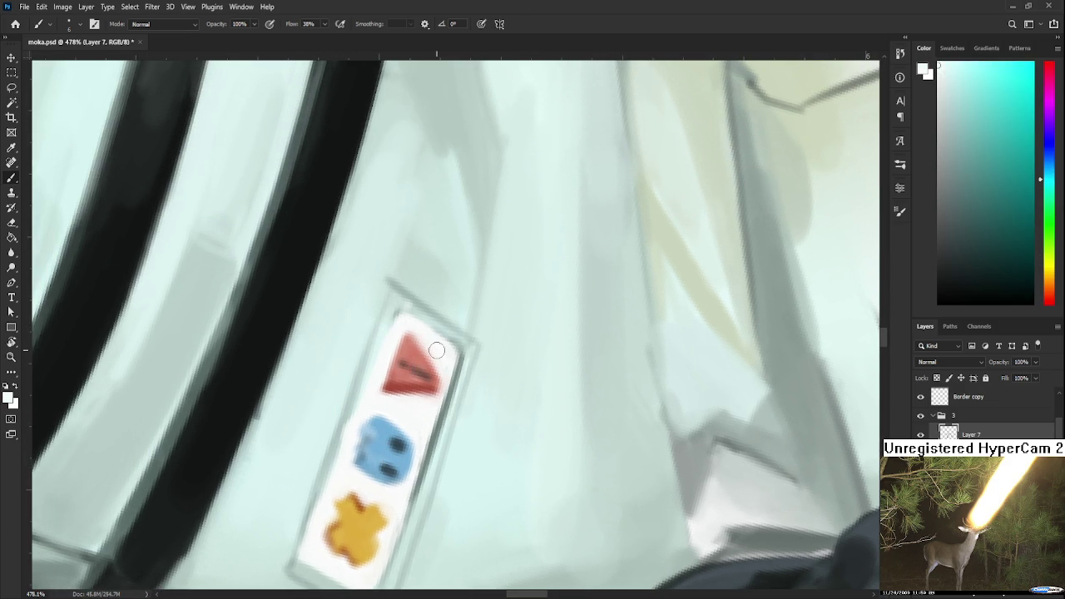
pyautogui.scroll(-2, 357, 358)
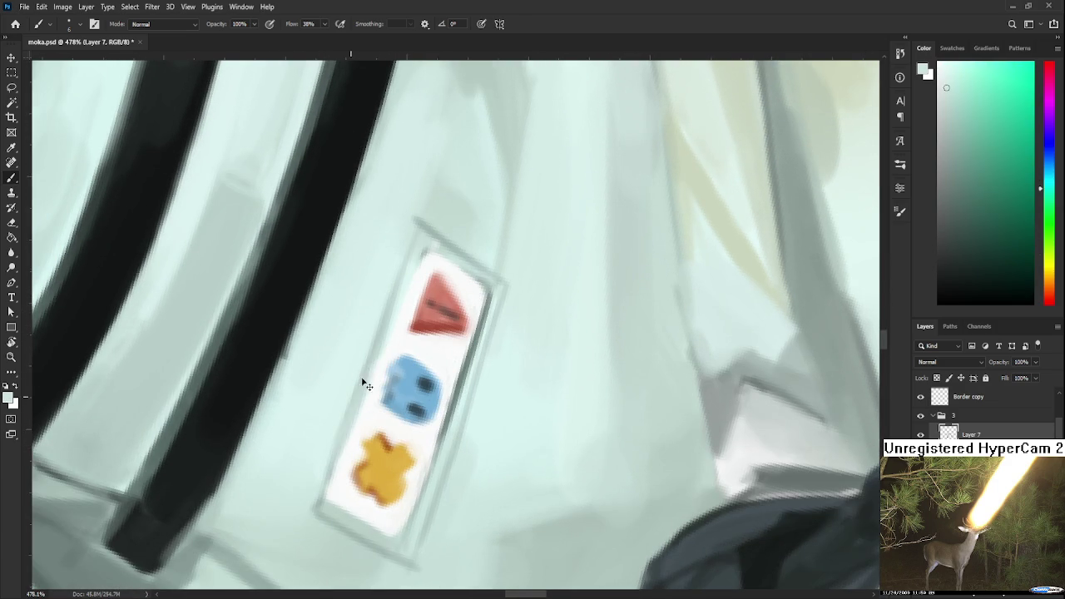
pyautogui.keyDown('alt'); pyautogui.click(428, 361); pyautogui.keyUp('alt')
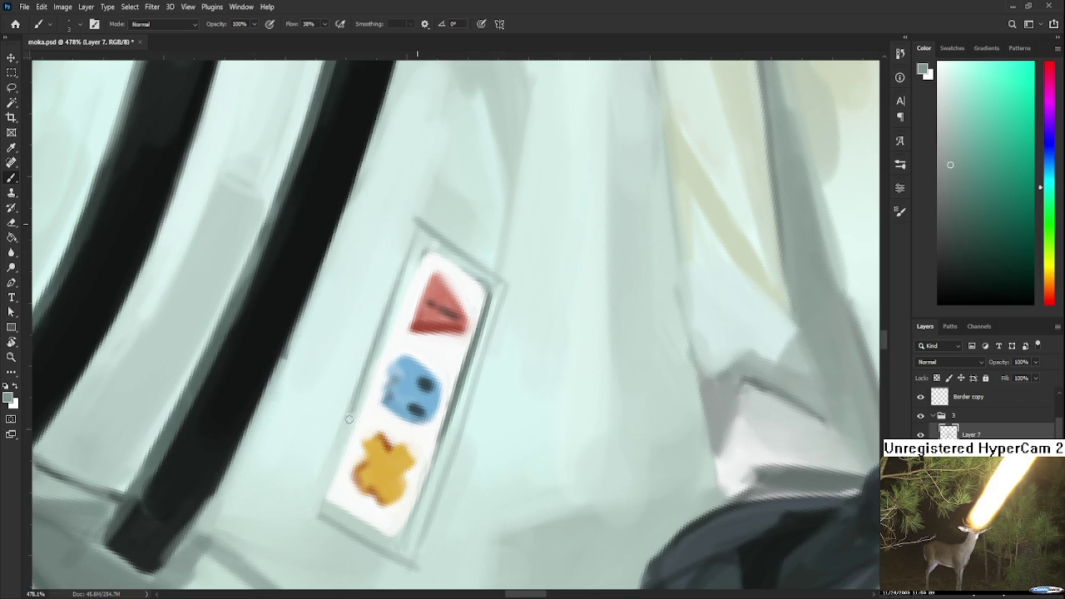
pyautogui.moveTo(370, 349); pyautogui.dragTo(308, 504)
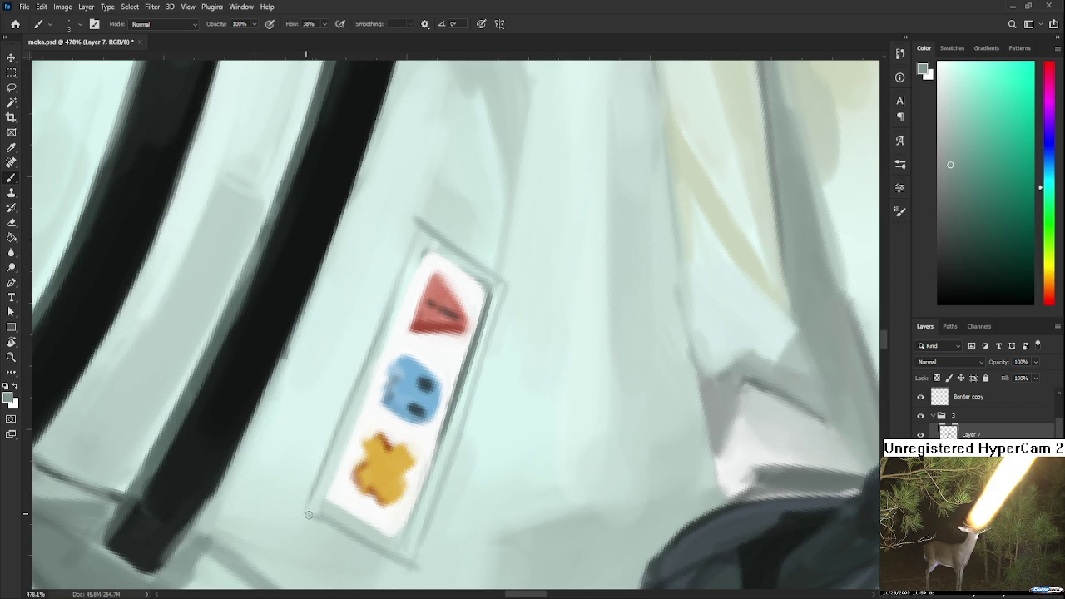
pyautogui.moveTo(361, 399); pyautogui.dragTo(321, 494)
pyautogui.keyDown('alt'); pyautogui.click(481, 304); pyautogui.keyUp('alt')
pyautogui.moveTo(424, 251); pyautogui.dragTo(401, 297)
# Paint a grey shadow along the badge's bottom edge and rotate the view to about 53°
pyautogui.scroll(-2, 399, 397)
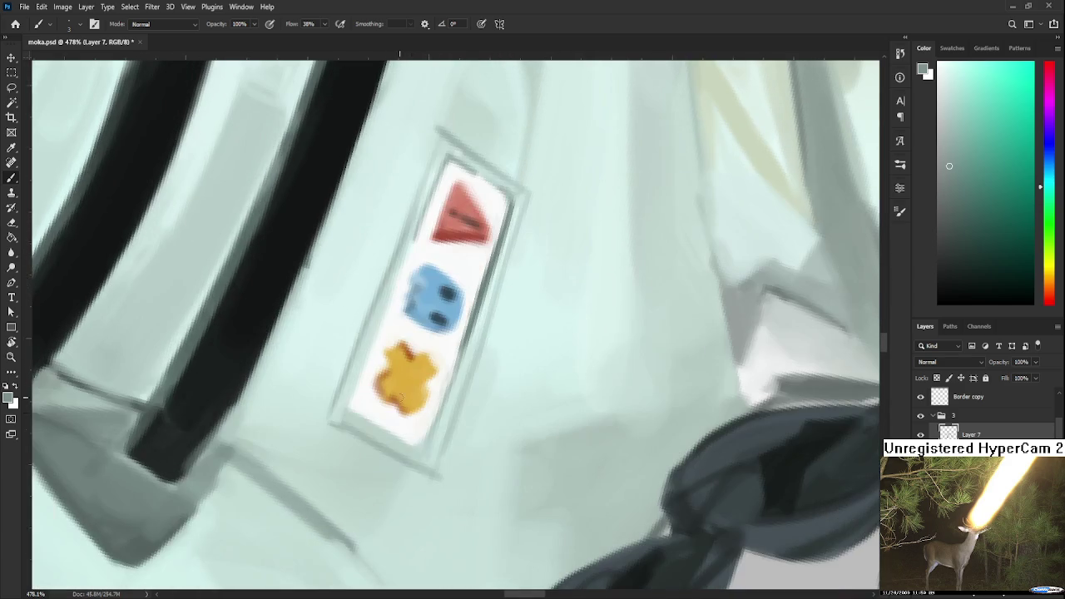
pyautogui.moveTo(347, 404); pyautogui.dragTo(413, 445)
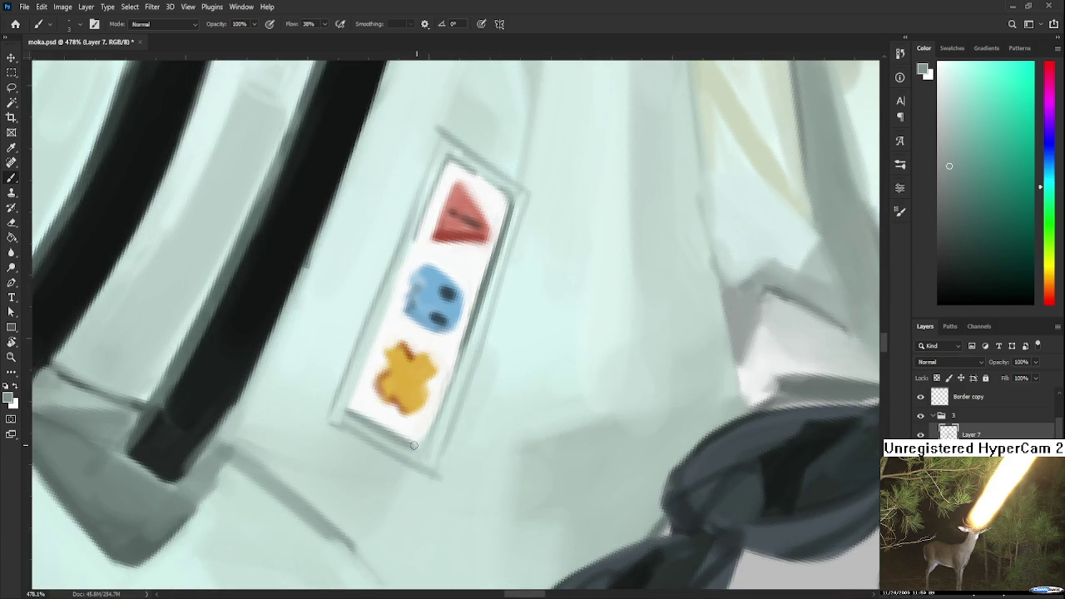
pyautogui.keyDown('alt'); pyautogui.click(434, 408); pyautogui.keyUp('alt')
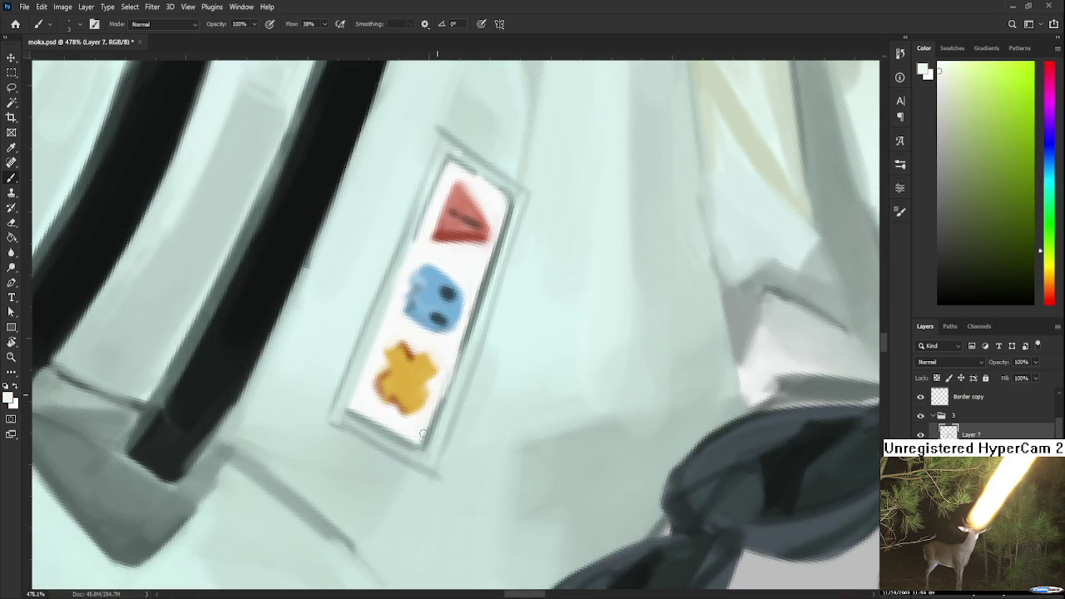
pyautogui.moveTo(447, 347); pyautogui.dragTo(435, 409)
pyautogui.keyDown('alt'); pyautogui.click(434, 409); pyautogui.keyUp('alt')
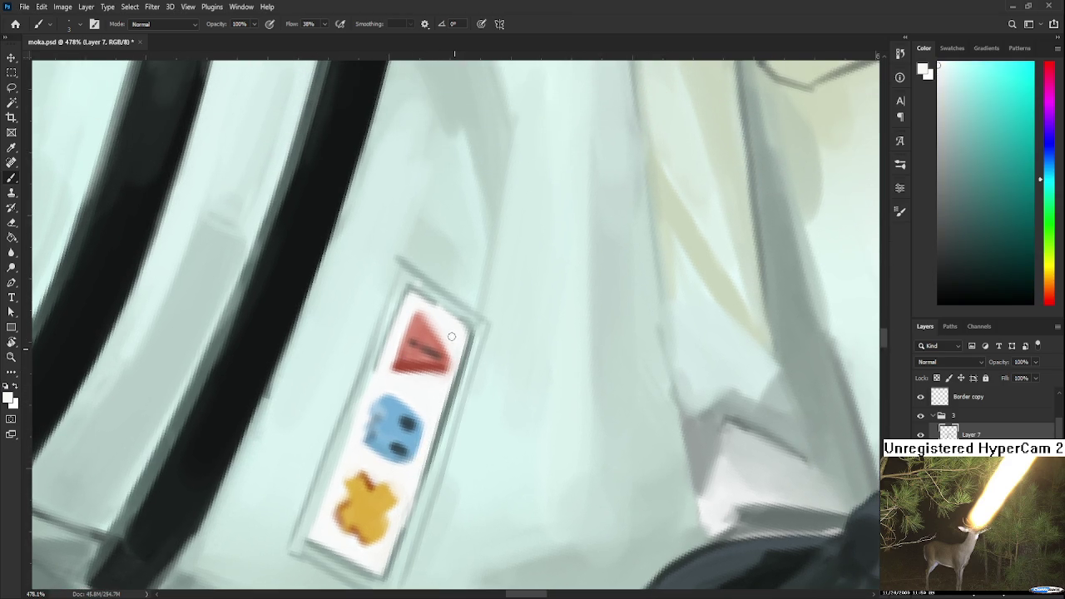
pyautogui.keyDown('alt'); pyautogui.click(433, 363); pyautogui.keyUp('alt')
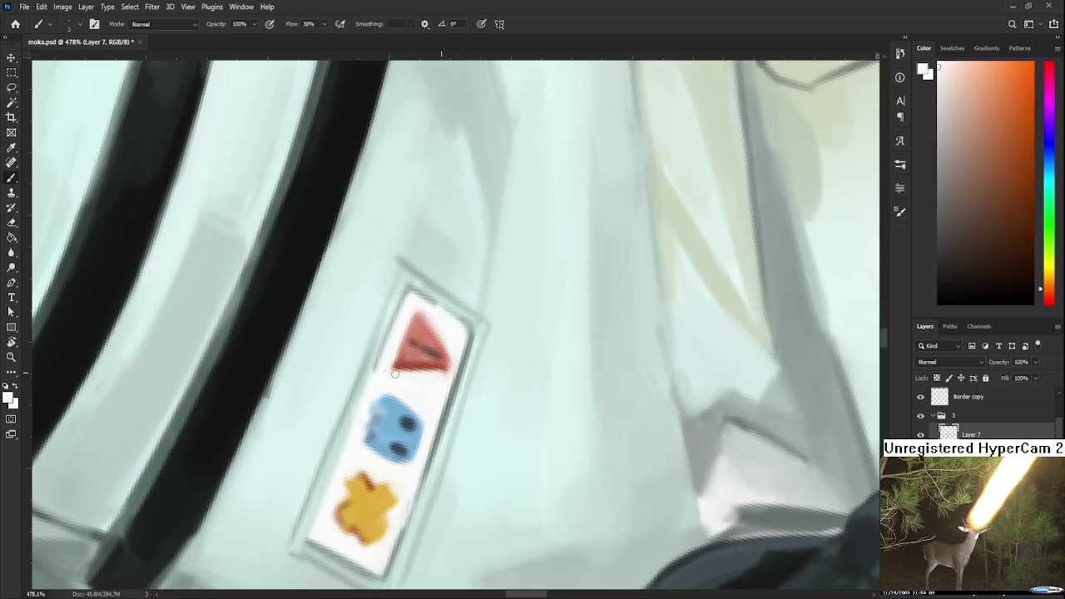
pyautogui.press('r')
pyautogui.moveTo(416, 396); pyautogui.dragTo(492, 429)
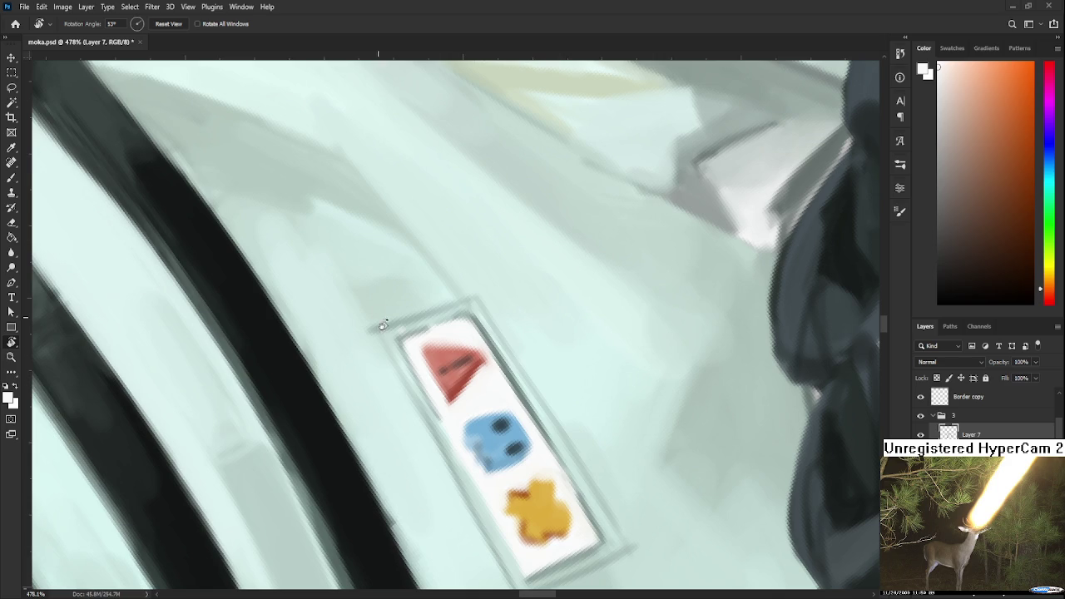
# Scroll the view over the touched-up chest badge icons
pyautogui.scroll(-5, 442, 344)
# Zoom in on the badge and sample the ghost icon's light blue and dark eye blue
pyautogui.scroll(3, 467, 404)
pyautogui.scroll(2, 497, 413)
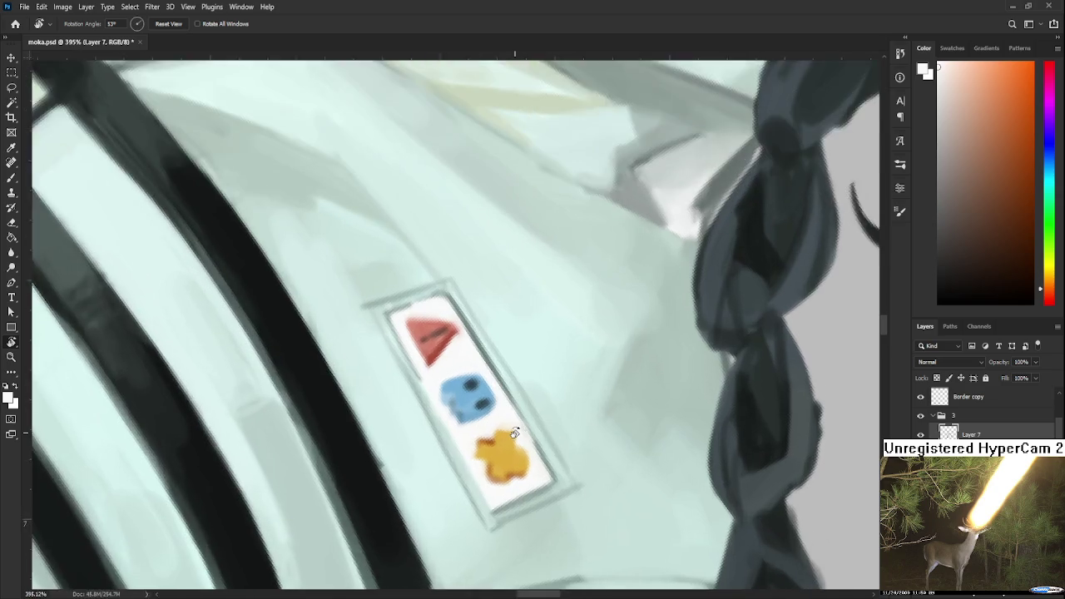
pyautogui.scroll(2, 496, 414)
pyautogui.press('b')
pyautogui.keyDown('alt'); pyautogui.click(466, 386); pyautogui.keyUp('alt')
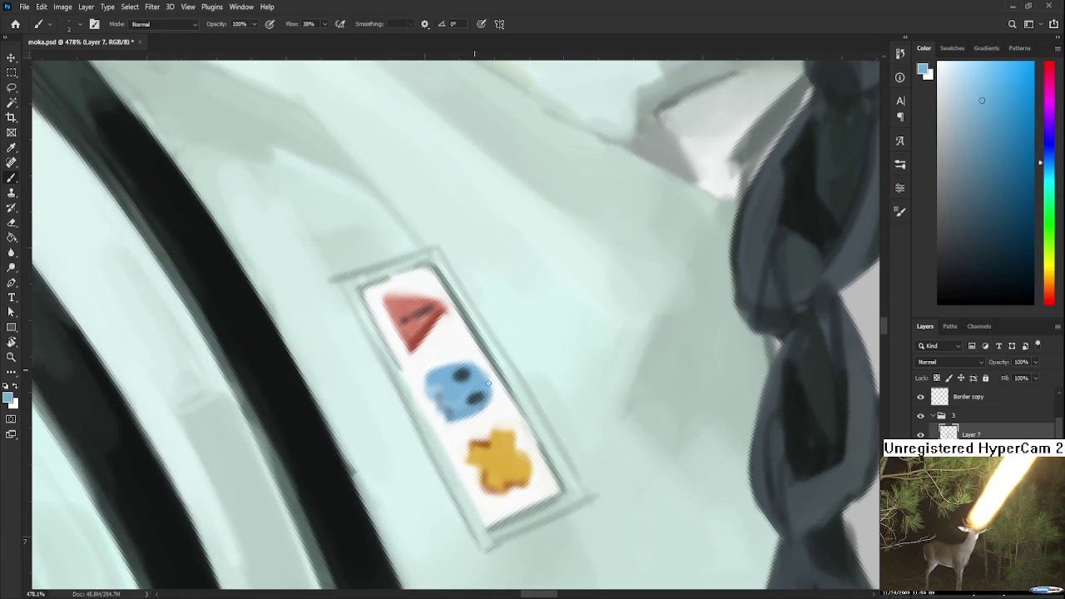
pyautogui.keyDown('alt'); pyautogui.click(477, 396); pyautogui.keyUp('alt')
# Carve the yellow icon into a cross using its sampled oranges and white around the edges
pyautogui.keyDown('alt'); pyautogui.click(487, 382); pyautogui.keyUp('alt')
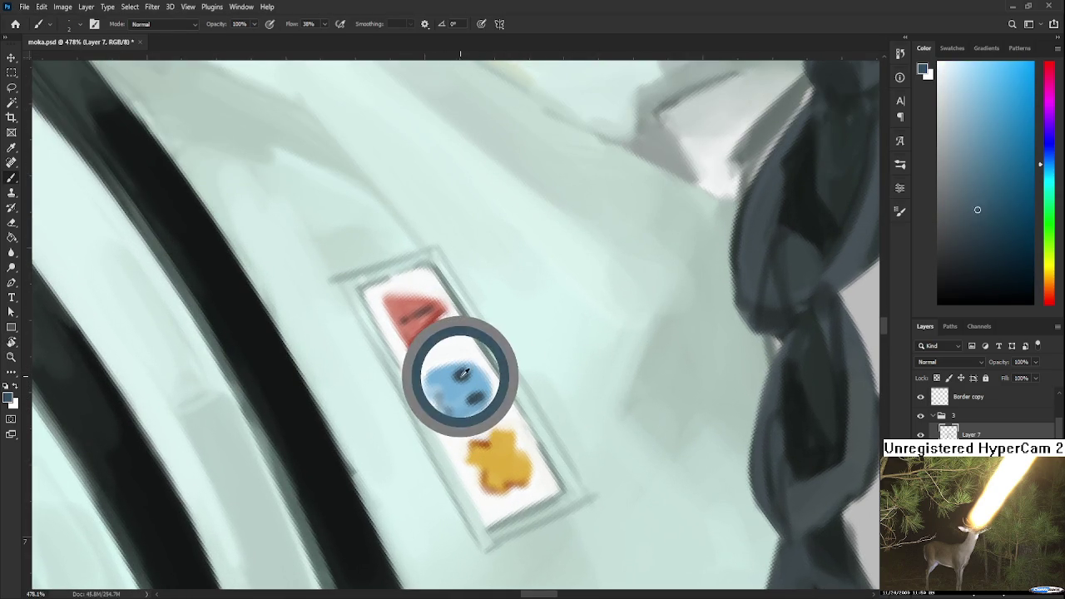
pyautogui.keyDown('alt'); pyautogui.click(487, 438); pyautogui.keyUp('alt')
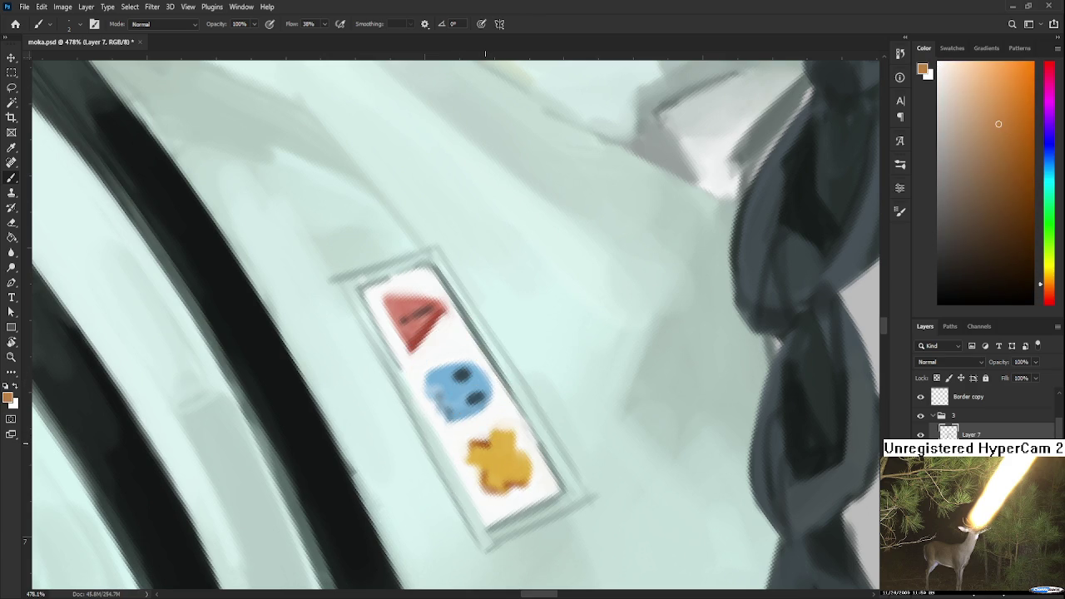
pyautogui.keyDown('alt'); pyautogui.click(495, 438); pyautogui.keyUp('alt')
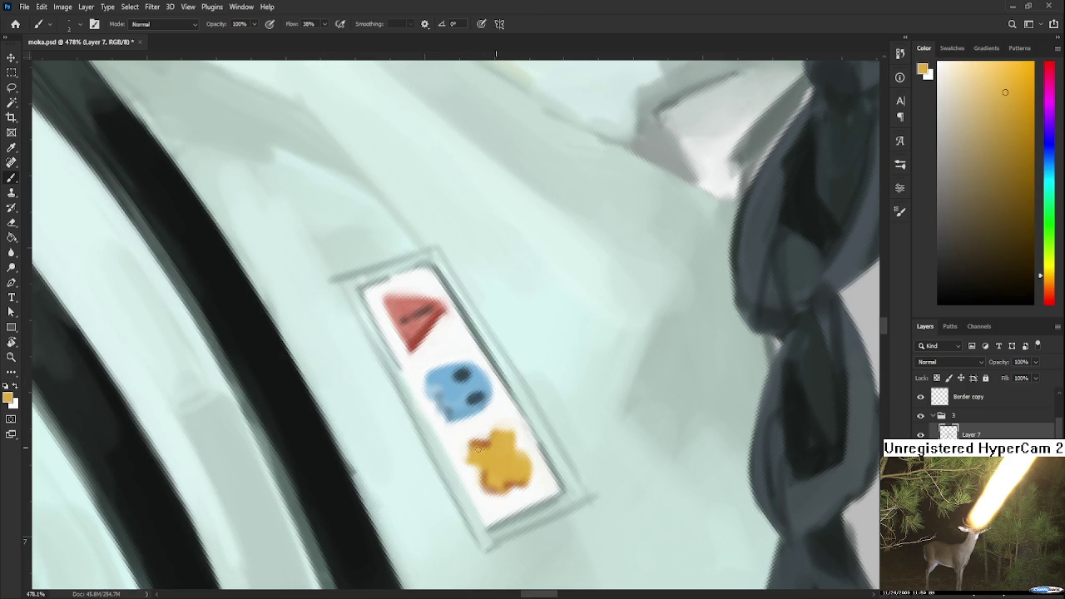
pyautogui.keyDown('alt'); pyautogui.click(500, 460); pyautogui.keyUp('alt')
pyautogui.keyDown('alt'); pyautogui.click(505, 479); pyautogui.keyUp('alt')
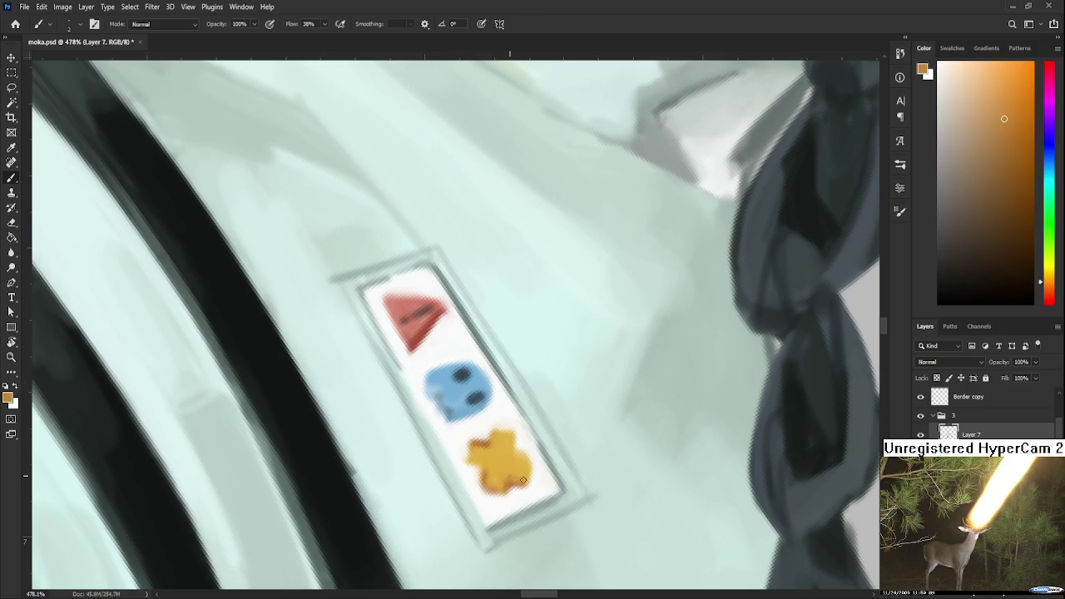
pyautogui.keyDown('alt'); pyautogui.click(522, 486); pyautogui.keyUp('alt')
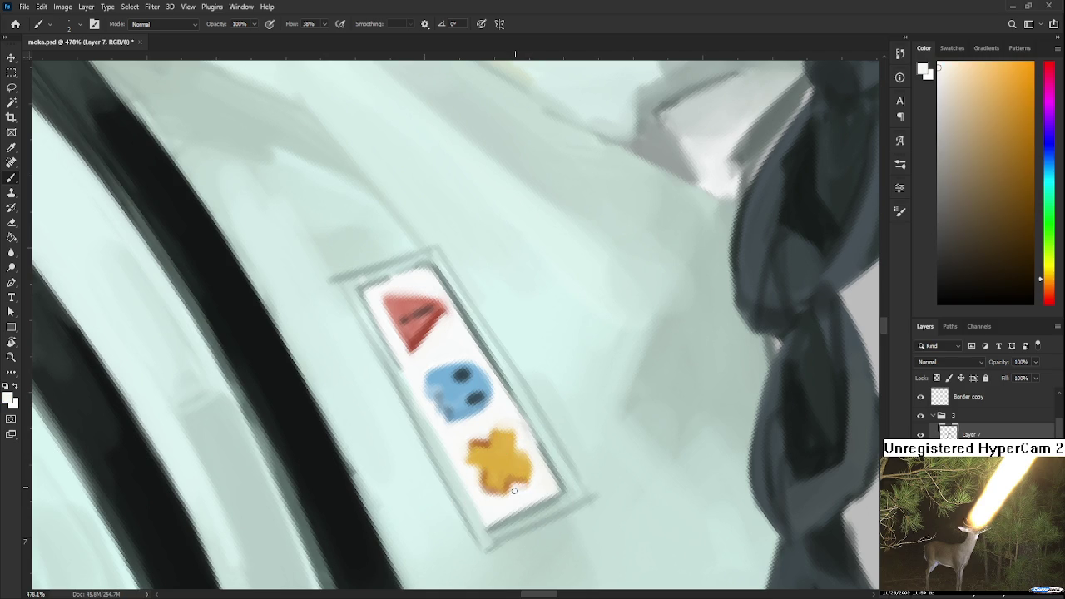
pyautogui.keyDown('alt'); pyautogui.click(513, 478); pyautogui.keyUp('alt')
pyautogui.keyDown('alt'); pyautogui.click(536, 469); pyautogui.keyUp('alt')
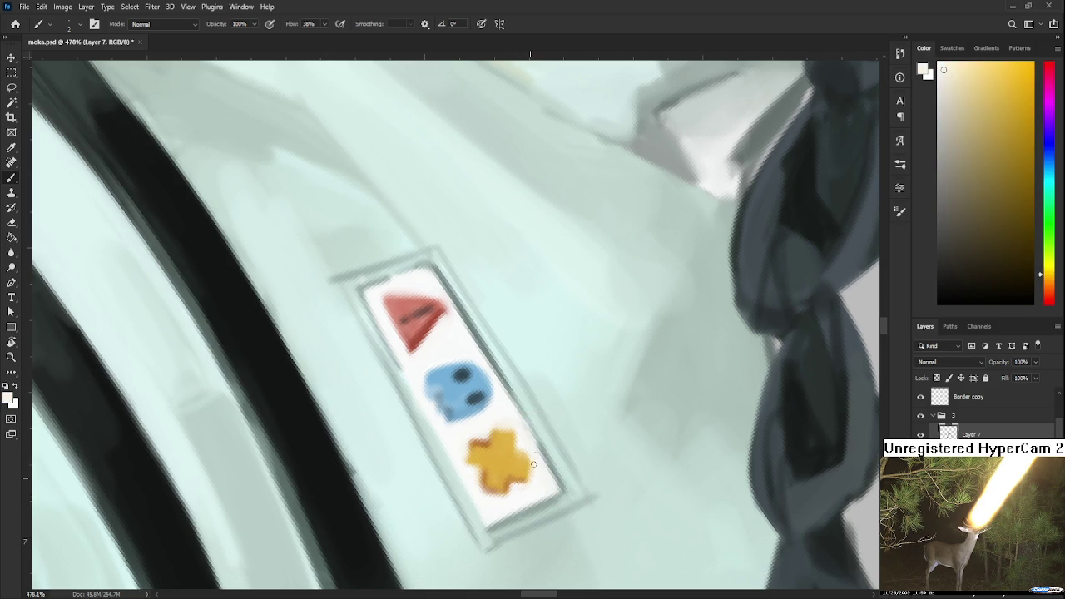
pyautogui.keyDown('alt'); pyautogui.click(521, 443); pyautogui.keyUp('alt')
# Touch up the blue ghost's body, then sample the badge's white background
pyautogui.keyDown('alt'); pyautogui.click(515, 447); pyautogui.keyUp('alt')
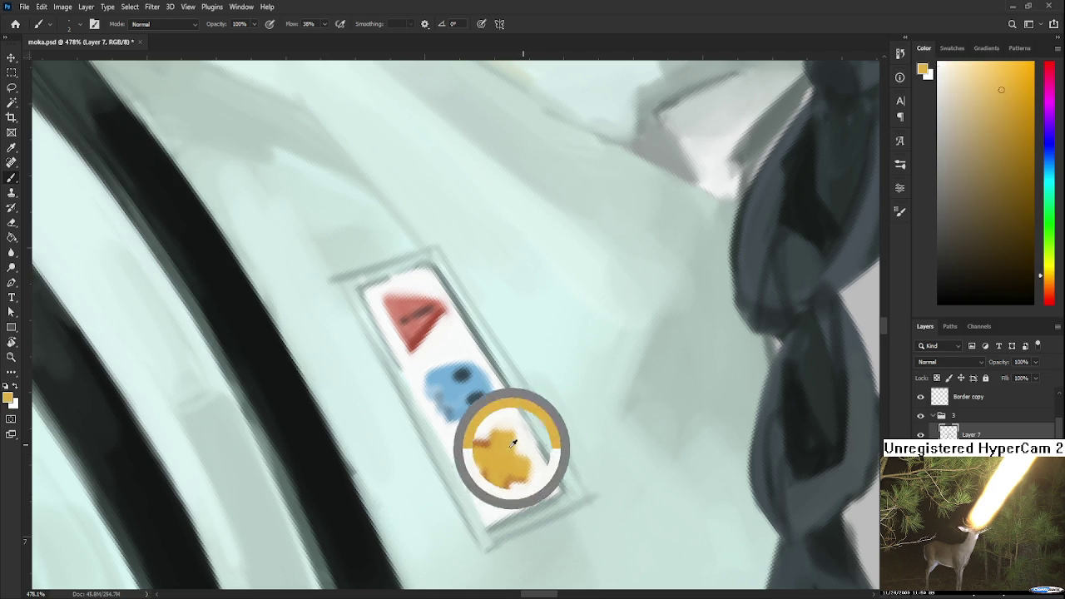
pyautogui.keyDown('alt'); pyautogui.click(455, 389); pyautogui.keyUp('alt')
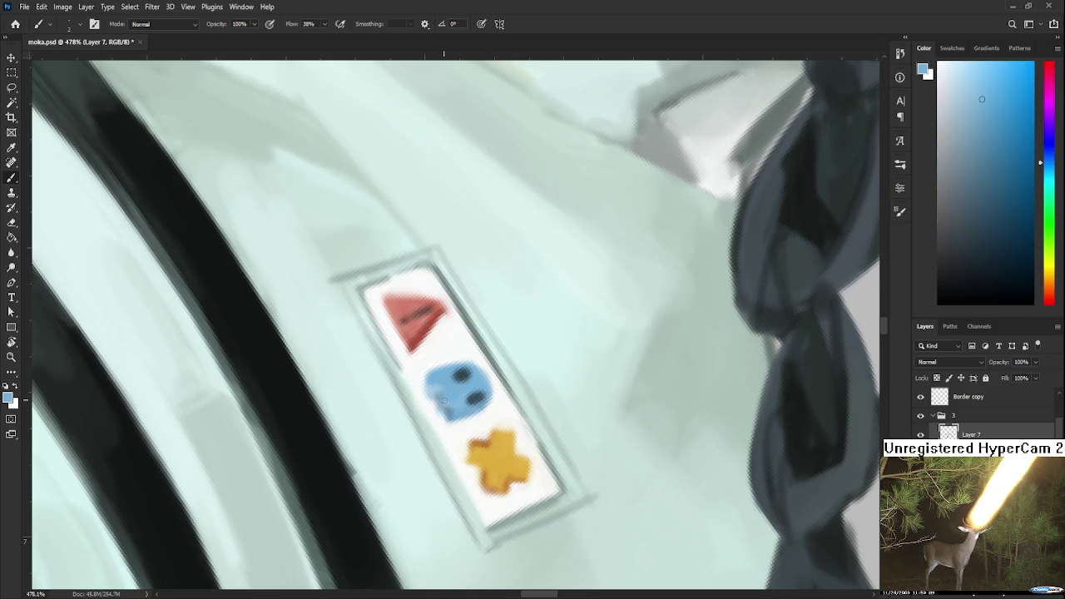
pyautogui.keyDown('alt'); pyautogui.click(422, 375); pyautogui.keyUp('alt')
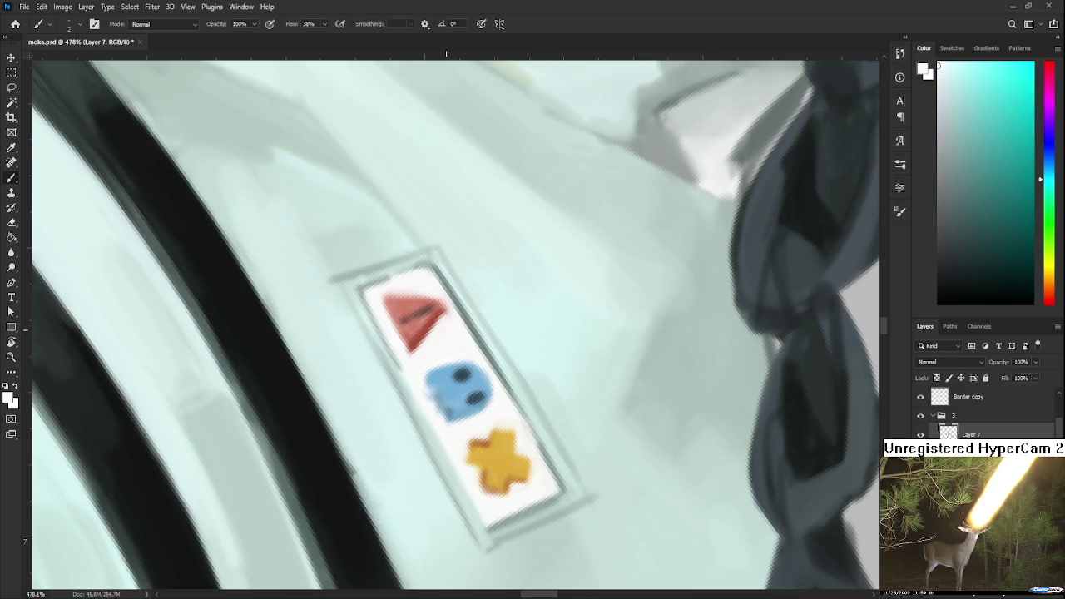
pyautogui.scroll(2, 433, 380)
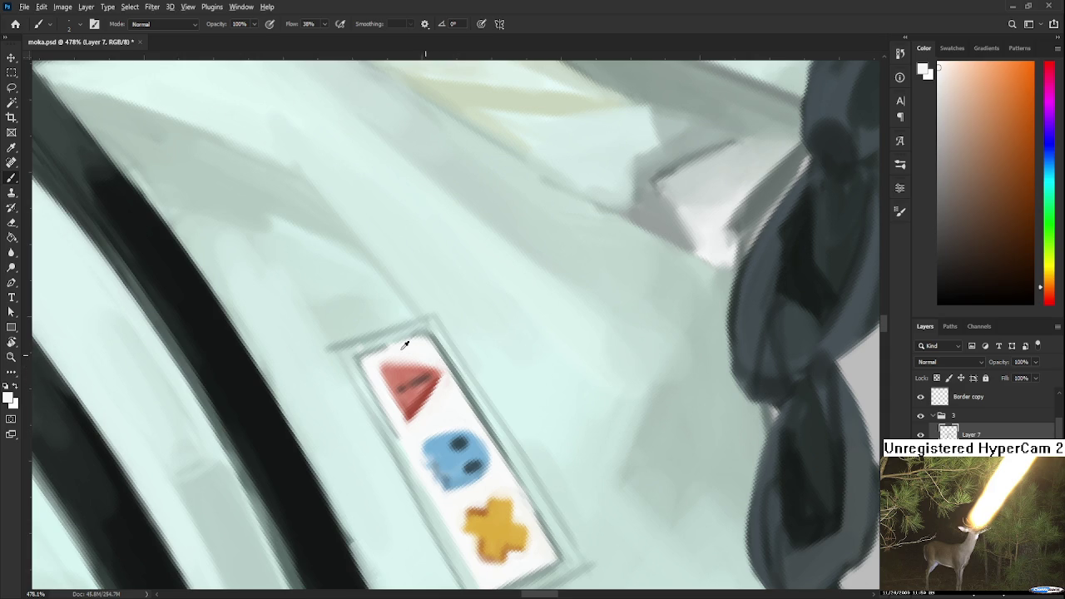
# Rotate the view to level the badge and reshape the orange cross
pyautogui.keyDown('alt'); pyautogui.click(446, 377); pyautogui.keyUp('alt')
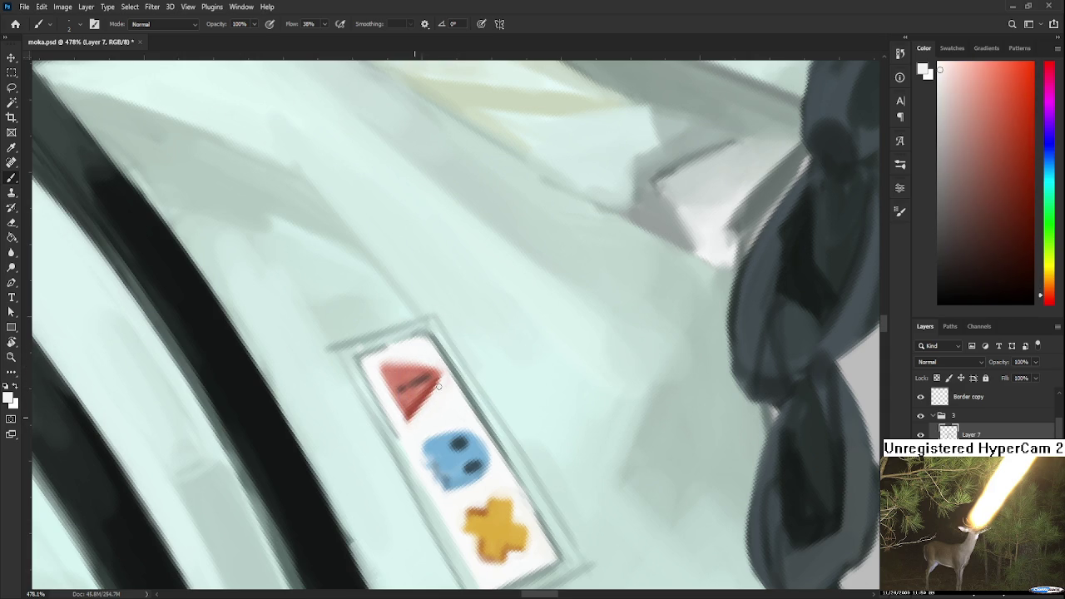
pyautogui.press('r')
pyautogui.moveTo(423, 409); pyautogui.dragTo(565, 308)
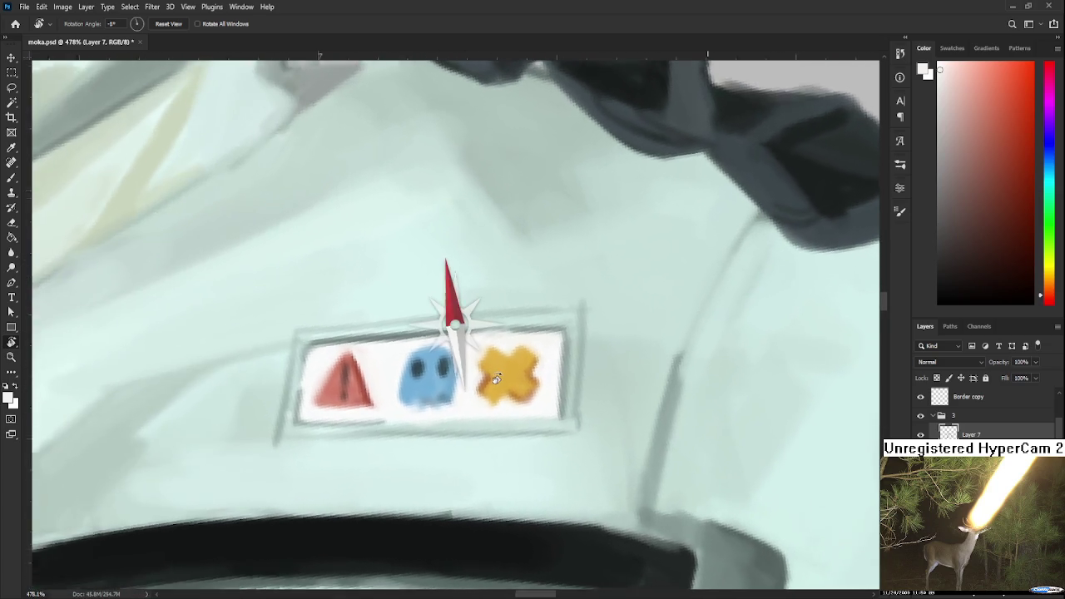
pyautogui.press('b')
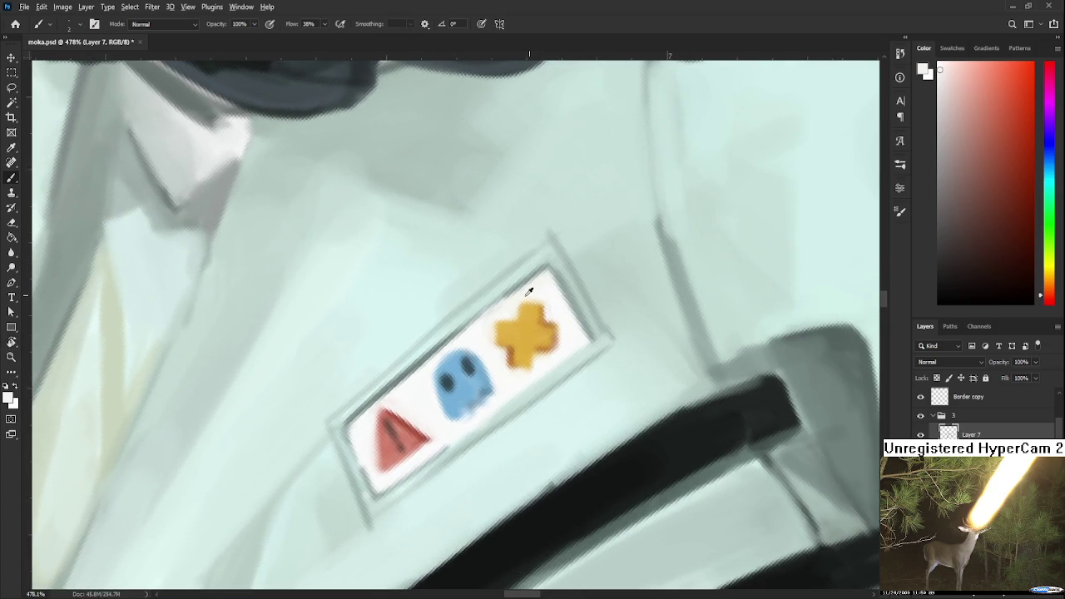
pyautogui.keyDown('alt'); pyautogui.click(533, 290); pyautogui.keyUp('alt')
pyautogui.moveTo(532, 285)
pyautogui.mouseDown()
pyautogui.moveTo(504, 325)
pyautogui.moveTo(475, 316)
pyautogui.moveTo(431, 326)
pyautogui.mouseUp()
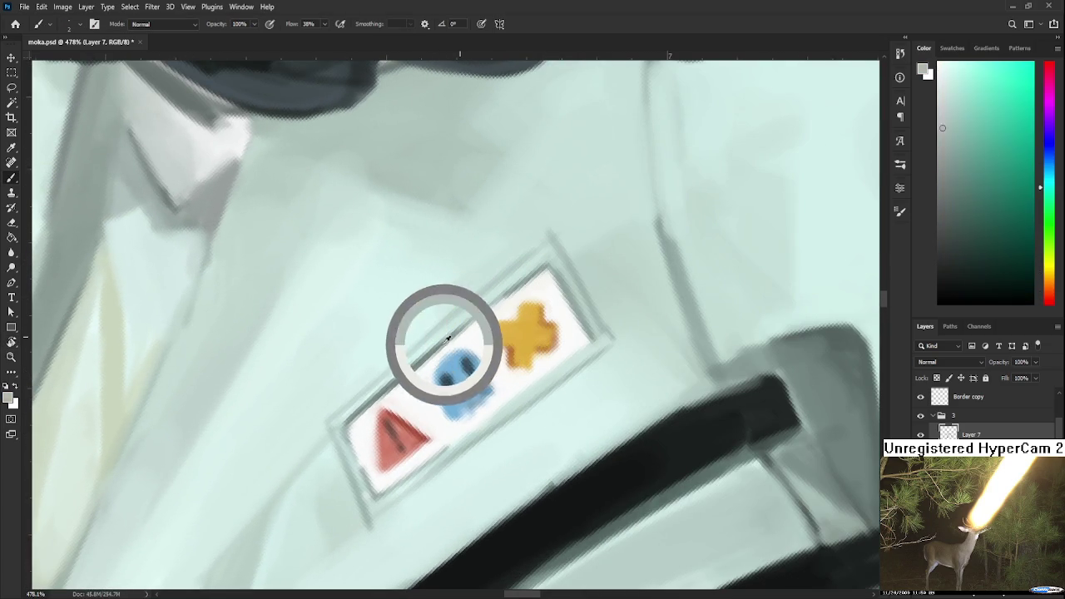
# Touch up the badge's light background with a resampled background colour
pyautogui.keyDown('alt'); pyautogui.click(402, 364); pyautogui.keyUp('alt')
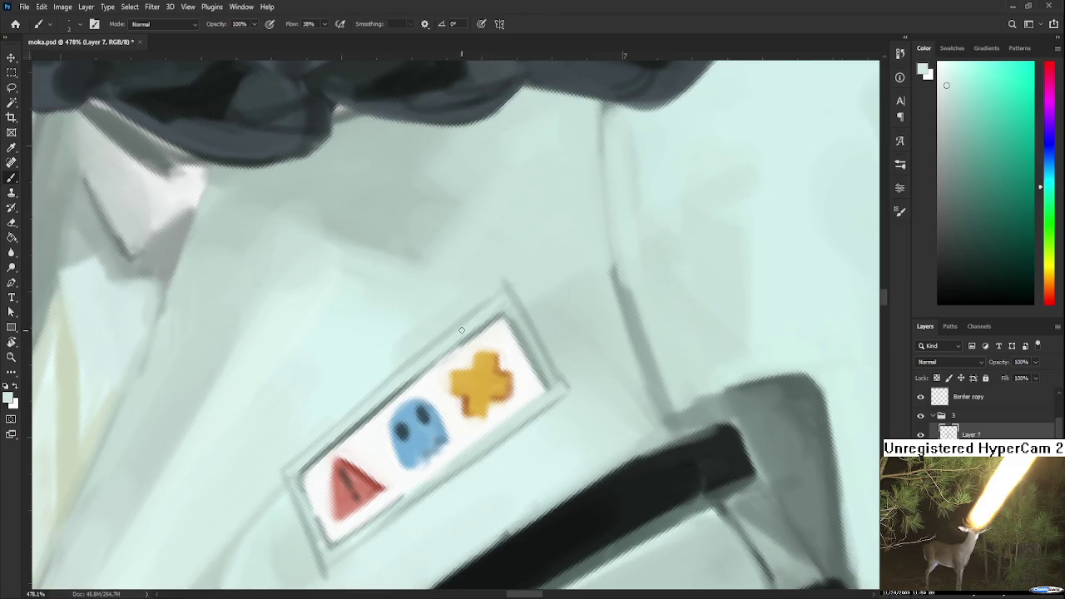
pyautogui.moveTo(371, 374); pyautogui.dragTo(328, 420)
pyautogui.keyDown('alt'); pyautogui.click(398, 397); pyautogui.keyUp('alt')
pyautogui.moveTo(399, 396); pyautogui.dragTo(405, 392)
# Widen the blue ghost toward the left using colours sampled from the badge
pyautogui.keyDown('alt'); pyautogui.click(505, 320); pyautogui.keyUp('alt')
pyautogui.keyDown('alt'); pyautogui.click(479, 329); pyautogui.keyUp('alt')
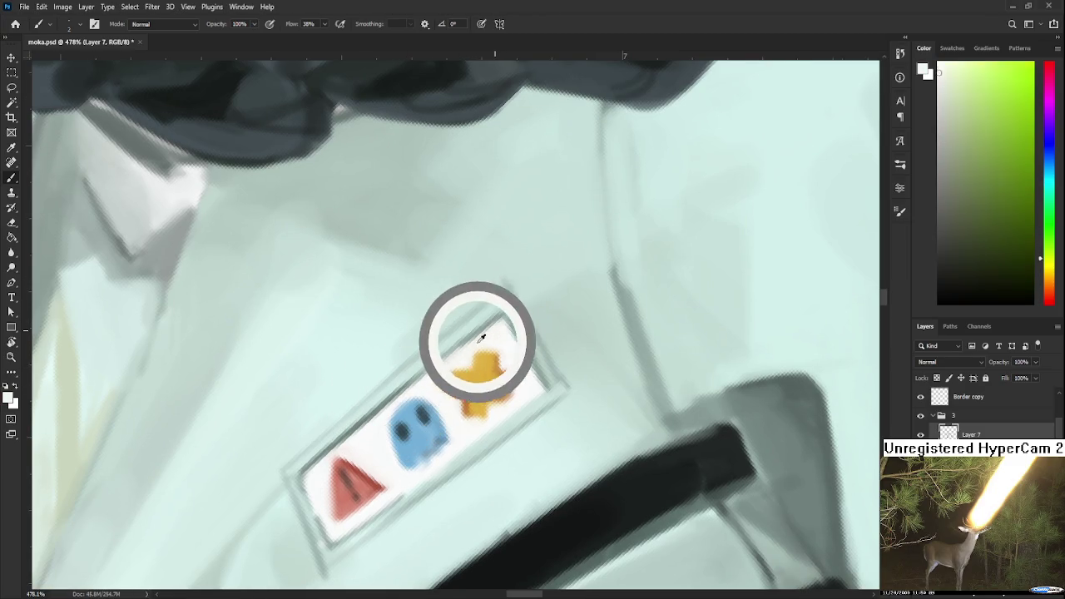
pyautogui.keyDown('alt'); pyautogui.click(429, 376); pyautogui.keyUp('alt')
pyautogui.keyDown('alt'); pyautogui.click(385, 414); pyautogui.keyUp('alt')
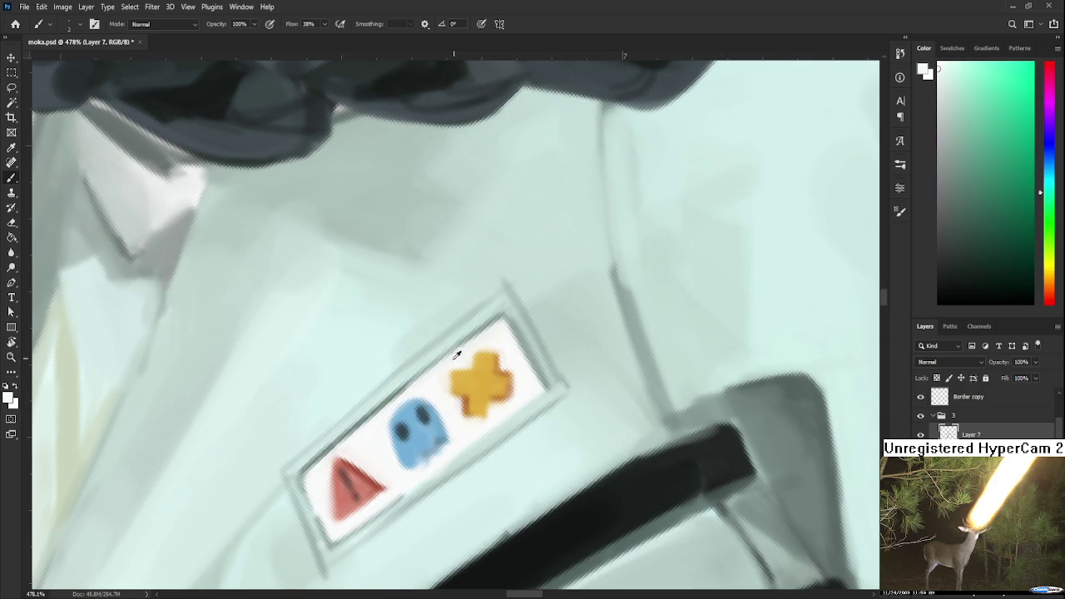
pyautogui.keyDown('alt'); pyautogui.click(400, 426); pyautogui.keyUp('alt')
pyautogui.moveTo(400, 427)
pyautogui.mouseDown()
pyautogui.moveTo(390, 470)
pyautogui.moveTo(395, 414)
pyautogui.mouseUp()
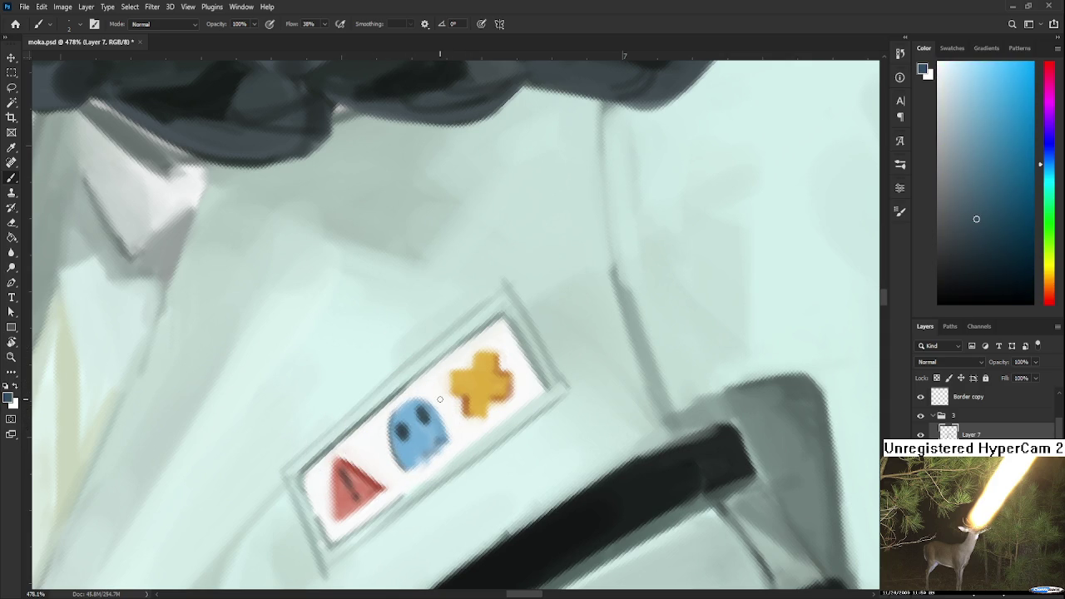
# Zoom out to check the whole character, level the view rotation, and zoom back to the badge
pyautogui.scroll(-2, 493, 336)
pyautogui.scroll(-2, 452, 356)
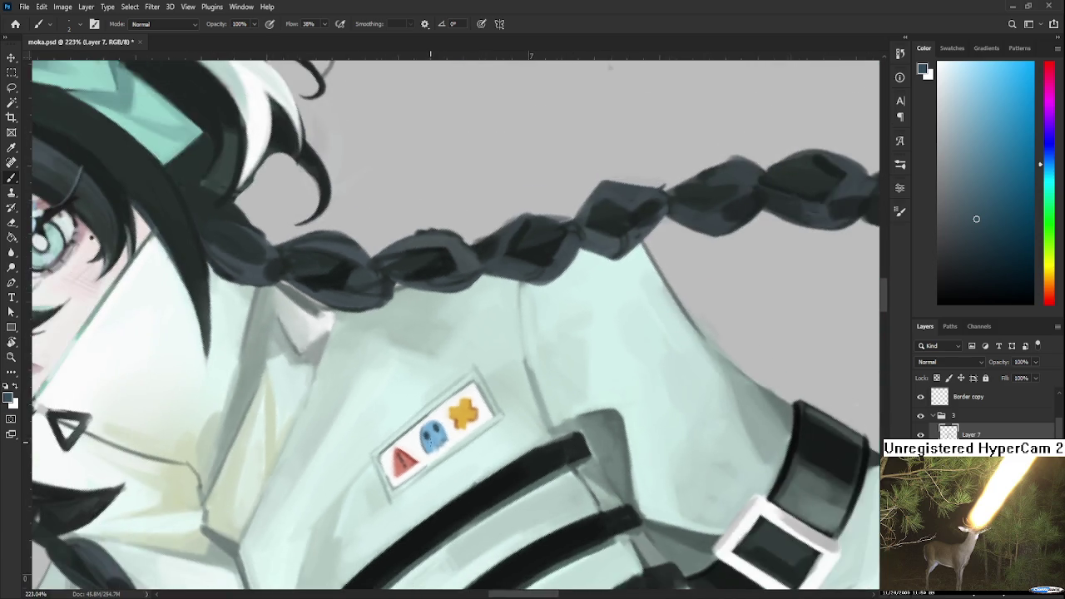
pyautogui.scroll(-2, 433, 368)
pyautogui.scroll(-3, 433, 416)
pyautogui.scroll(-3, 433, 416)
pyautogui.press('r')
pyautogui.moveTo(433, 416); pyautogui.dragTo(414, 456)
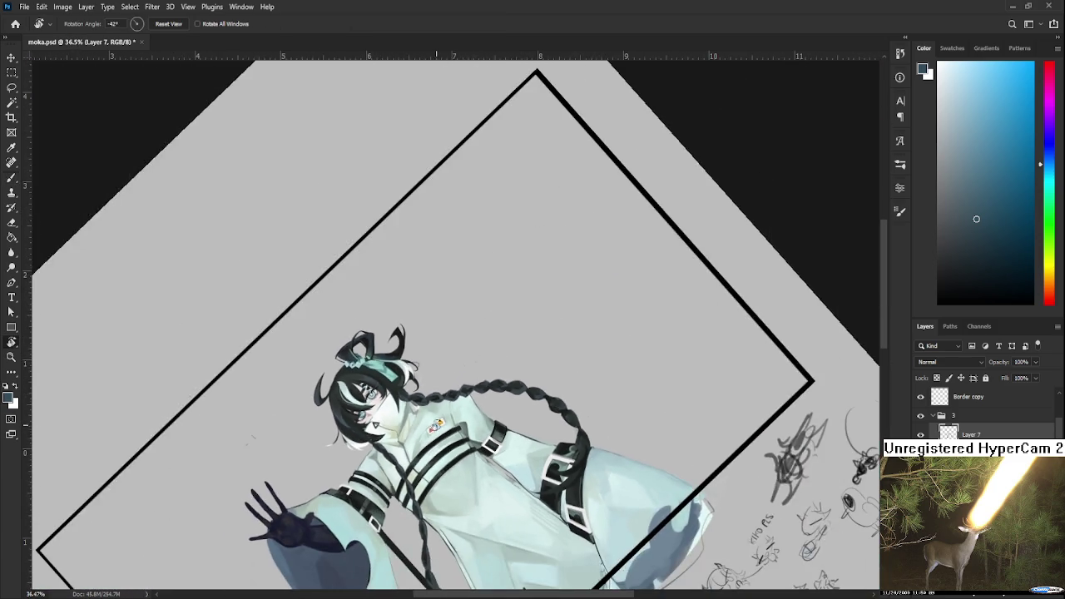
pyautogui.scroll(-3, 413, 456)
pyautogui.scroll(-2, 414, 456)
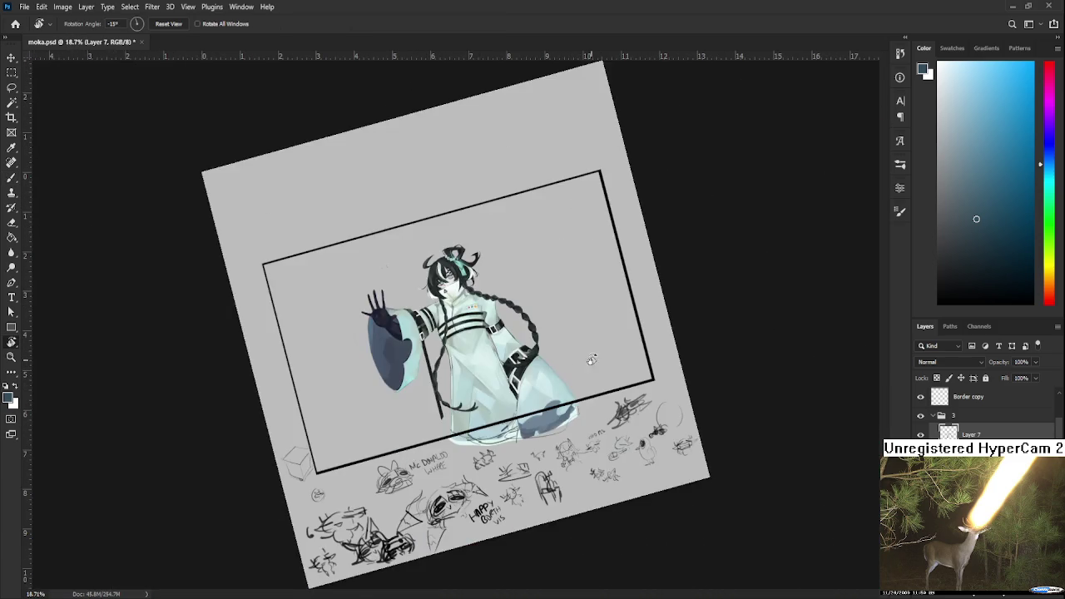
pyautogui.moveTo(590, 362); pyautogui.dragTo(564, 400)
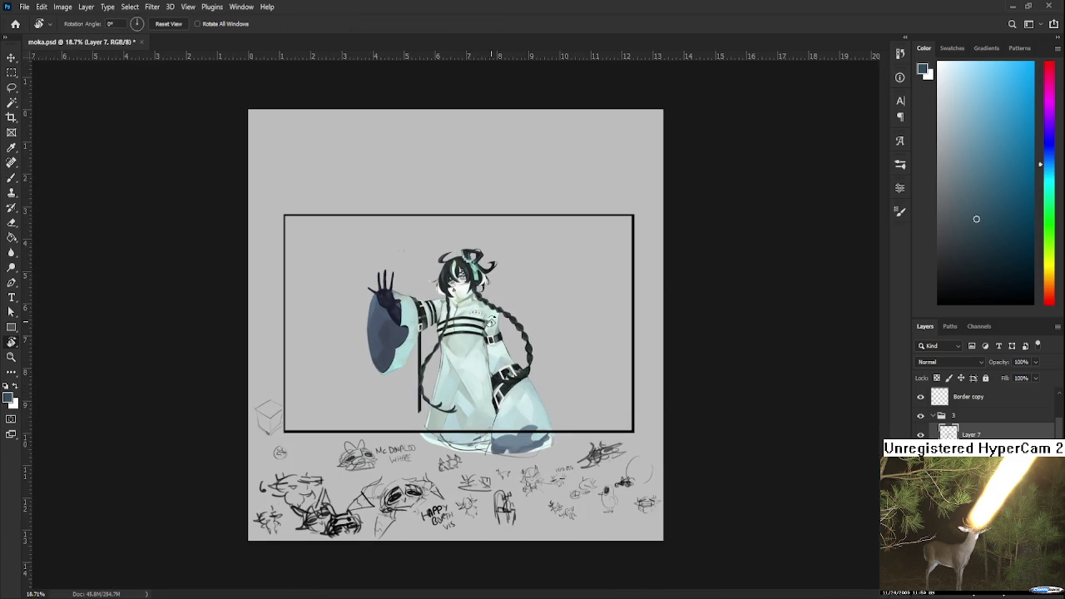
pyautogui.scroll(2, 488, 325)
pyautogui.scroll(2, 486, 323)
pyautogui.scroll(2, 484, 321)
pyautogui.scroll(2, 481, 315)
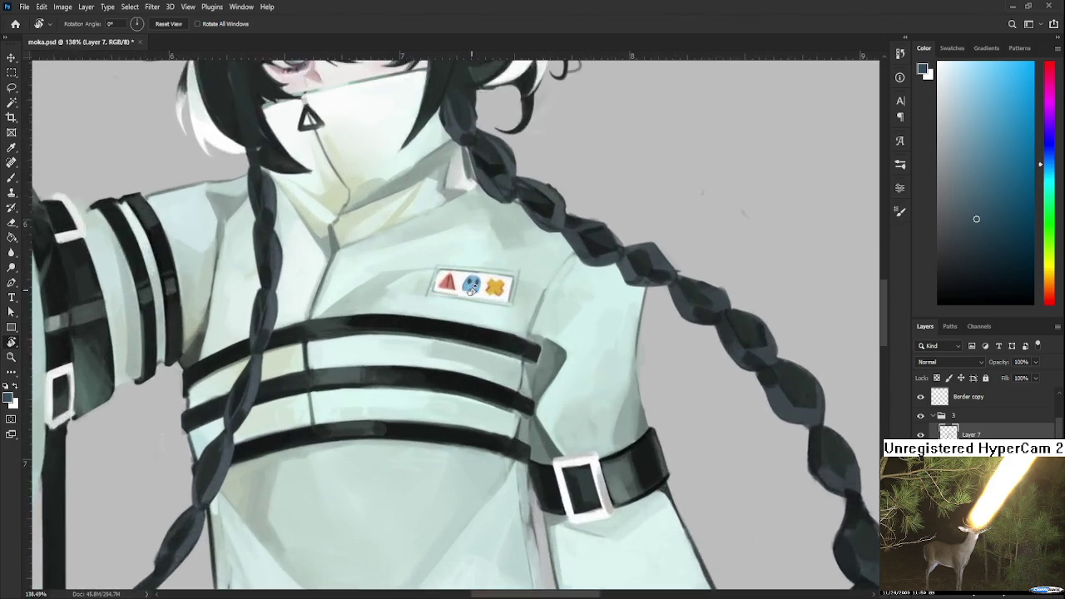
pyautogui.scroll(2, 475, 303)
pyautogui.scroll(2, 469, 296)
pyautogui.scroll(-3, 470, 296)
pyautogui.scroll(3, 470, 291)
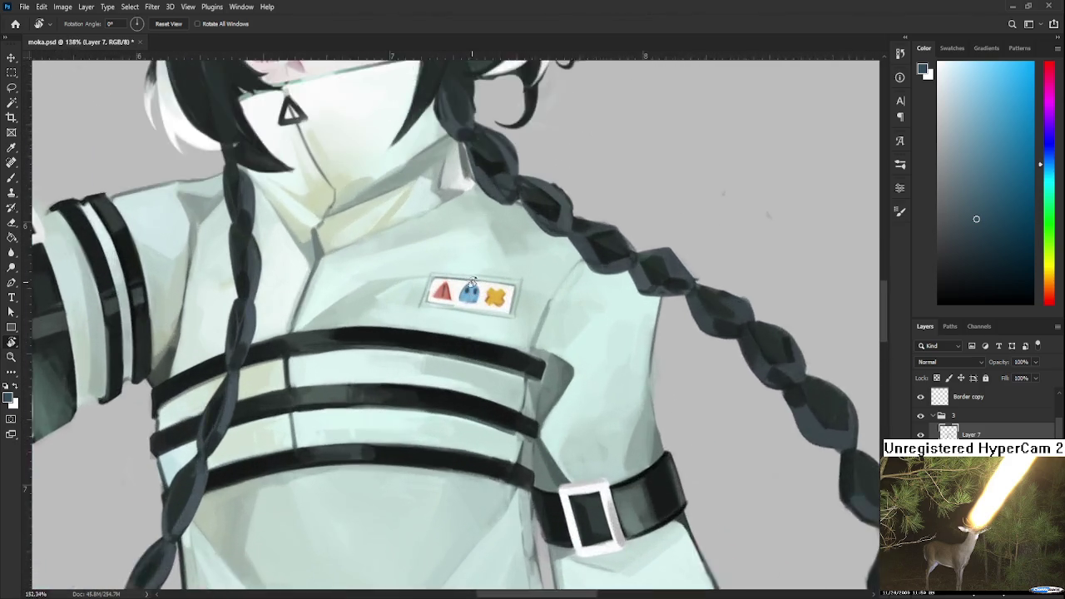
pyautogui.scroll(2, 470, 283)
pyautogui.scroll(2, 471, 274)
pyautogui.moveTo(471, 273); pyautogui.dragTo(488, 330)
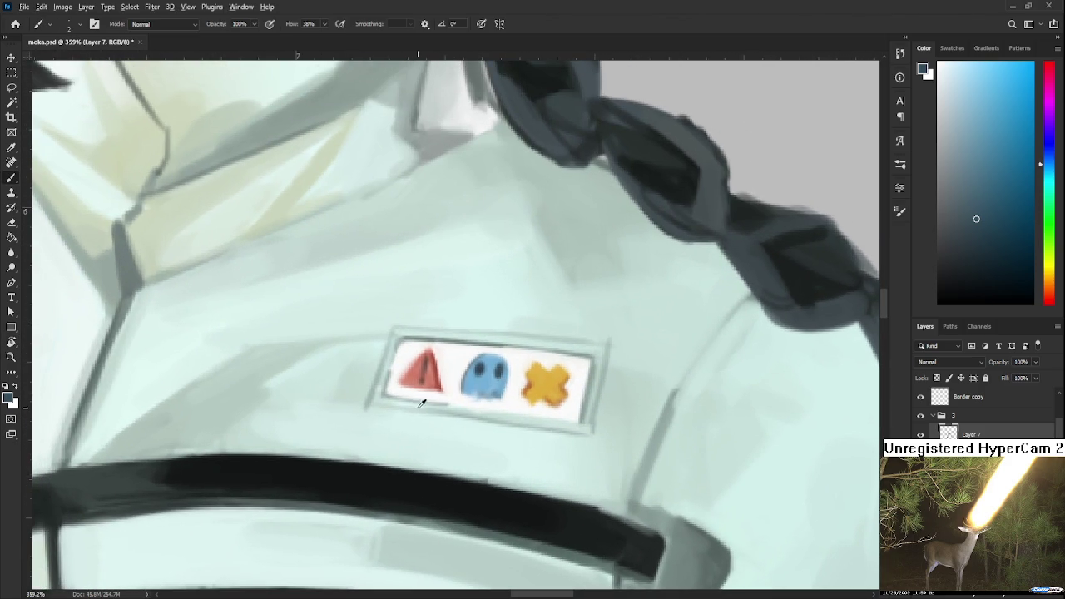
# Enlarge the brush and touch up the red warning icon's edge with the badge white
pyautogui.keyDown('alt'); pyautogui.click(396, 411); pyautogui.keyUp('alt')
pyautogui.press(']')
pyautogui.press(']')
pyautogui.press(']')
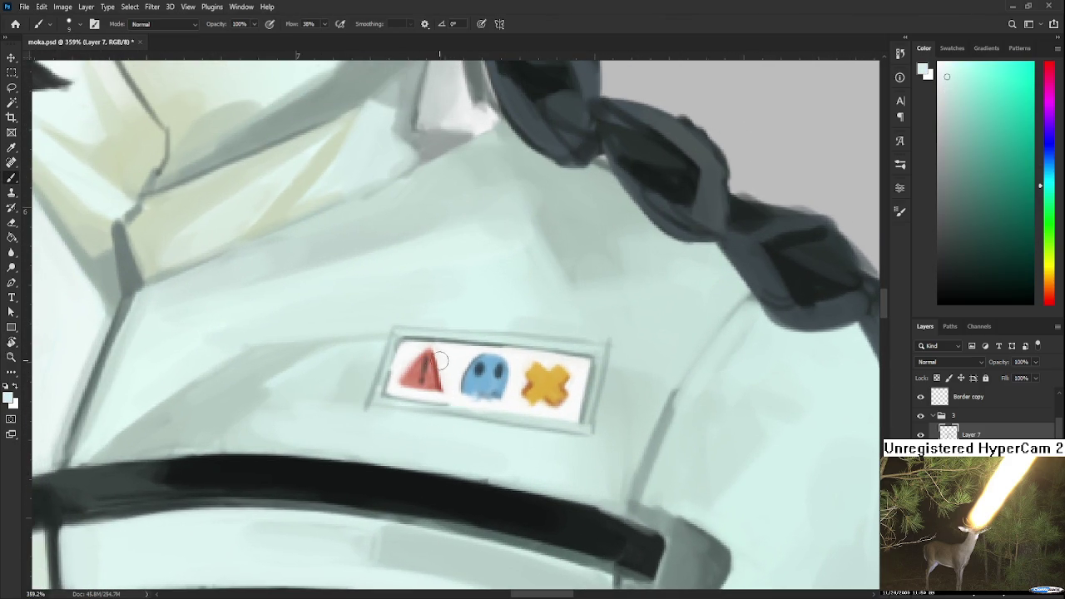
pyautogui.keyDown('alt'); pyautogui.click(413, 340); pyautogui.keyUp('alt')
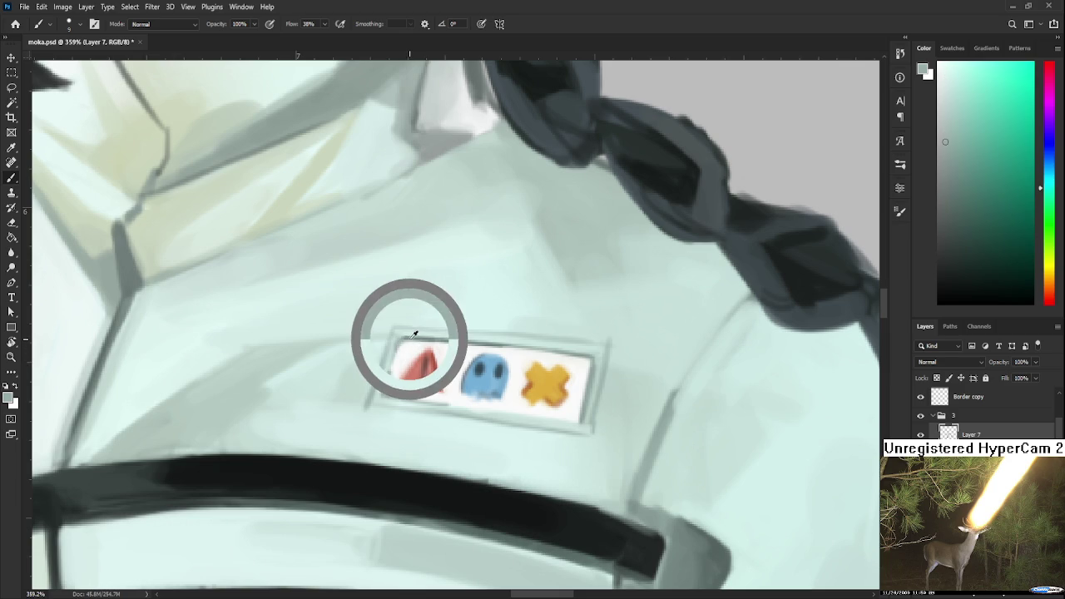
pyautogui.keyDown('alt'); pyautogui.click(427, 340); pyautogui.keyUp('alt')
pyautogui.keyDown('alt'); pyautogui.click(399, 366); pyautogui.keyUp('alt')
pyautogui.keyDown('alt'); pyautogui.click(416, 368); pyautogui.keyUp('alt')
pyautogui.keyDown('alt'); pyautogui.click(397, 370); pyautogui.keyUp('alt')
pyautogui.keyDown('alt'); pyautogui.click(410, 346); pyautogui.keyUp('alt')
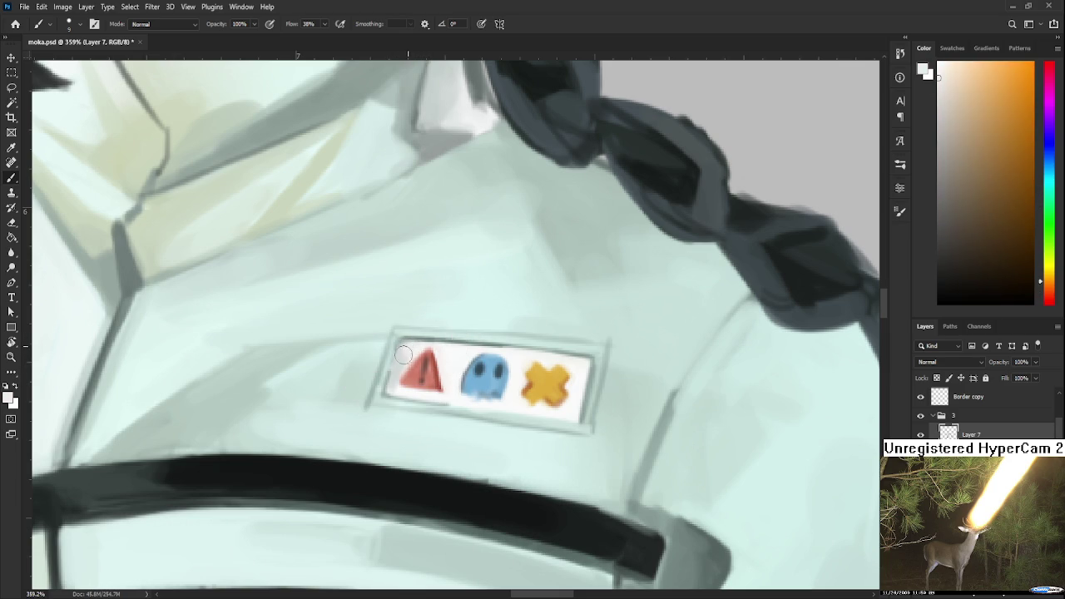
pyautogui.keyDown('alt'); pyautogui.click(396, 377); pyautogui.keyUp('alt')
# Paint white across the gap between the red warning icon and the blue ghost
pyautogui.moveTo(449, 386)
pyautogui.mouseDown()
pyautogui.moveTo(454, 399)
pyautogui.moveTo(514, 408)
pyautogui.moveTo(583, 374)
pyautogui.mouseUp()
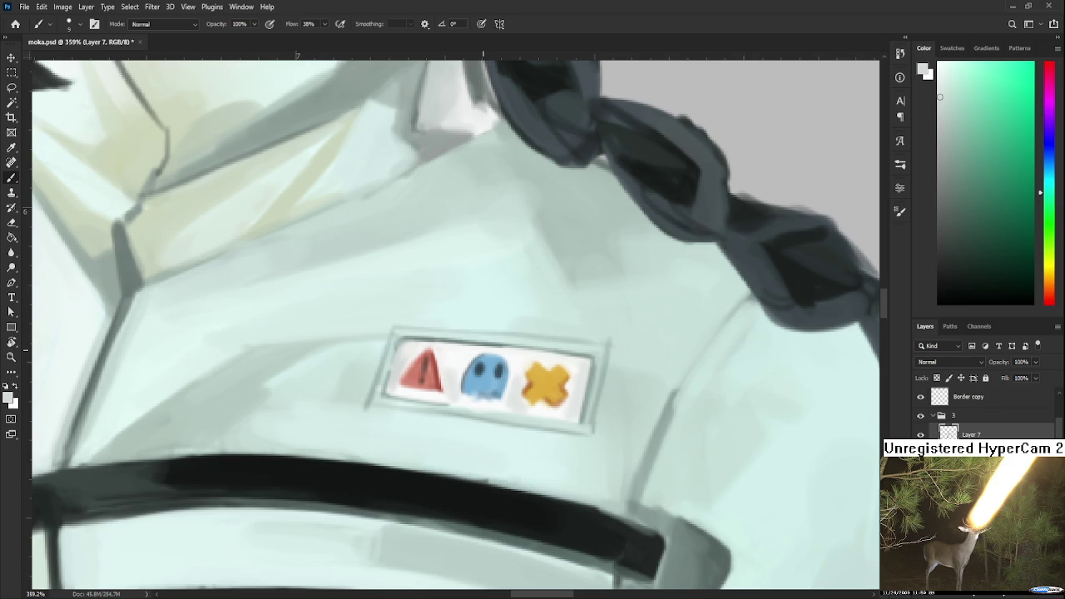
pyautogui.scroll(-2, 518, 375)
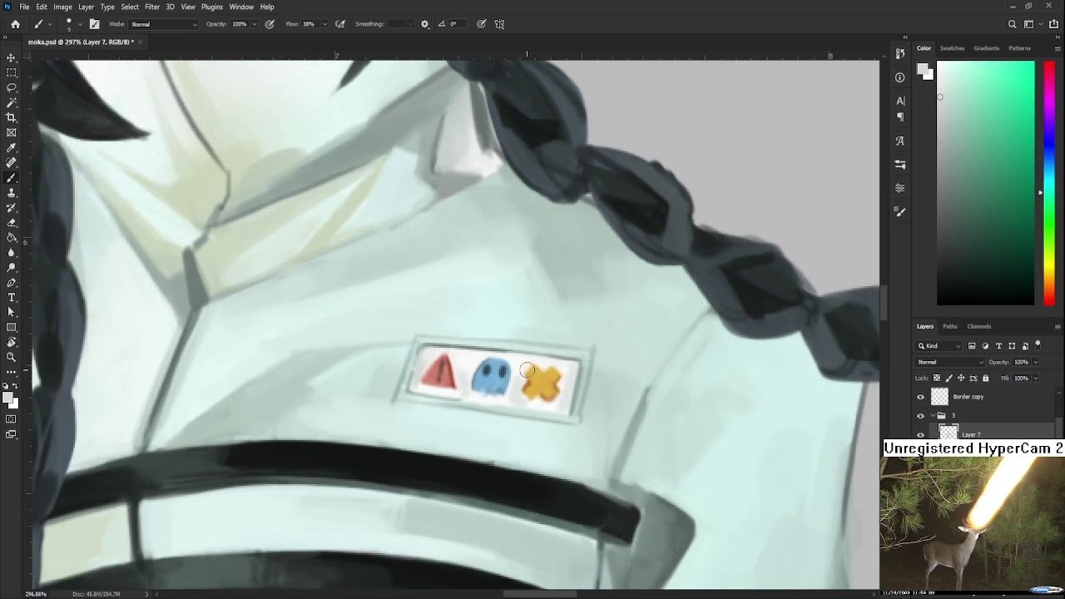
pyautogui.scroll(-3, 527, 370)
pyautogui.scroll(2, 521, 383)
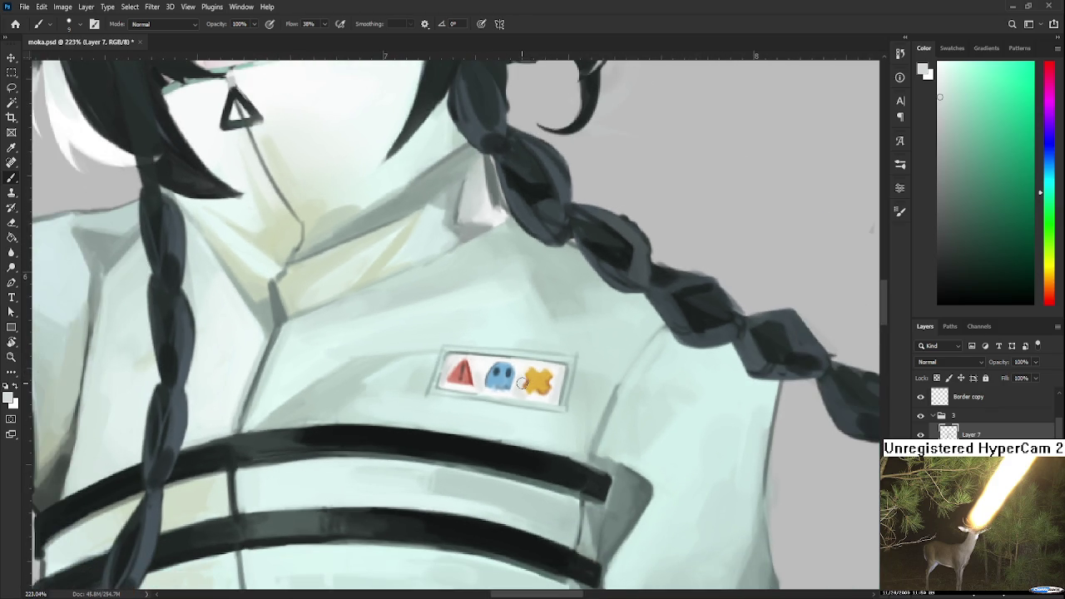
pyautogui.scroll(-1, 521, 384)
pyautogui.scroll(-1, 501, 444)
pyautogui.scroll(-1, 489, 419)
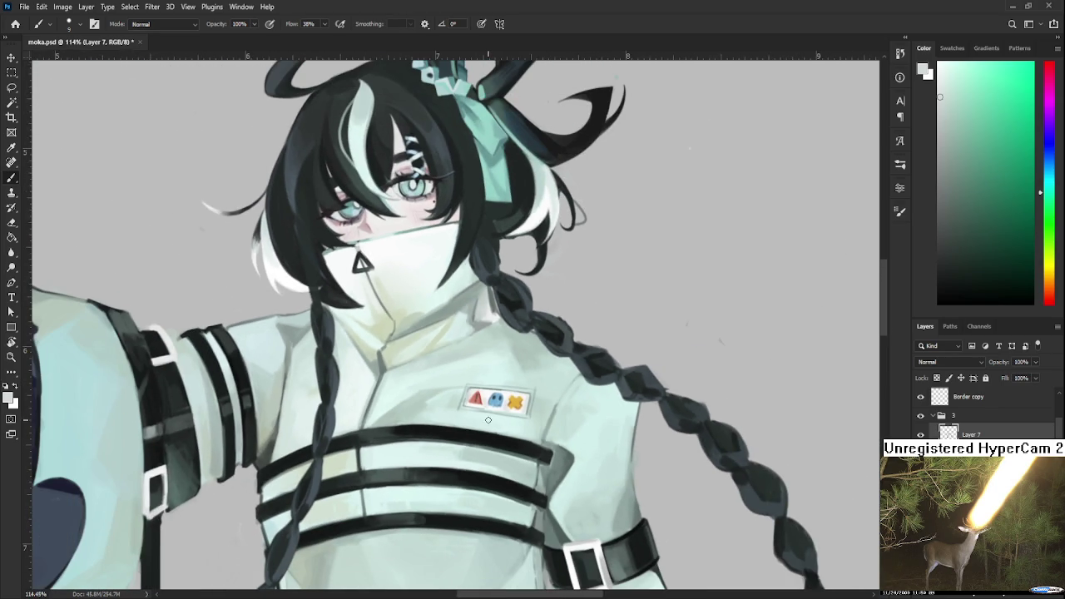
pyautogui.scroll(-1, 491, 348)
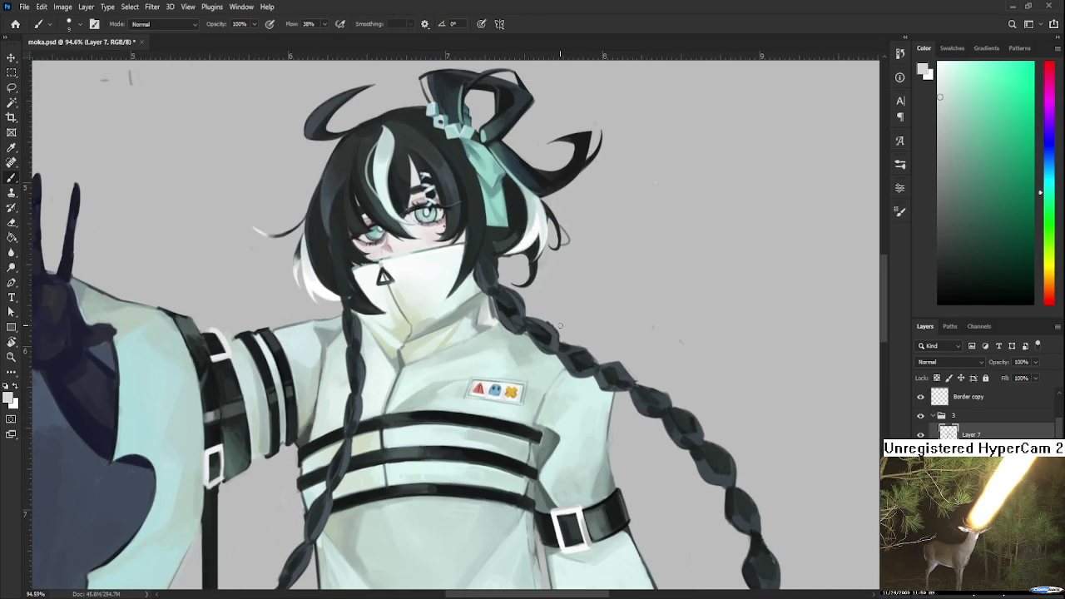
pyautogui.scroll(2, 560, 326)
# Turn the canvas sideways, erase a stray bit at the braid edge, and add a dark stroke
pyautogui.press('r')
pyautogui.moveTo(560, 326); pyautogui.dragTo(464, 433)
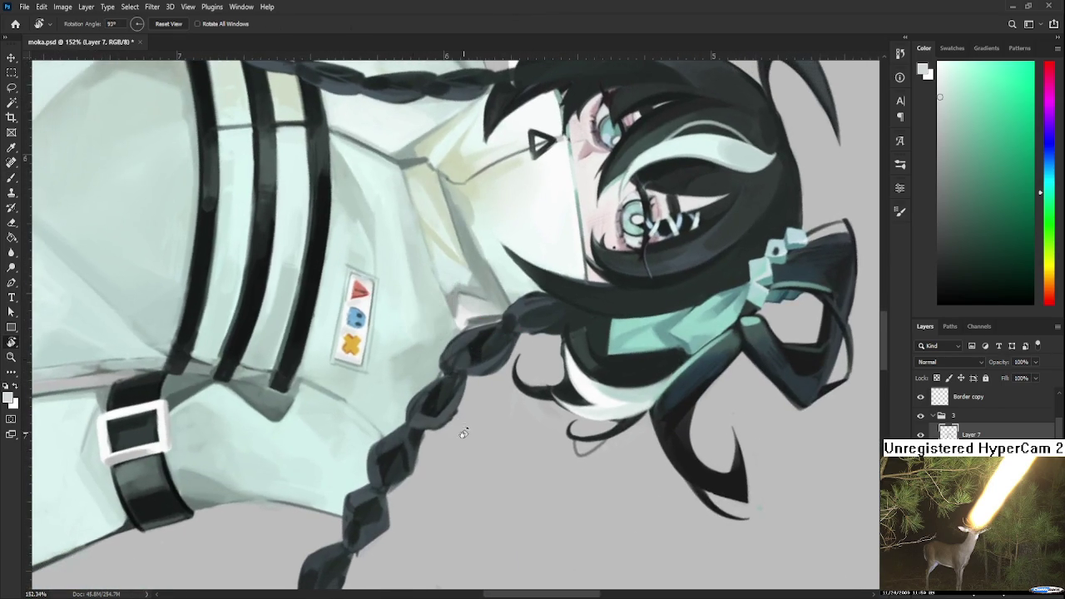
pyautogui.press('e')
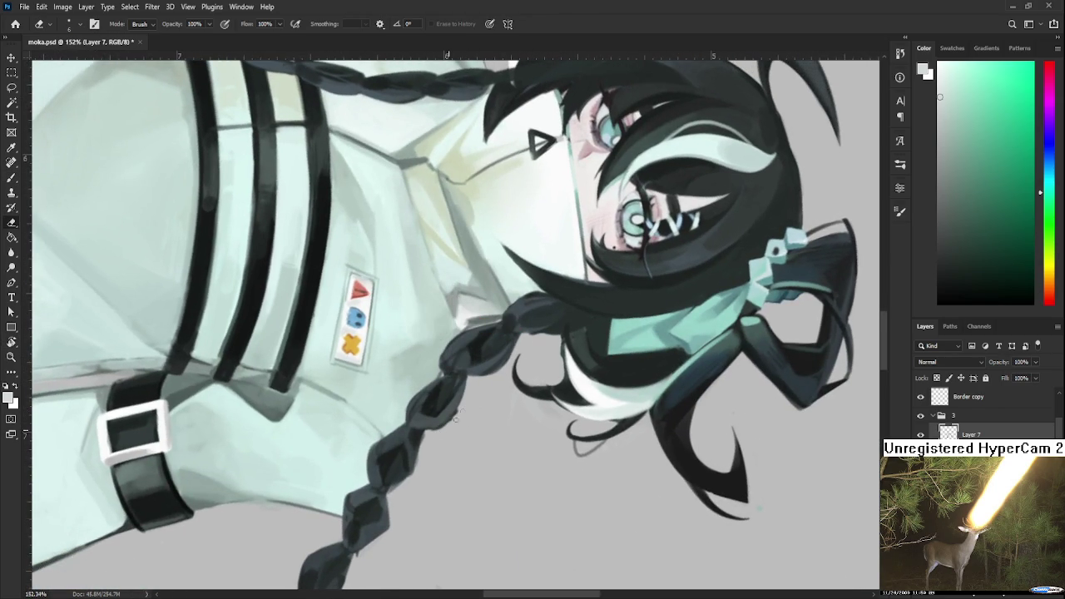
pyautogui.moveTo(451, 420); pyautogui.dragTo(411, 431)
pyautogui.press('b')
pyautogui.keyDown('alt'); pyautogui.click(422, 421); pyautogui.keyUp('alt')
pyautogui.keyDown('alt'); pyautogui.click(426, 423); pyautogui.keyUp('alt')
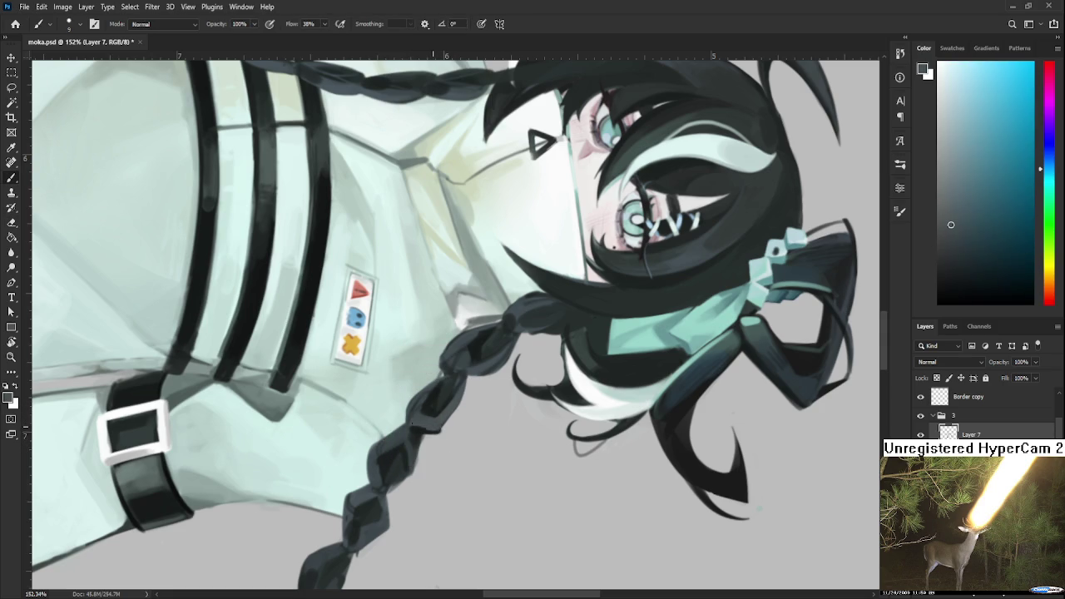
pyautogui.press('e')
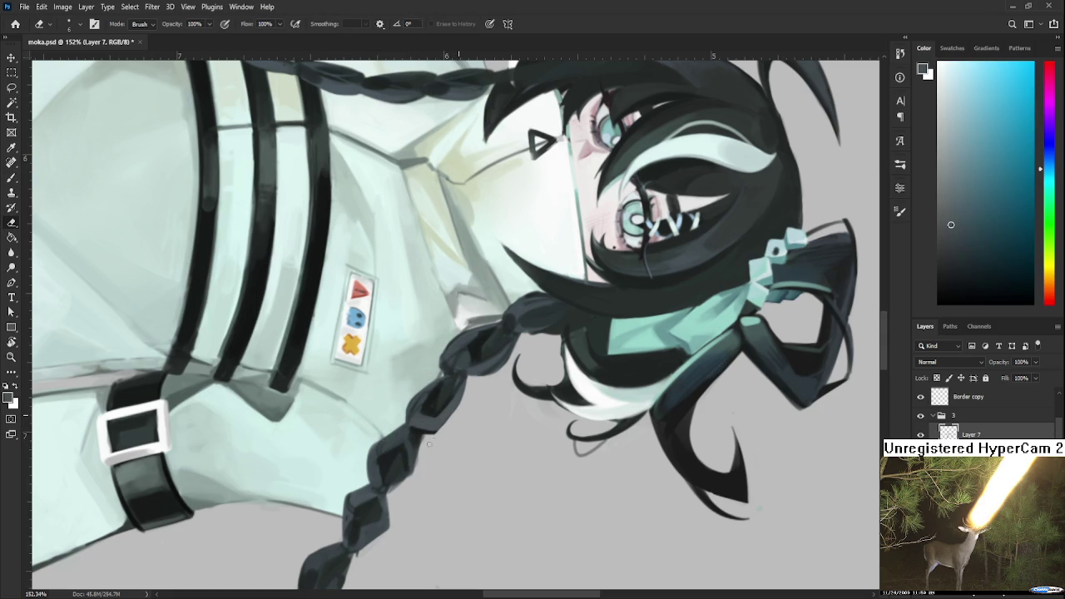
# Rotate the view back nearly upright and bring the braid beside the coat into view
pyautogui.press('r')
pyautogui.moveTo(447, 431)
pyautogui.mouseDown()
pyautogui.moveTo(501, 421)
pyautogui.moveTo(524, 391)
pyautogui.mouseUp()
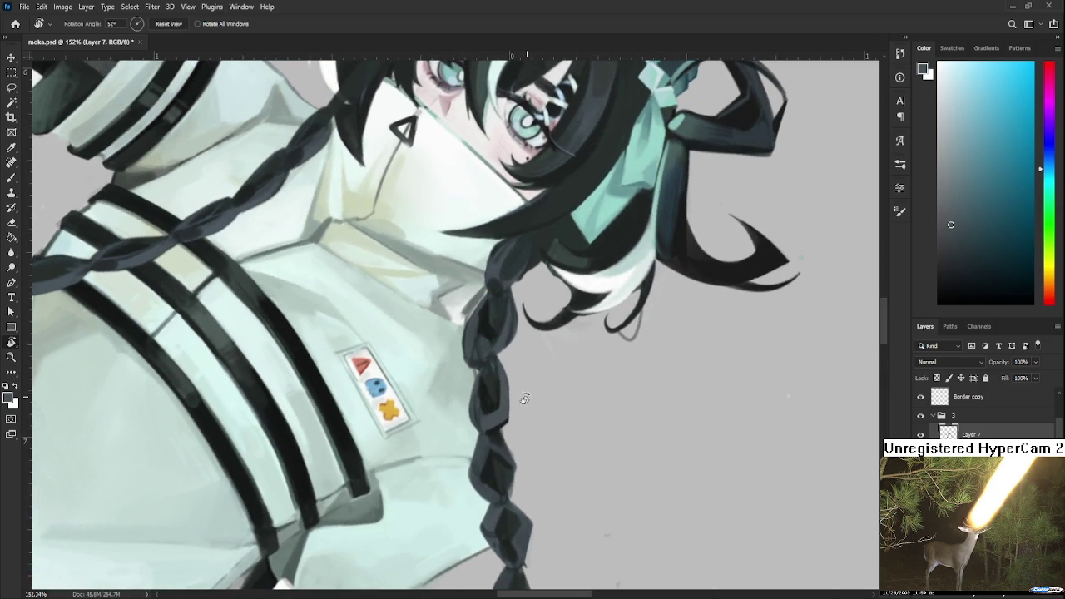
pyautogui.scroll(-3, 524, 387)
pyautogui.scroll(-2, 524, 383)
pyautogui.scroll(-2, 523, 383)
pyautogui.moveTo(523, 383); pyautogui.dragTo(614, 377)
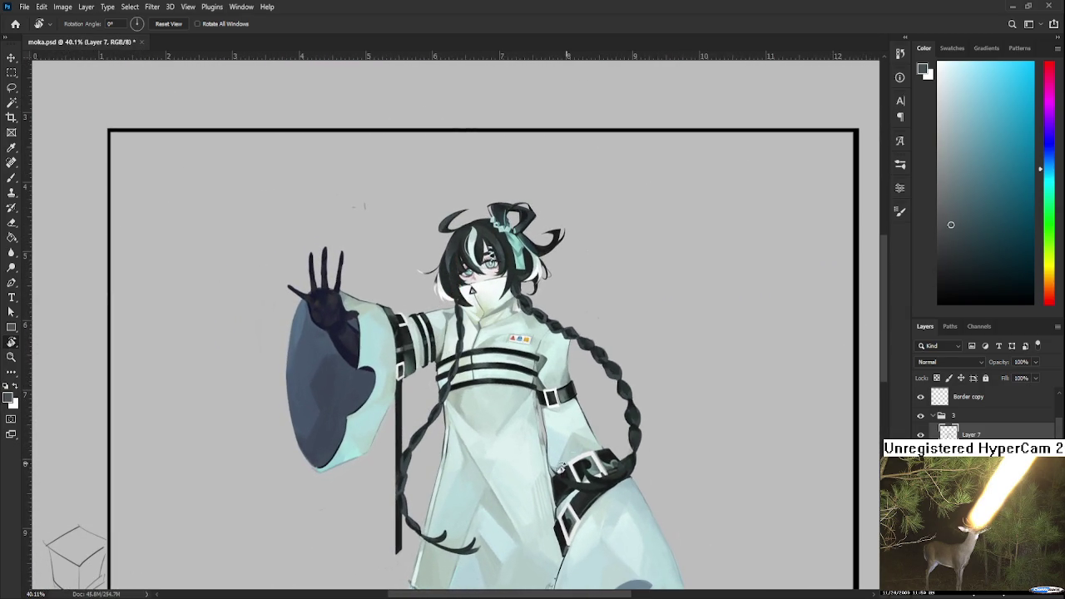
pyautogui.scroll(2, 551, 474)
pyautogui.scroll(2, 551, 474)
pyautogui.scroll(1, 551, 470)
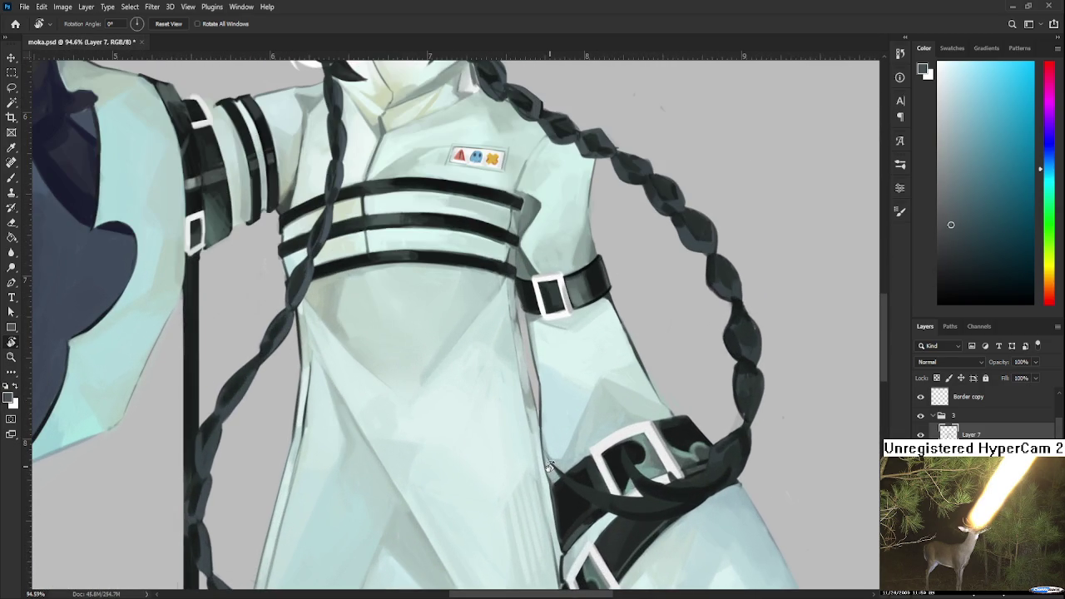
pyautogui.moveTo(340, 409); pyautogui.dragTo(428, 411)
# Sample several blue shades along the braid to paint its shading
pyautogui.press('b')
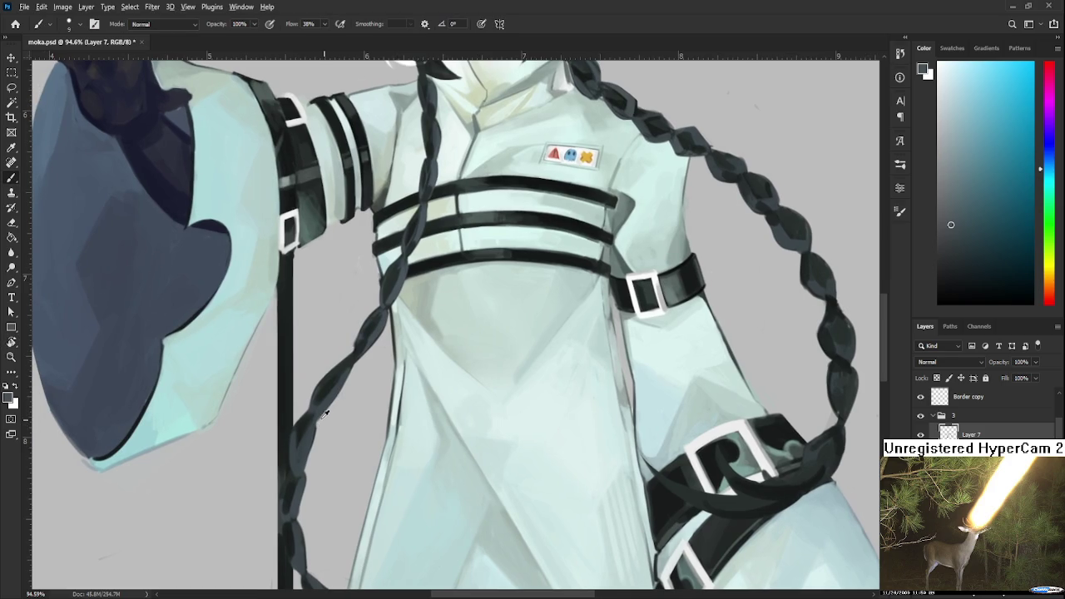
pyautogui.keyDown('alt'); pyautogui.click(308, 412); pyautogui.keyUp('alt')
pyautogui.keyDown('alt'); pyautogui.click(310, 426); pyautogui.keyUp('alt')
pyautogui.keyDown('alt'); pyautogui.click(305, 427); pyautogui.keyUp('alt')
pyautogui.keyDown('alt'); pyautogui.click(315, 408); pyautogui.keyUp('alt')
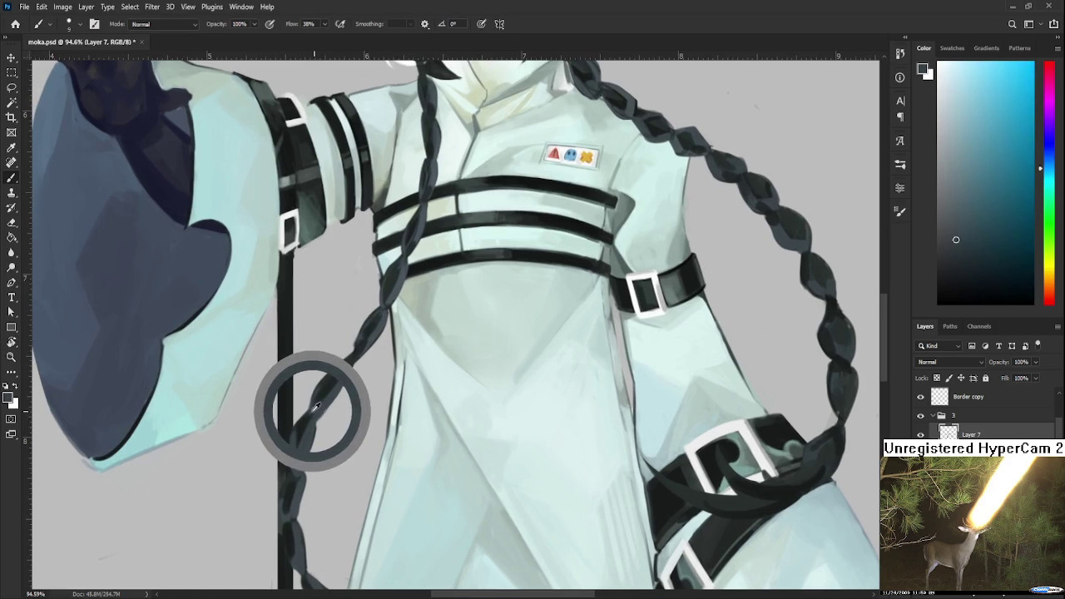
pyautogui.keyDown('alt'); pyautogui.click(291, 409); pyautogui.keyUp('alt')
pyautogui.keyDown('alt'); pyautogui.click(319, 411); pyautogui.keyUp('alt')
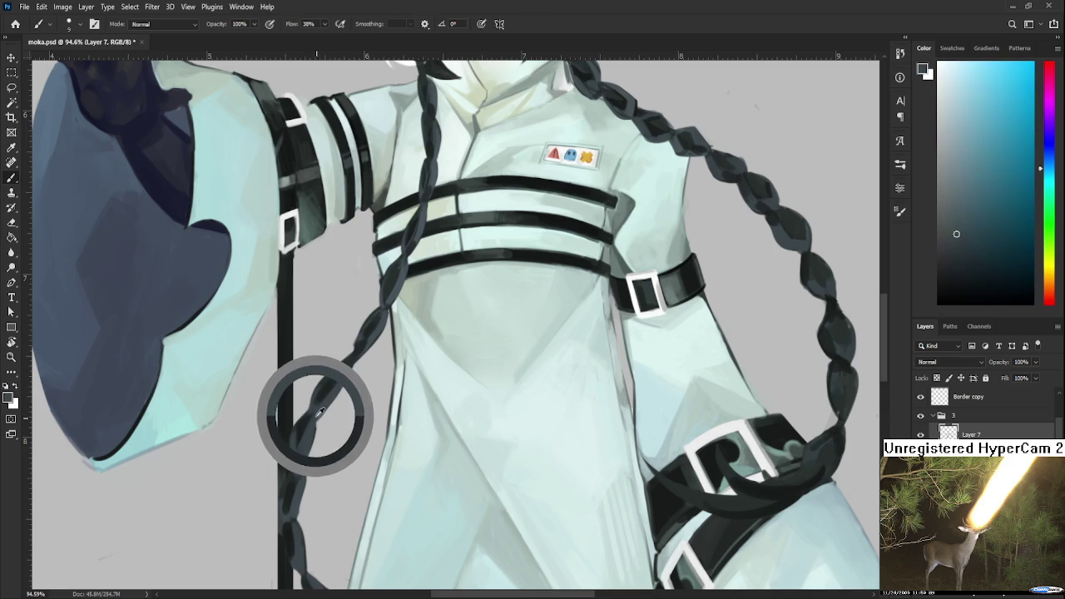
pyautogui.keyDown('alt'); pyautogui.click(321, 410); pyautogui.keyUp('alt')
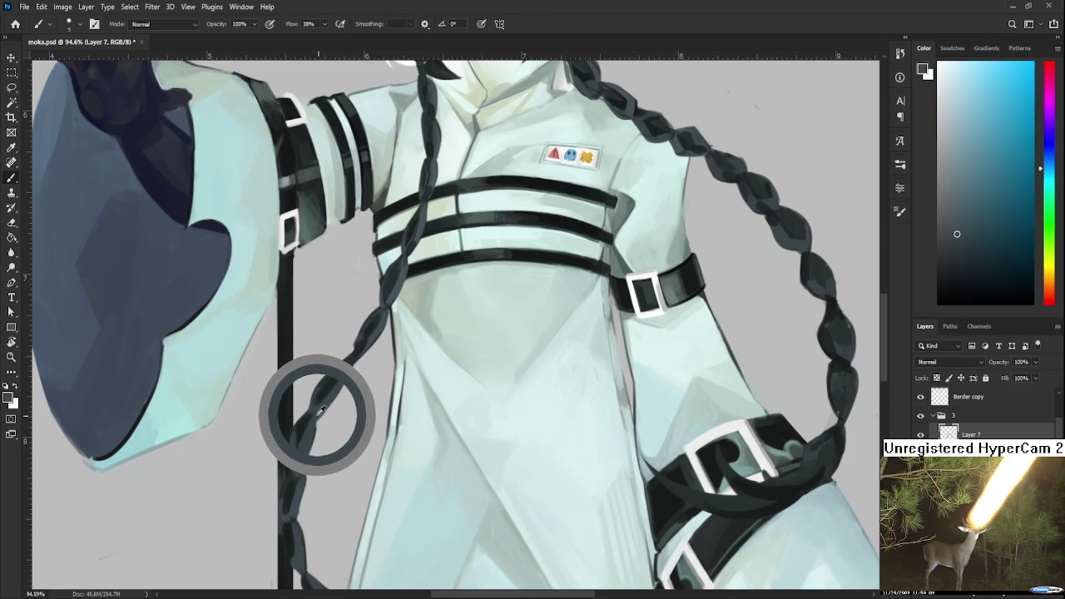
pyautogui.keyDown('alt'); pyautogui.click(321, 410); pyautogui.keyUp('alt')
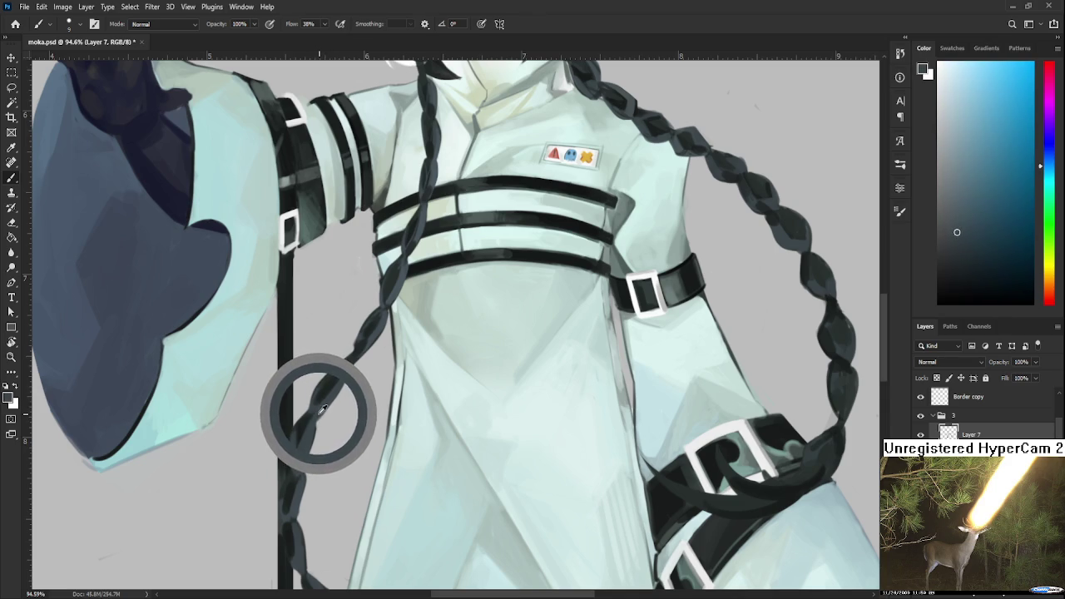
# Sample greener and lighter braid shades and paint up along the braid
pyautogui.keyDown('alt'); pyautogui.click(312, 424); pyautogui.keyUp('alt')
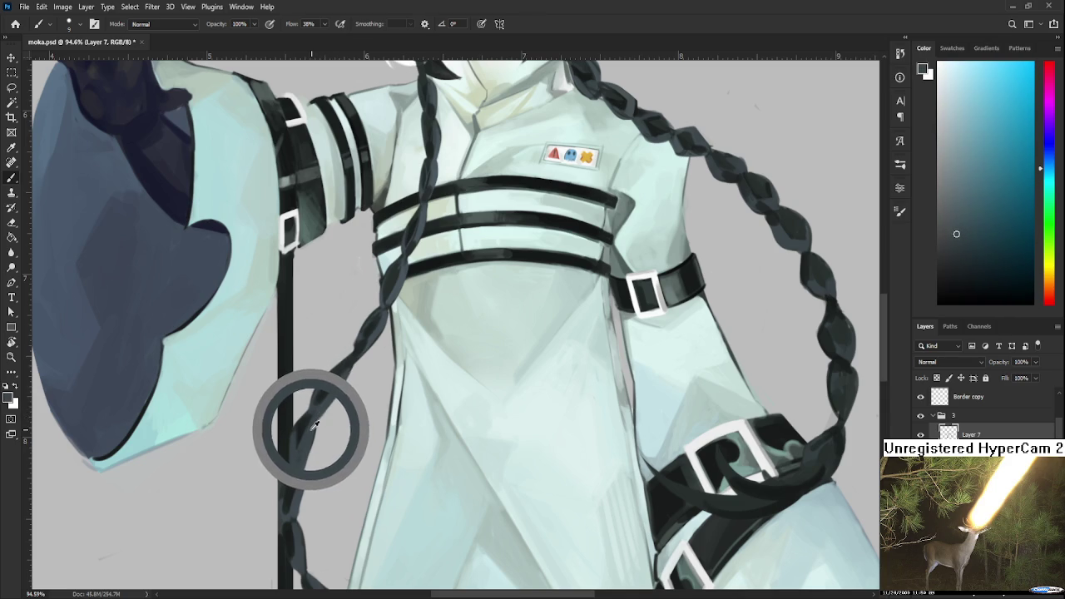
pyautogui.keyDown('alt'); pyautogui.click(313, 426); pyautogui.keyUp('alt')
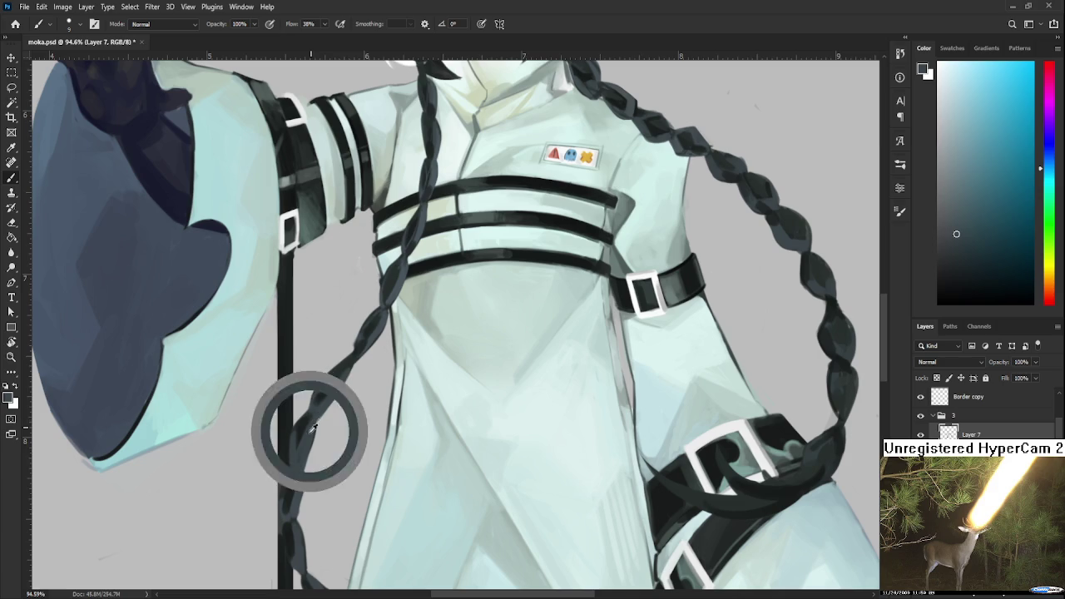
pyautogui.keyDown('alt'); pyautogui.click(311, 415); pyautogui.keyUp('alt')
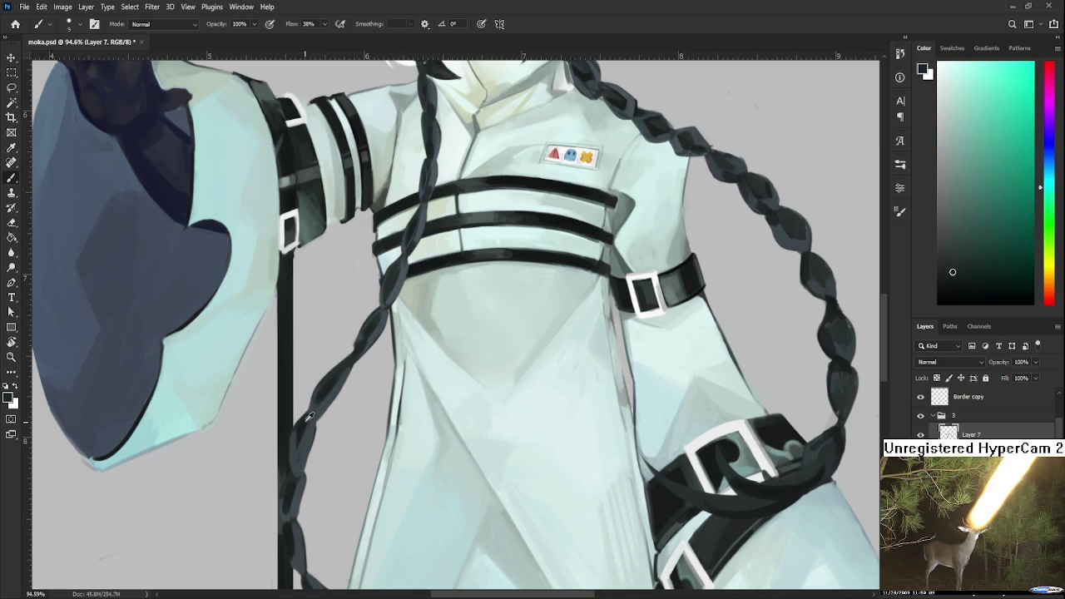
pyautogui.keyDown('alt'); pyautogui.click(321, 410); pyautogui.keyUp('alt')
pyautogui.keyDown('alt'); pyautogui.click(333, 389); pyautogui.keyUp('alt')
pyautogui.keyDown('alt'); pyautogui.click(317, 413); pyautogui.keyUp('alt')
pyautogui.moveTo(316, 414); pyautogui.dragTo(309, 391)
pyautogui.scroll(-3, 445, 269)
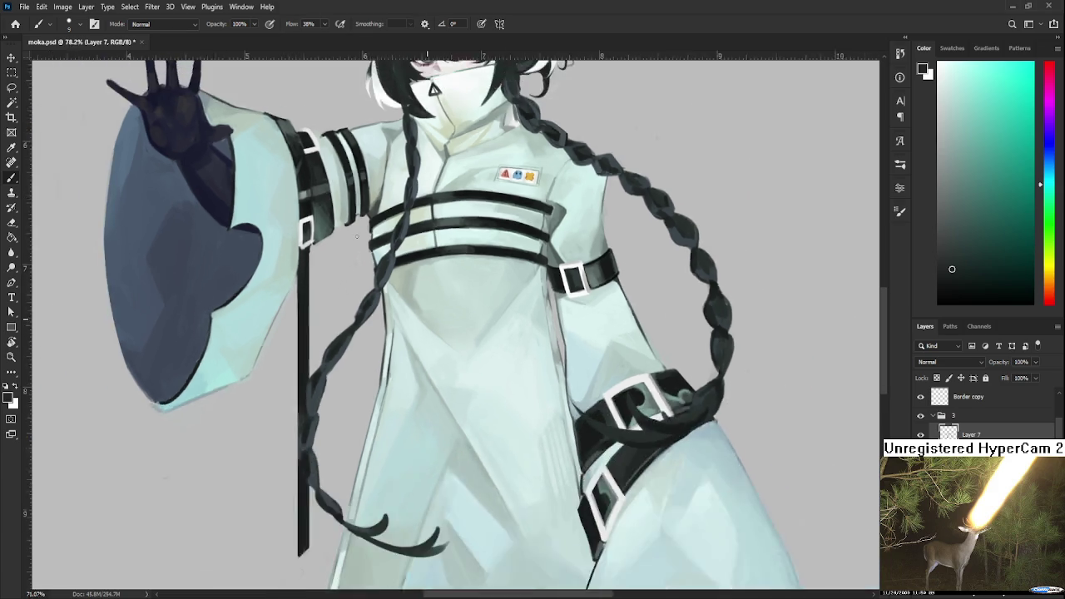
pyautogui.scroll(-2, 445, 269)
pyautogui.scroll(-2, 445, 269)
pyautogui.scroll(3, 444, 269)
pyautogui.scroll(2, 462, 196)
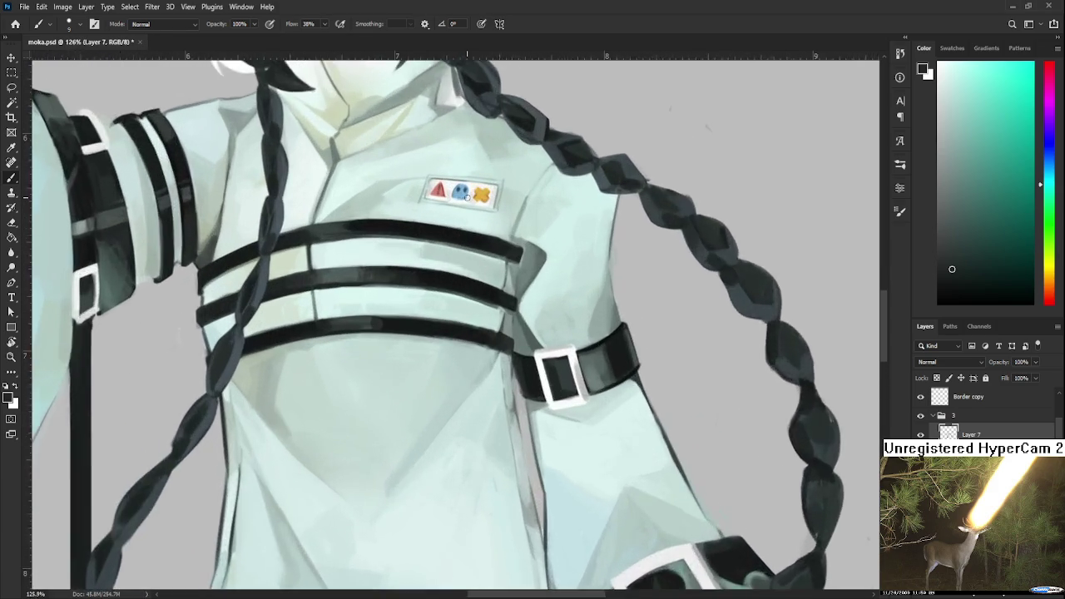
pyautogui.scroll(2, 463, 196)
pyautogui.scroll(2, 462, 197)
pyautogui.moveTo(456, 195); pyautogui.dragTo(470, 393)
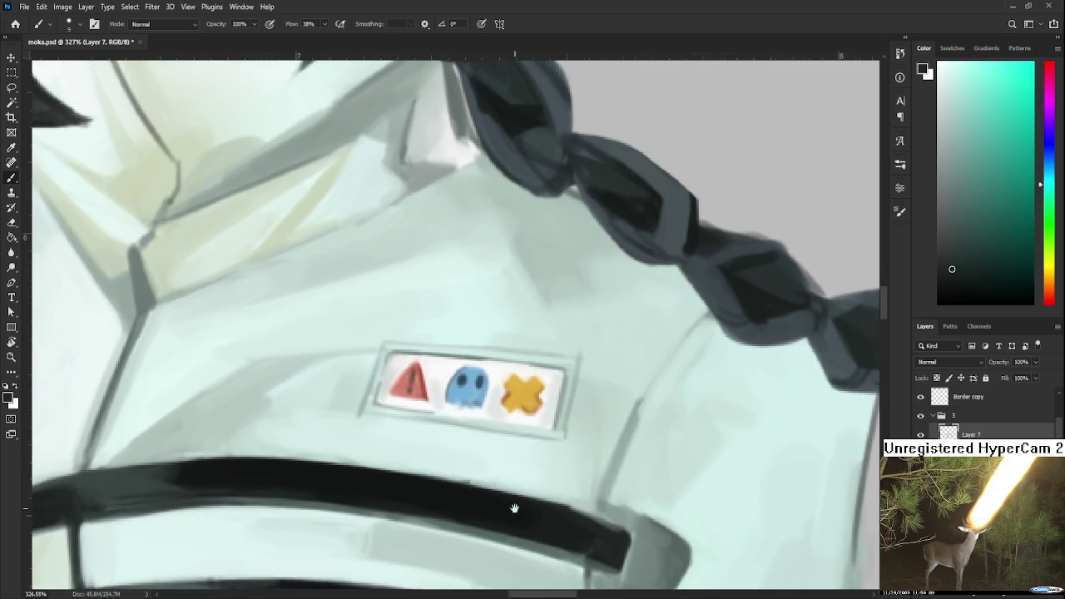
pyautogui.keyDown('alt'); pyautogui.click(398, 370); pyautogui.keyUp('alt')
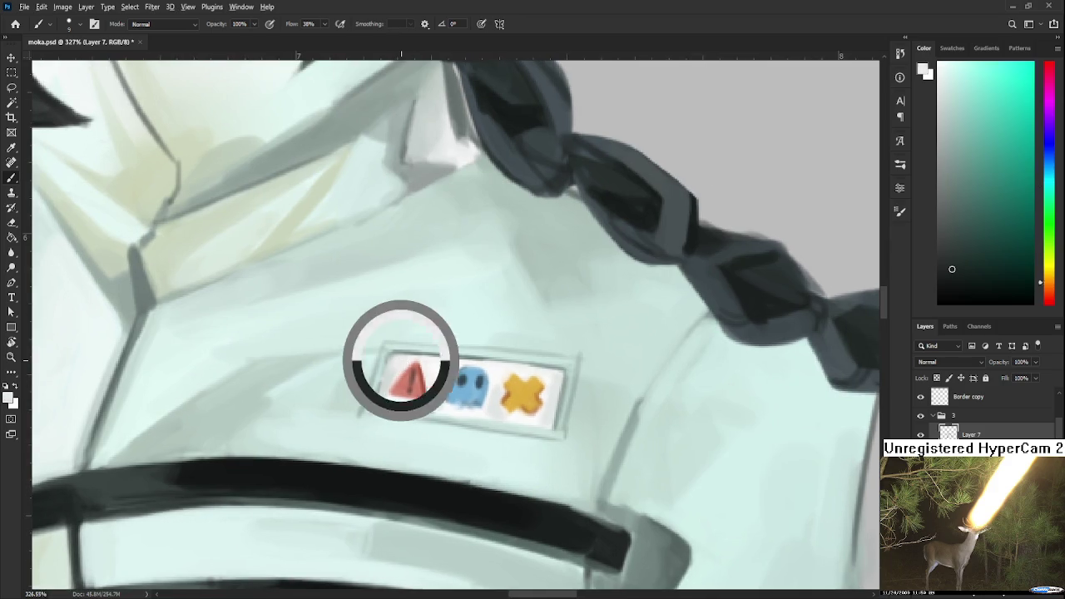
pyautogui.keyDown('alt'); pyautogui.click(449, 363); pyautogui.keyUp('alt')
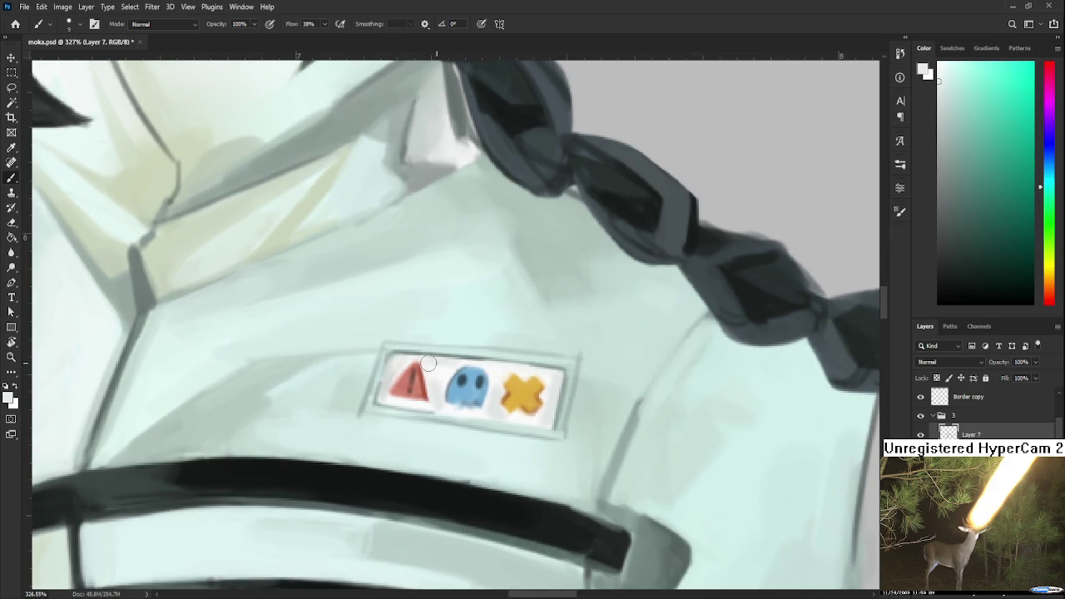
pyautogui.scroll(-2, 262, 270)
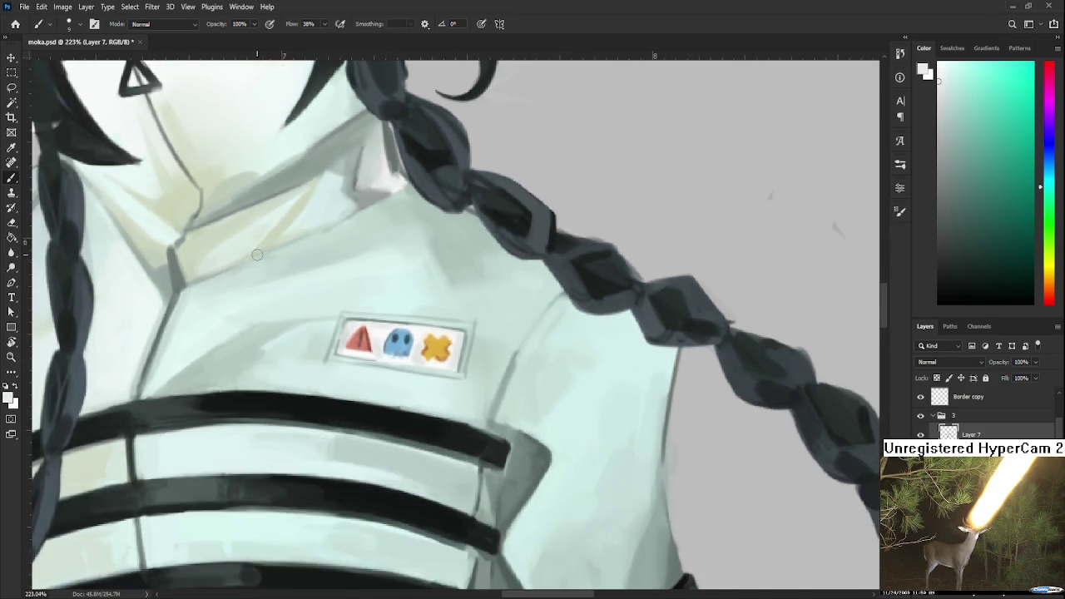
pyautogui.scroll(-1, 263, 270)
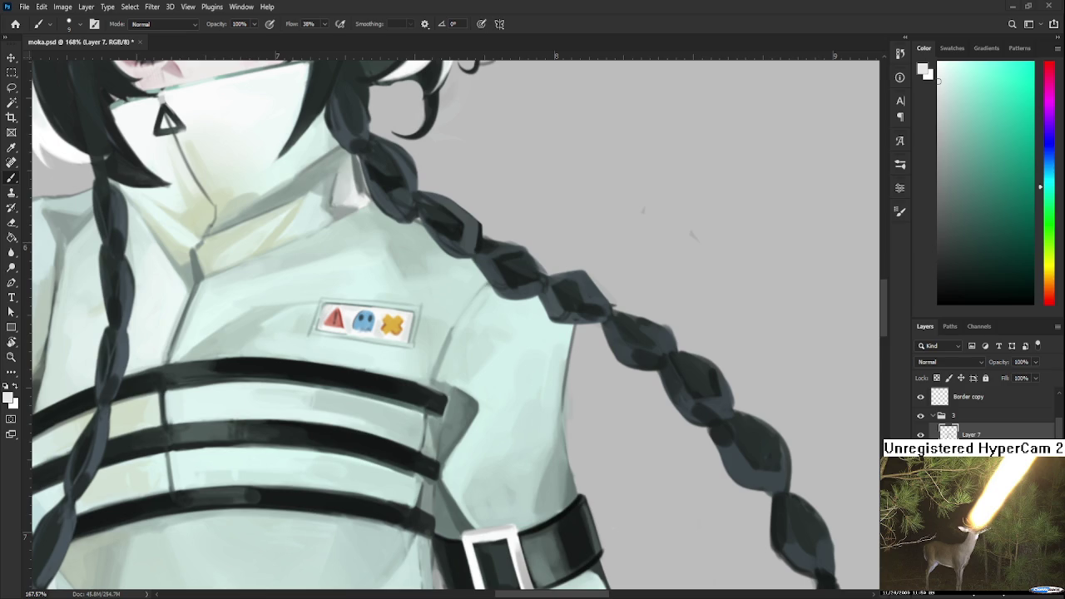
# Tilt the view about 31° and paint strap green over the light strip below the buckle
pyautogui.scroll(-1, 521, 455)
pyautogui.scroll(-1, 517, 451)
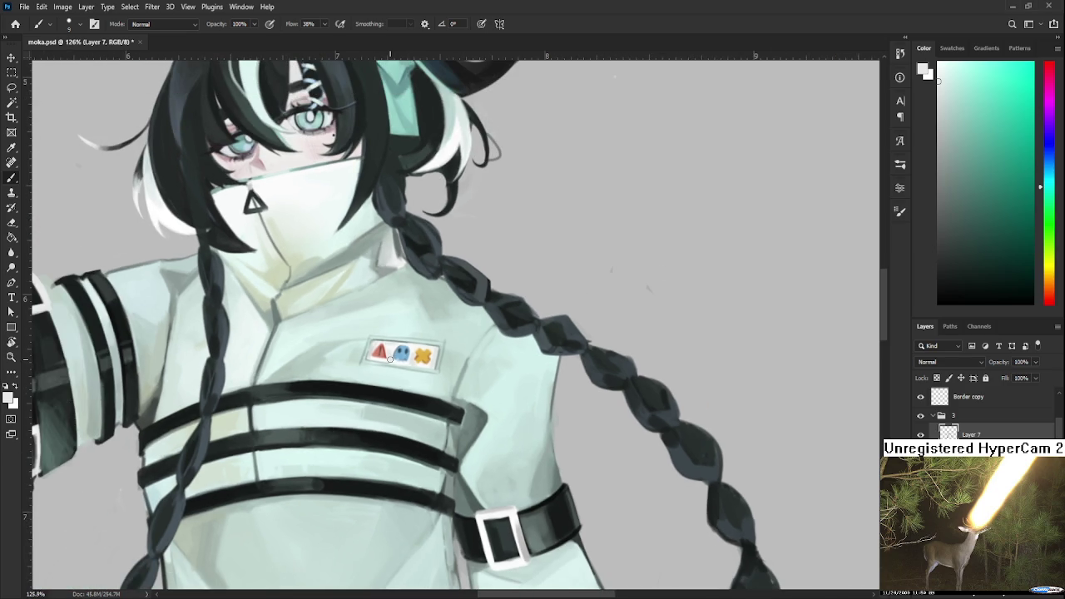
pyautogui.scroll(-1, 392, 359)
pyautogui.scroll(-1, 388, 358)
pyautogui.scroll(-1, 384, 408)
pyautogui.scroll(-1, 381, 447)
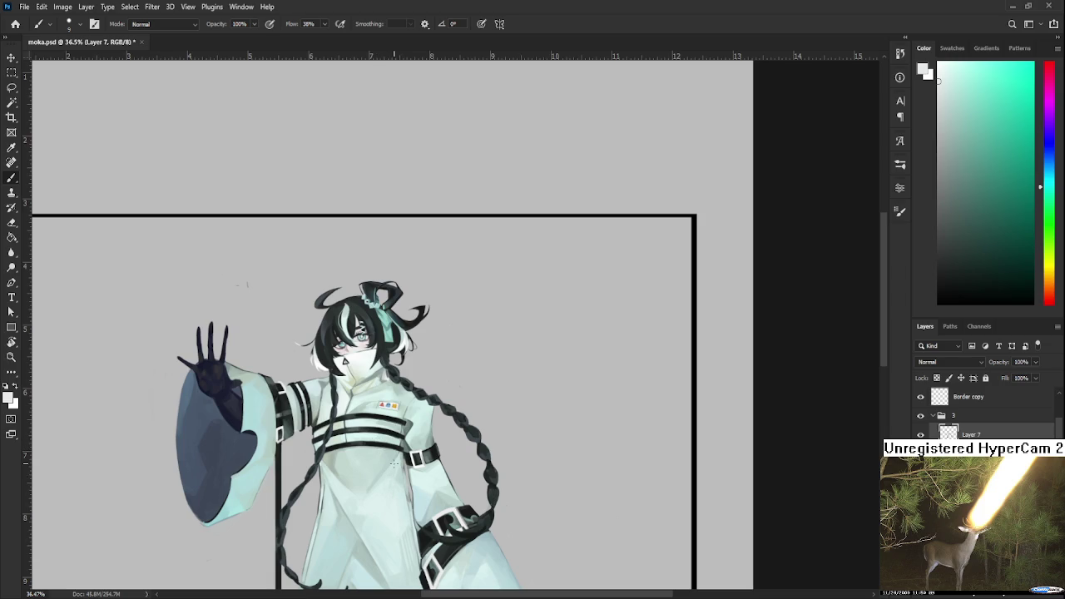
pyautogui.scroll(1, 394, 464)
pyautogui.scroll(1, 395, 463)
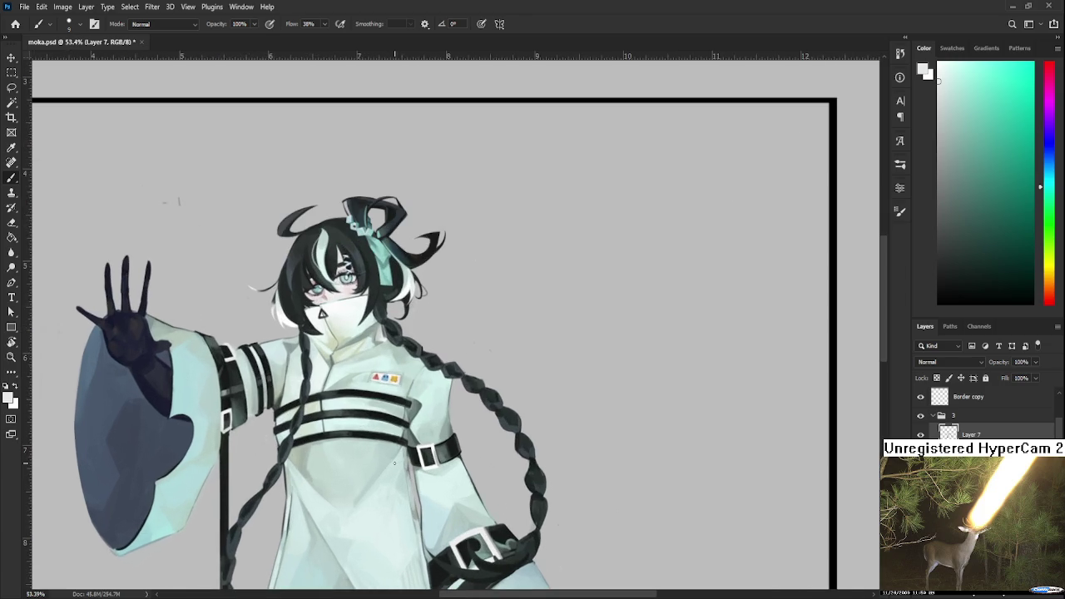
pyautogui.scroll(1, 394, 463)
pyautogui.scroll(1, 394, 463)
pyautogui.scroll(1, 395, 464)
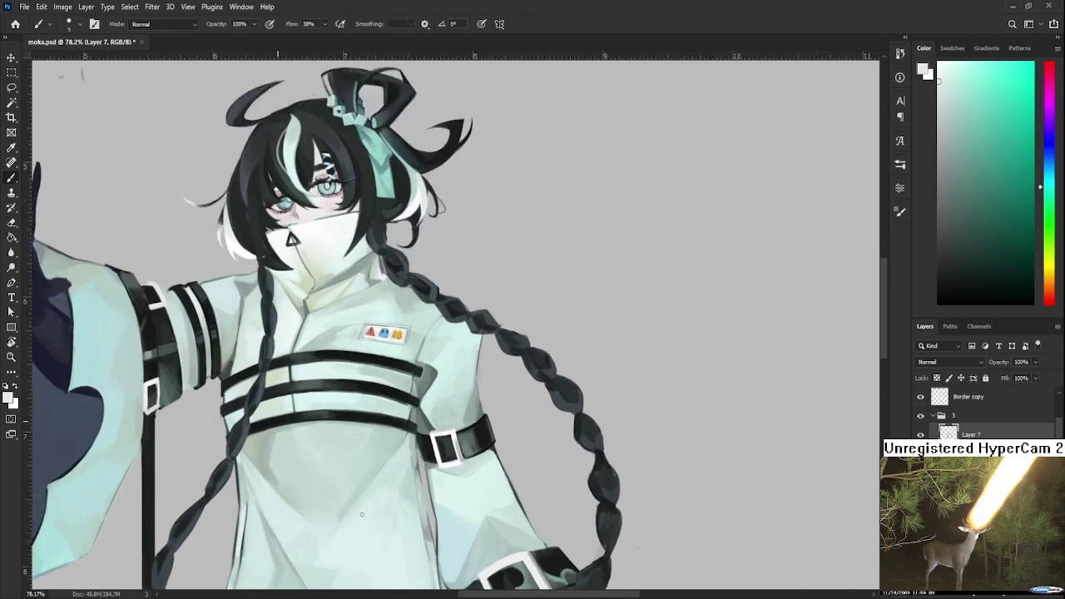
pyautogui.scroll(1, 395, 464)
pyautogui.scroll(1, 471, 476)
pyautogui.press('r')
pyautogui.moveTo(470, 476); pyautogui.dragTo(391, 496)
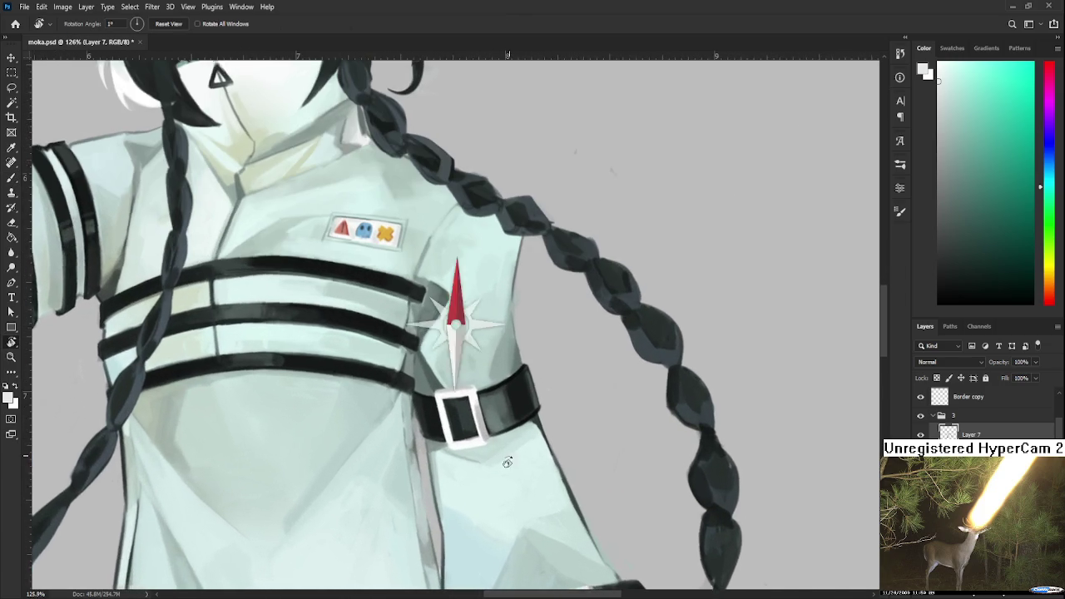
pyautogui.press('b')
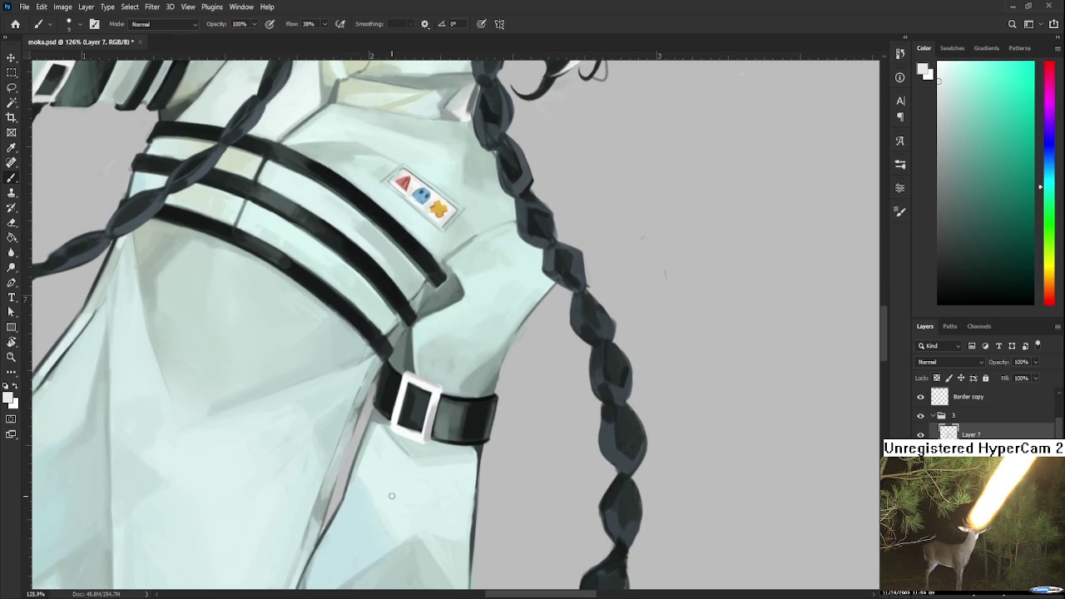
pyautogui.keyDown('alt'); pyautogui.click(392, 389); pyautogui.keyUp('alt')
pyautogui.moveTo(368, 393); pyautogui.dragTo(329, 520)
# Compare the coat with and without the darker stroke, then undo it
pyautogui.hotkey('ctrl', 'z')
pyautogui.hotkey('ctrl', 'shift', 'z')
pyautogui.hotkey('ctrl', 'z')
pyautogui.hotkey('ctrl', 'shift', 'z')
pyautogui.hotkey('ctrl', 'z')
pyautogui.hotkey('ctrl', 'shift', 'z')
pyautogui.hotkey('ctrl', 'z')
pyautogui.hotkey('ctrl', 'shift', 'z')
pyautogui.hotkey('ctrl', 'z')
pyautogui.hotkey('ctrl', 'shift', 'z')
pyautogui.hotkey('ctrl', 'z')
pyautogui.hotkey('ctrl', 'shift', 'z')
pyautogui.hotkey('ctrl', 'z')
pyautogui.hotkey('ctrl', 'shift', 'z')
pyautogui.hotkey('ctrl', 'z')
pyautogui.hotkey('ctrl', 'shift', 'z')
pyautogui.hotkey('ctrl', 'z')
pyautogui.hotkey('ctrl', 'shift', 'z')
pyautogui.hotkey('ctrl', 'z')
pyautogui.hotkey('ctrl', 'shift', 'z')
pyautogui.hotkey('ctrl', 'z')
pyautogui.hotkey('ctrl', 'shift', 'z')
pyautogui.hotkey('ctrl', 'z')
pyautogui.hotkey('ctrl', 'shift', 'z')
pyautogui.hotkey('ctrl', 'z')
pyautogui.hotkey('ctrl', 'shift', 'z')
pyautogui.hotkey('ctrl', 'z')
pyautogui.hotkey('ctrl', 'shift', 'z')
pyautogui.hotkey('ctrl', 'z')
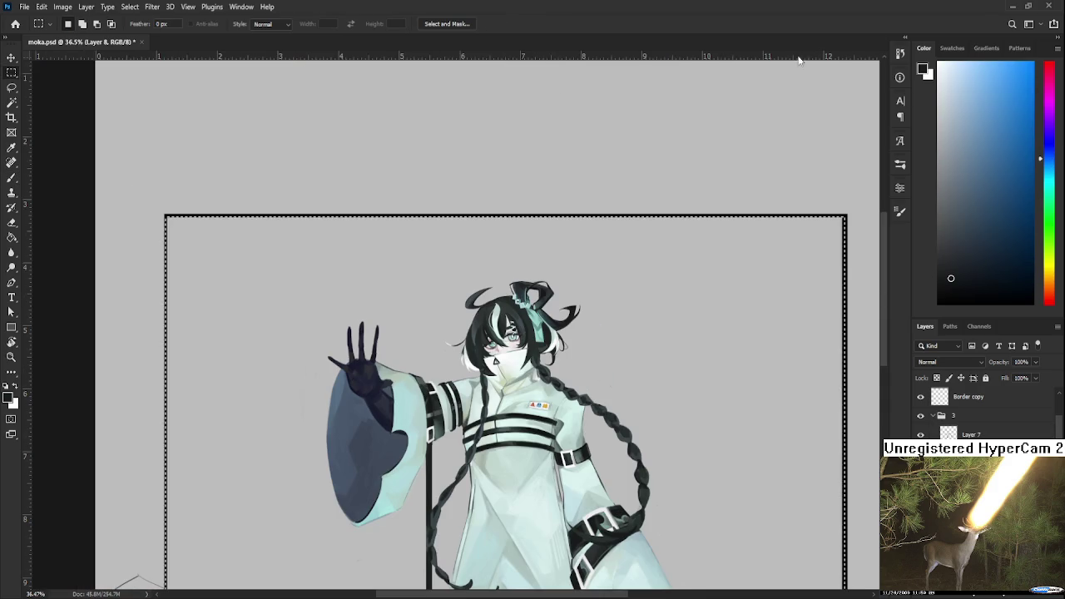
# Try light blue, brighter blue and cyan fills inside the frame, undoing each
pyautogui.click(977, 106)
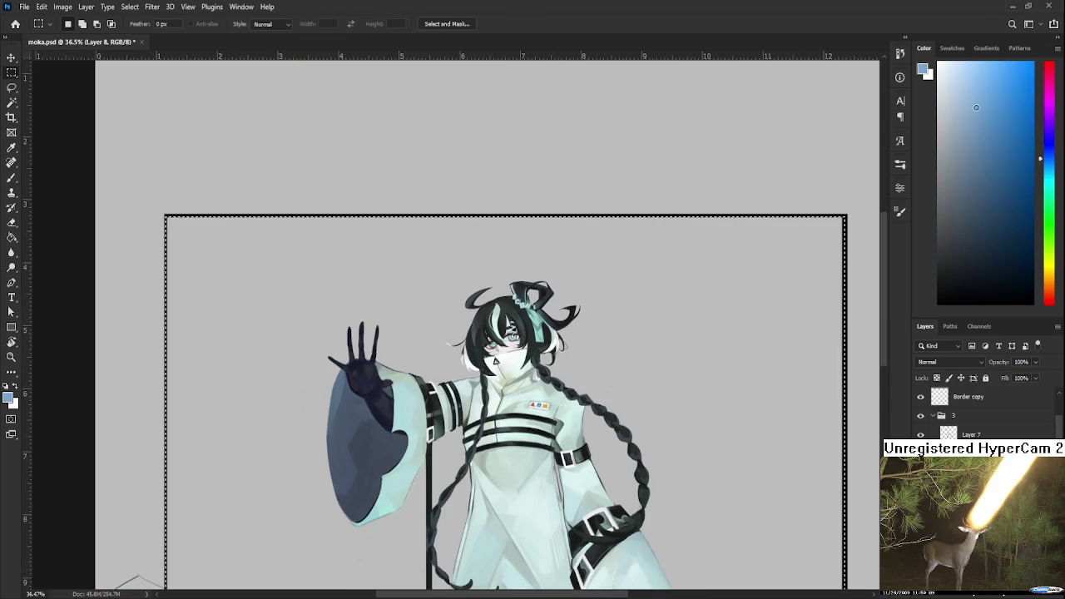
pyautogui.press('g')
pyautogui.click(723, 404)
pyautogui.hotkey('ctrl', 'z')
pyautogui.click(1000, 97)
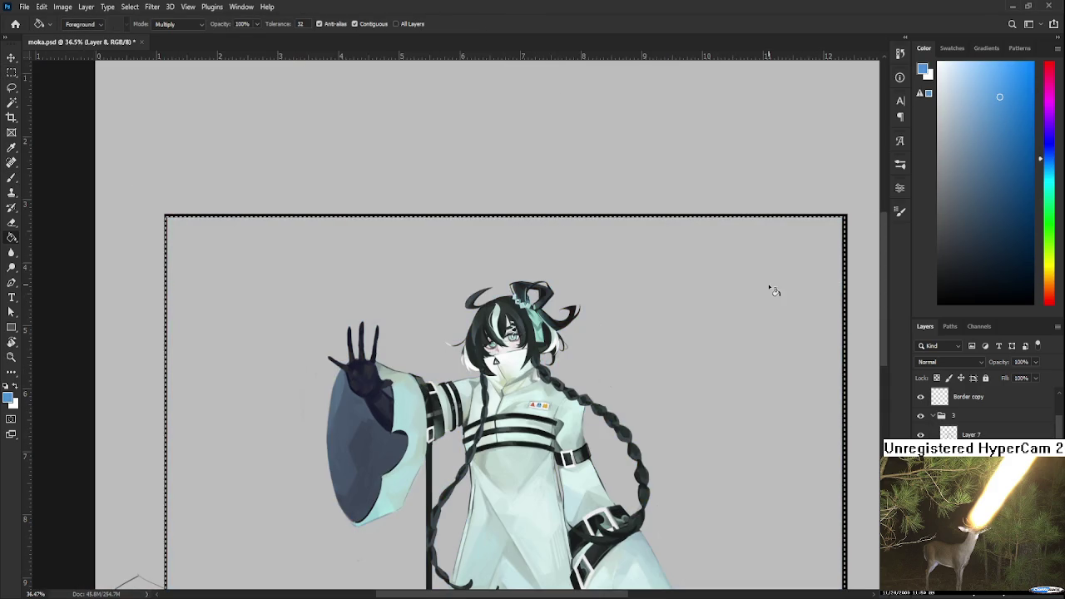
pyautogui.click(773, 290)
pyautogui.hotkey('ctrl', 'z')
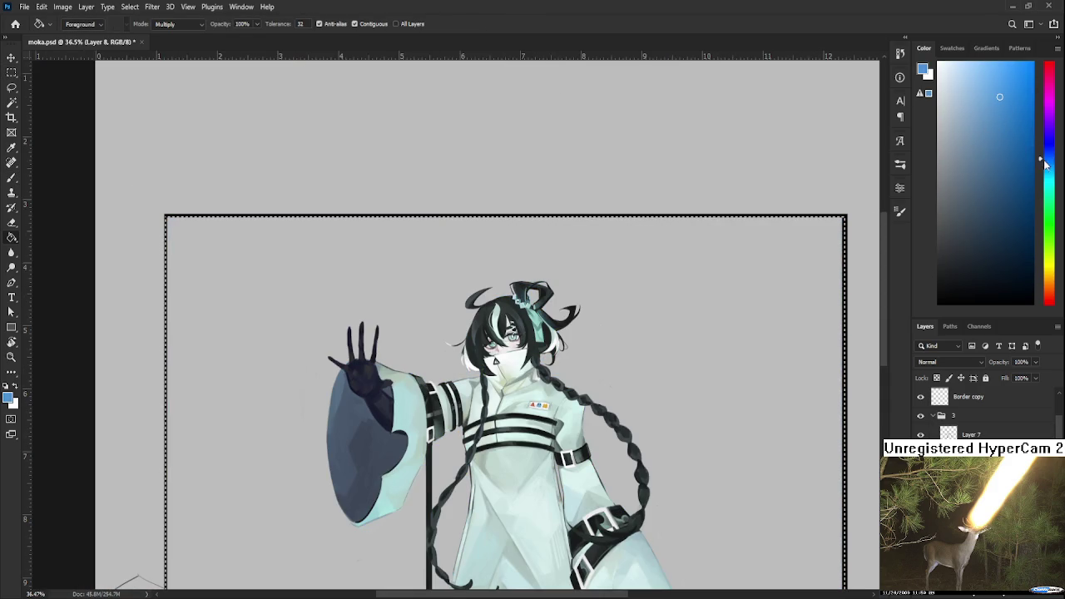
pyautogui.moveTo(1040, 158); pyautogui.dragTo(1041, 180)
pyautogui.click(974, 88)
pyautogui.click(804, 313)
pyautogui.hotkey('ctrl', 'z')
# Test light cyan and darker grey-cyan fills inside the frame, then undo them
pyautogui.moveTo(973, 88); pyautogui.dragTo(960, 76)
pyautogui.click(953, 75)
pyautogui.click(741, 350)
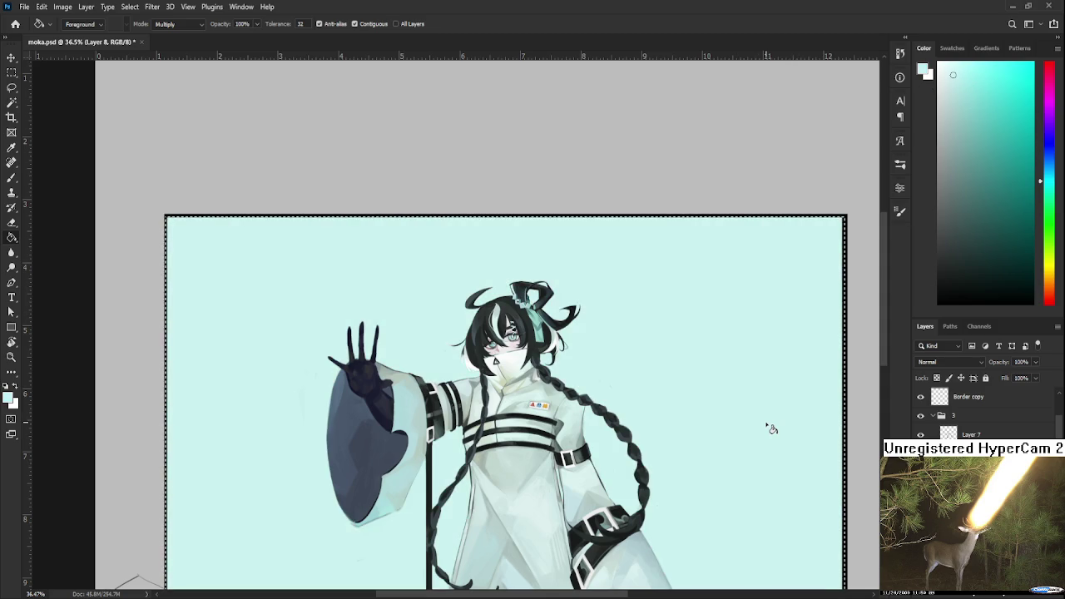
pyautogui.scroll(-1, 768, 427)
pyautogui.scroll(-1, 764, 414)
pyautogui.moveTo(764, 414); pyautogui.dragTo(718, 433)
pyautogui.hotkey('ctrl', 'd')
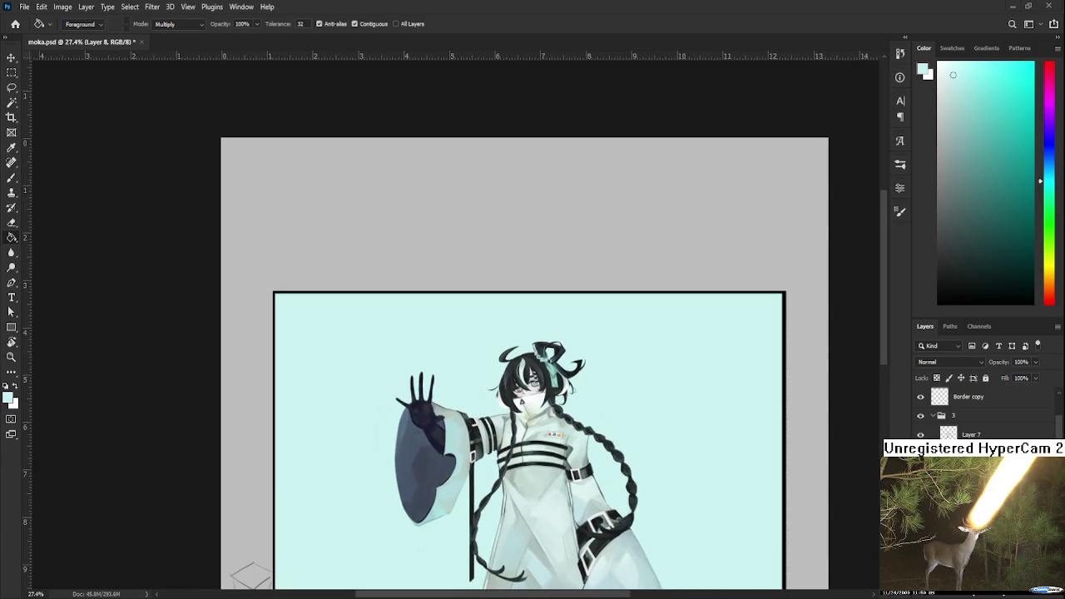
pyautogui.moveTo(953, 75); pyautogui.dragTo(949, 96)
pyautogui.hotkey('ctrl', 'shift', 'd')
pyautogui.click(650, 508)
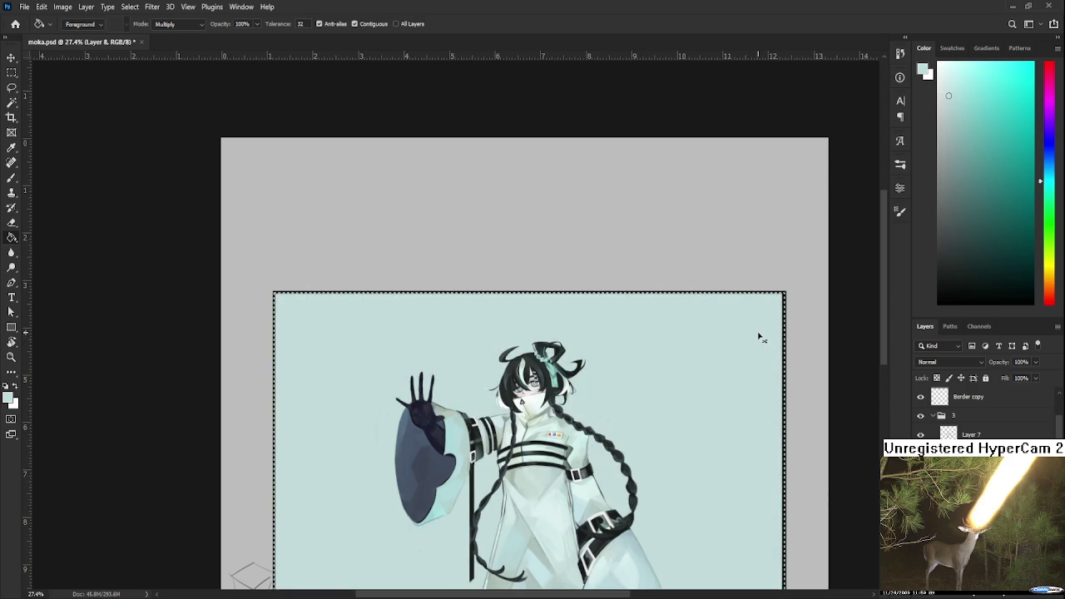
pyautogui.hotkey('ctrl', 'z')
pyautogui.hotkey('ctrl', 'd')
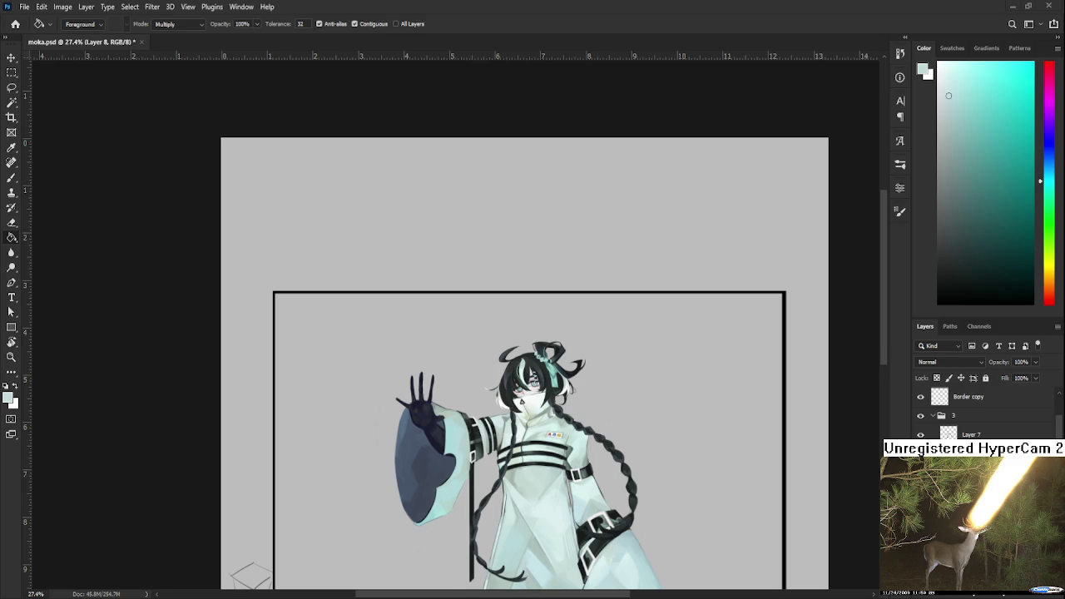
# Fill the framed area with a slightly darker grey-green and deselect
pyautogui.moveTo(1042, 179); pyautogui.dragTo(1042, 191)
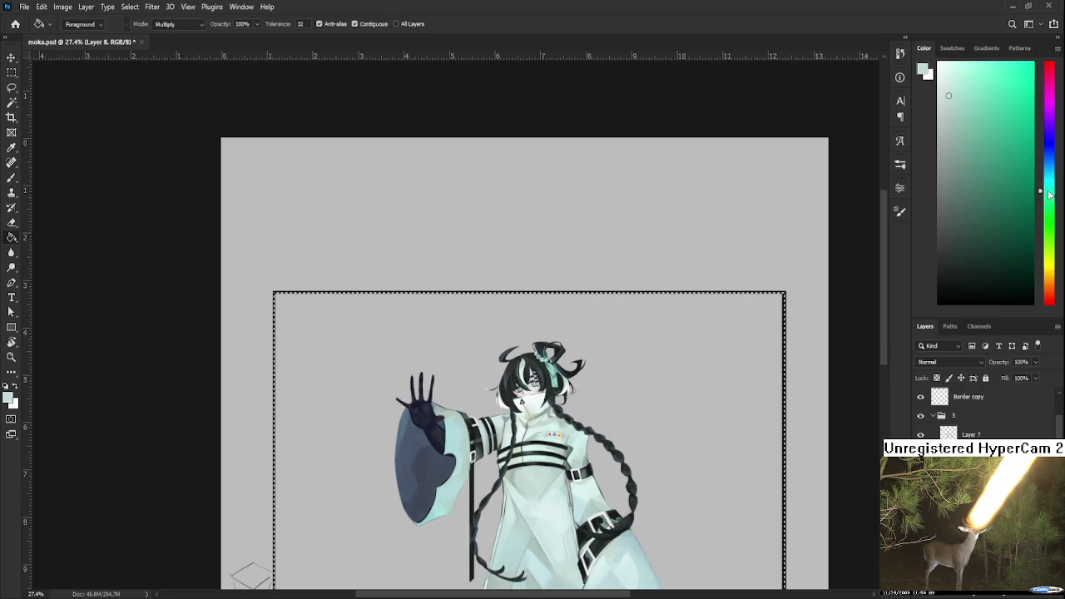
pyautogui.click(953, 102)
pyautogui.moveTo(954, 102); pyautogui.dragTo(950, 128)
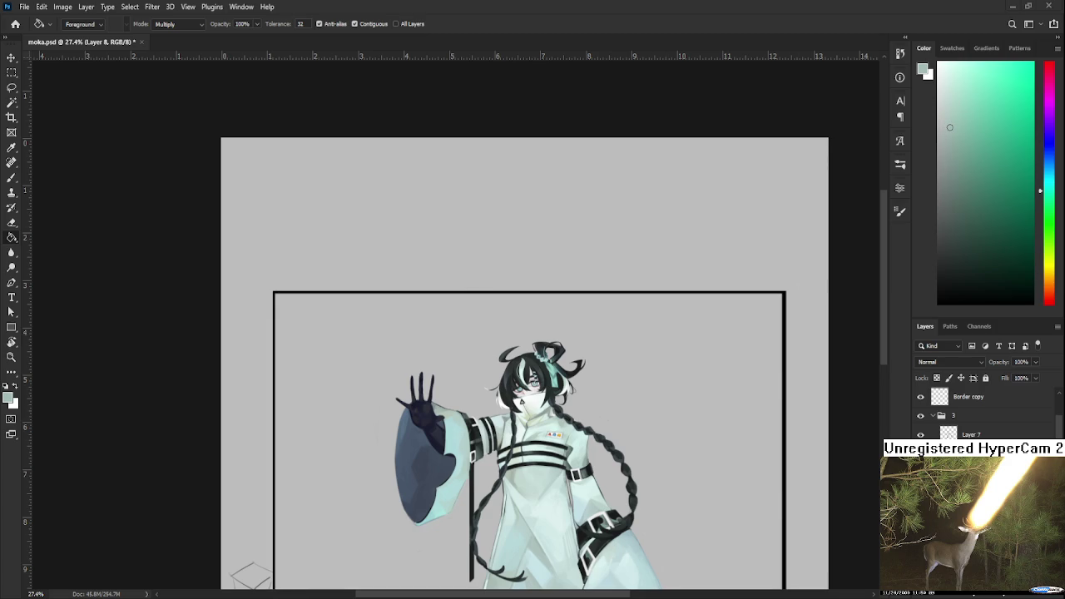
pyautogui.click(658, 383)
pyautogui.scroll(-2, 696, 364)
pyautogui.scroll(3, 566, 278)
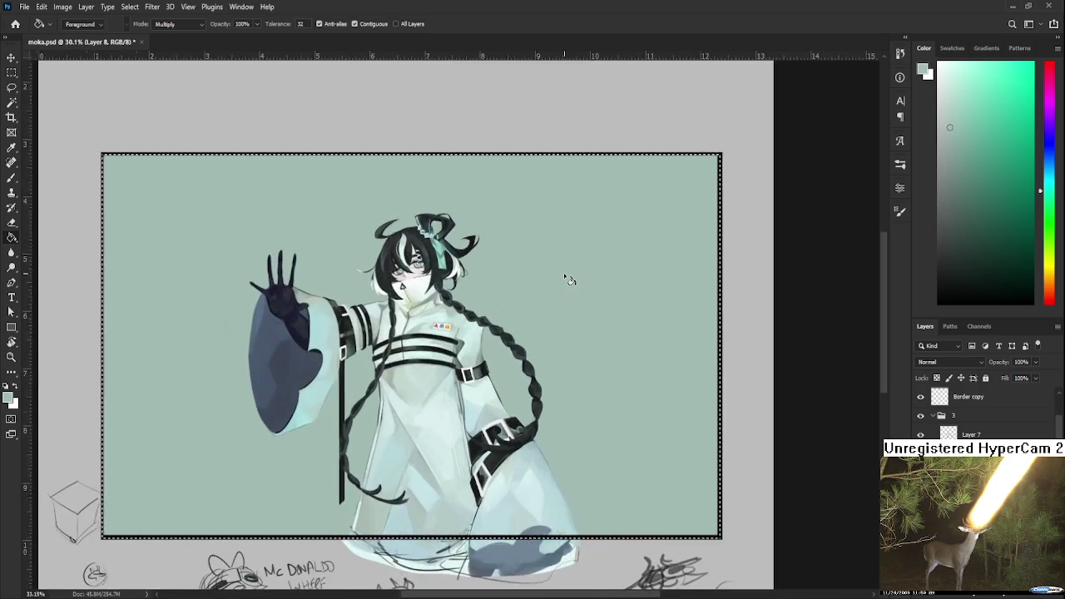
pyautogui.scroll(2, 560, 273)
pyautogui.scroll(-1, 560, 273)
pyautogui.scroll(-1, 677, 297)
pyautogui.scroll(-1, 696, 288)
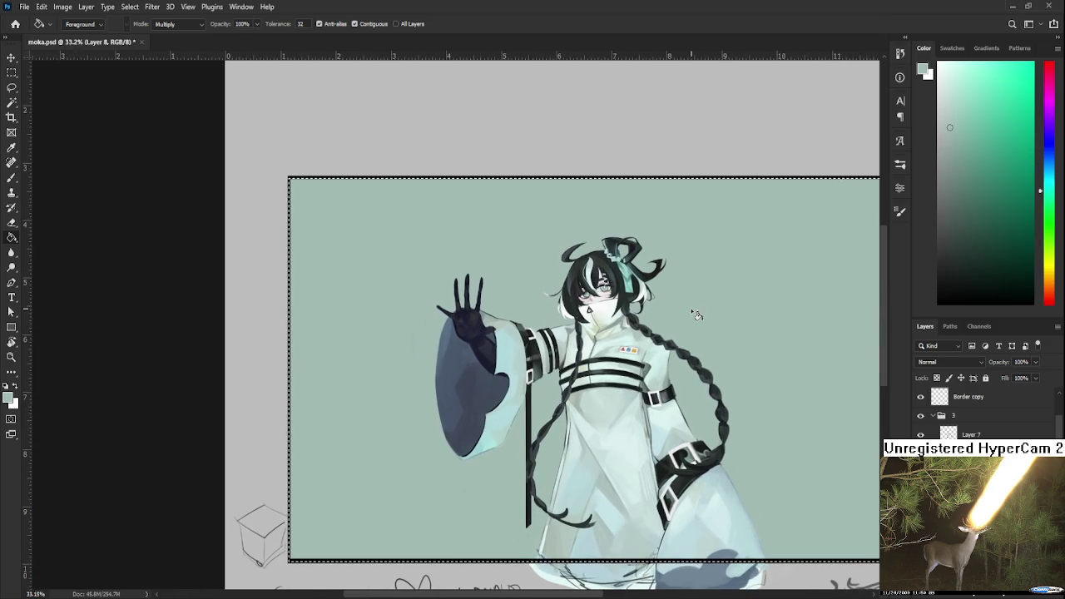
pyautogui.press('l')
pyautogui.hotkey('ctrl', 'd')
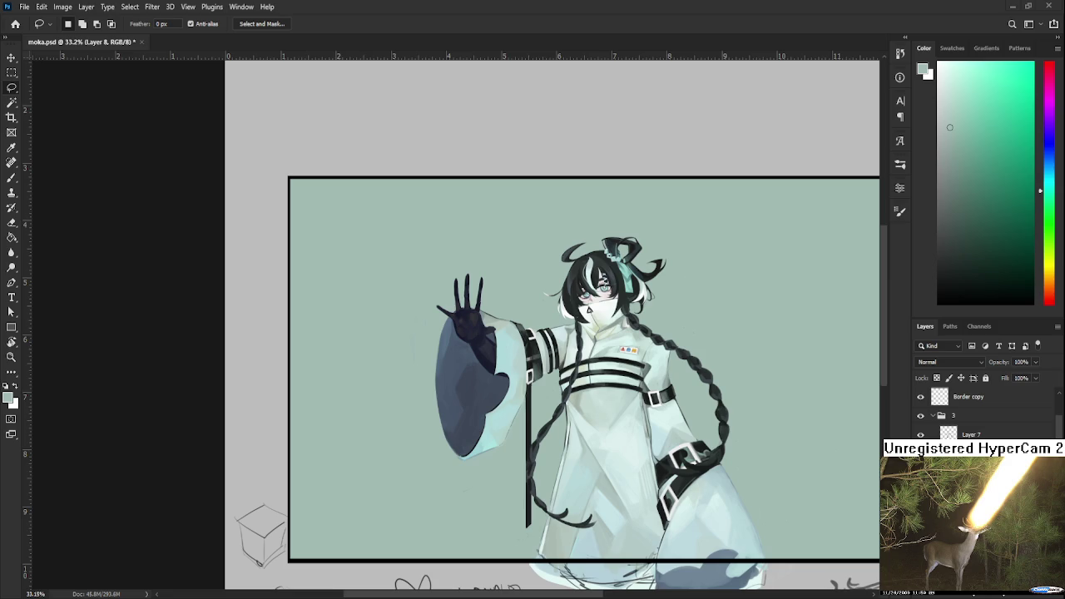
pyautogui.scroll(-3, 618, 309)
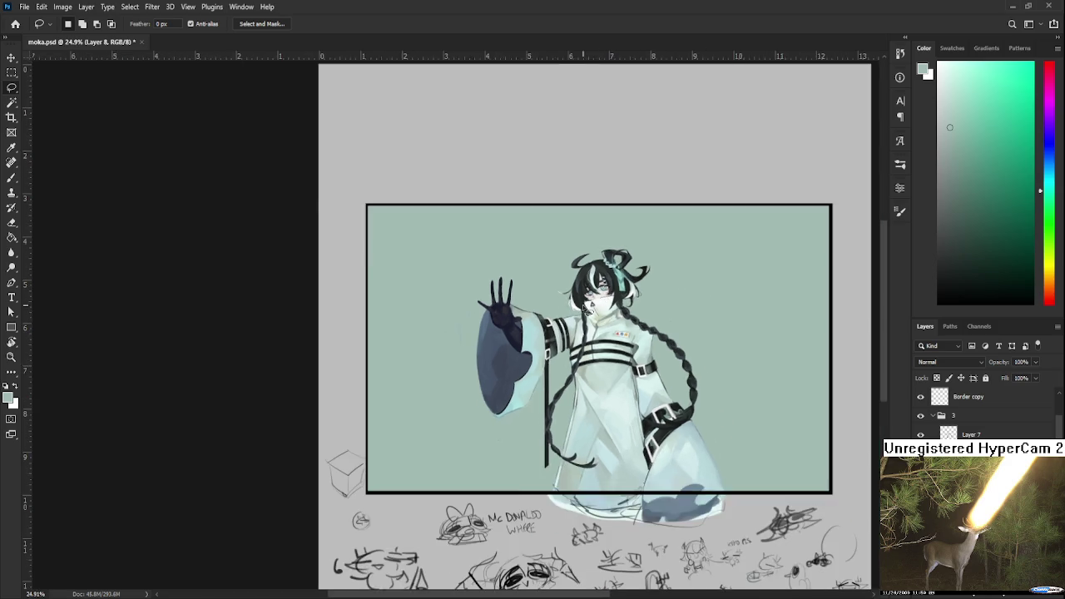
# Select a band across the frame's lower part and paint it near-black
pyautogui.scroll(-2, 571, 302)
pyautogui.scroll(1, 571, 302)
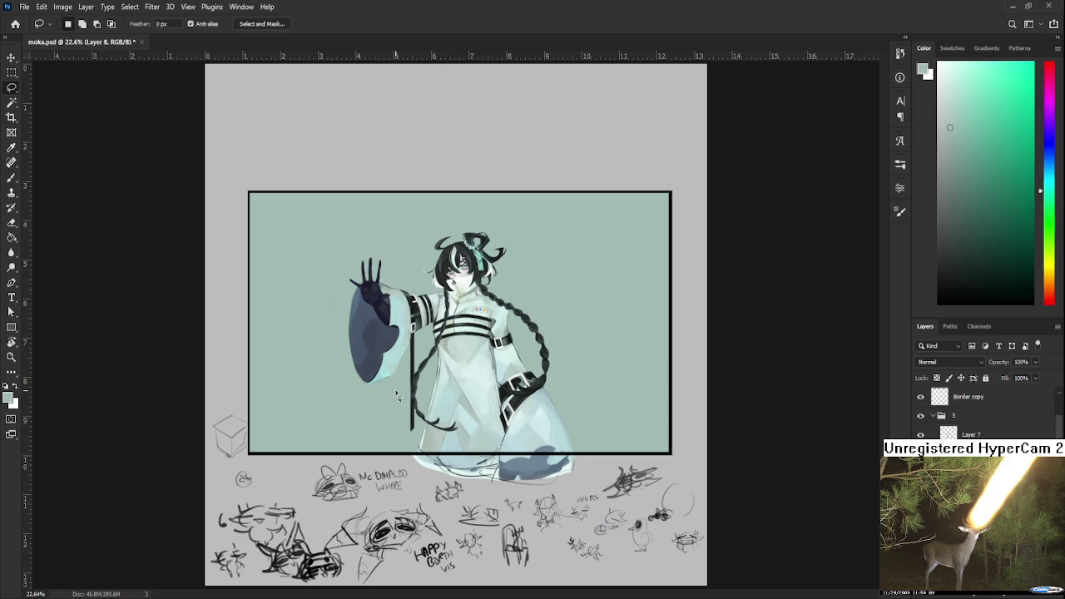
pyautogui.press('m')
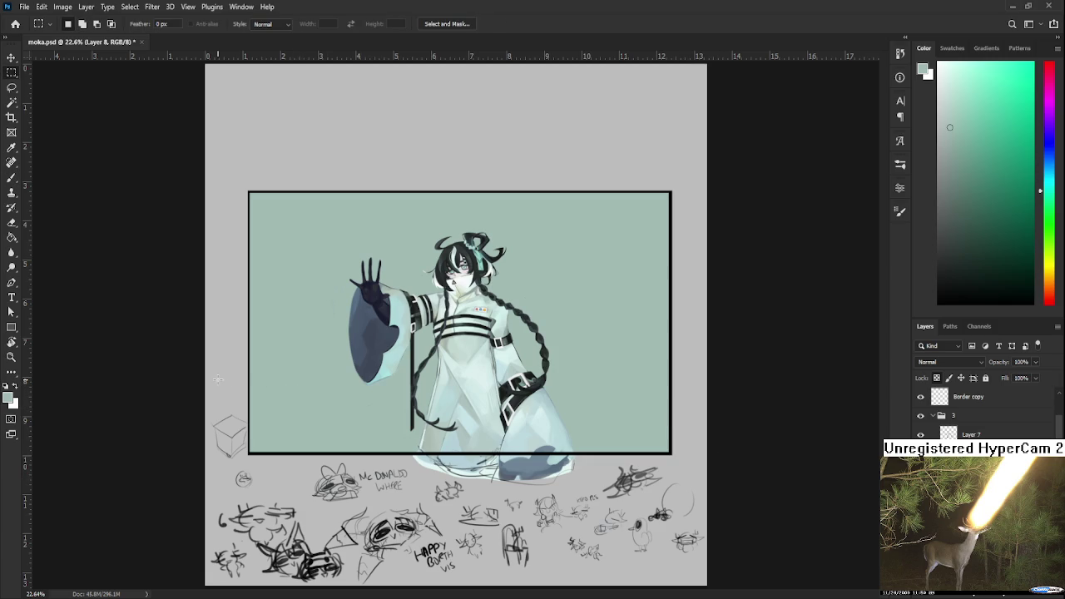
pyautogui.moveTo(237, 387); pyautogui.dragTo(768, 480)
pyautogui.press('b')
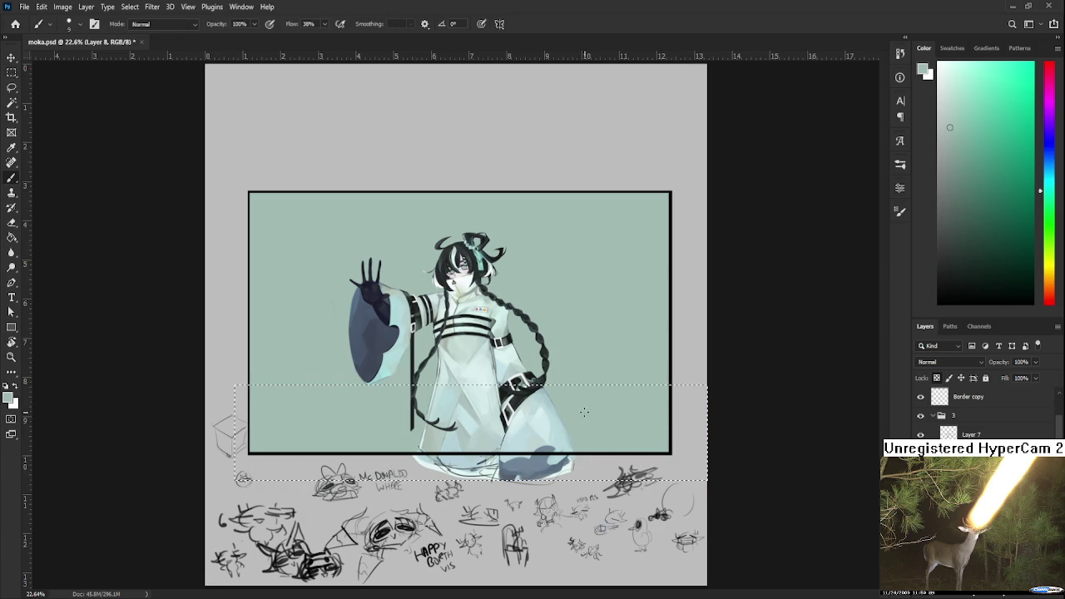
pyautogui.keyDown('alt'); pyautogui.click(533, 388); pyautogui.keyUp('alt')
pyautogui.moveTo(533, 389); pyautogui.dragTo(327, 401)
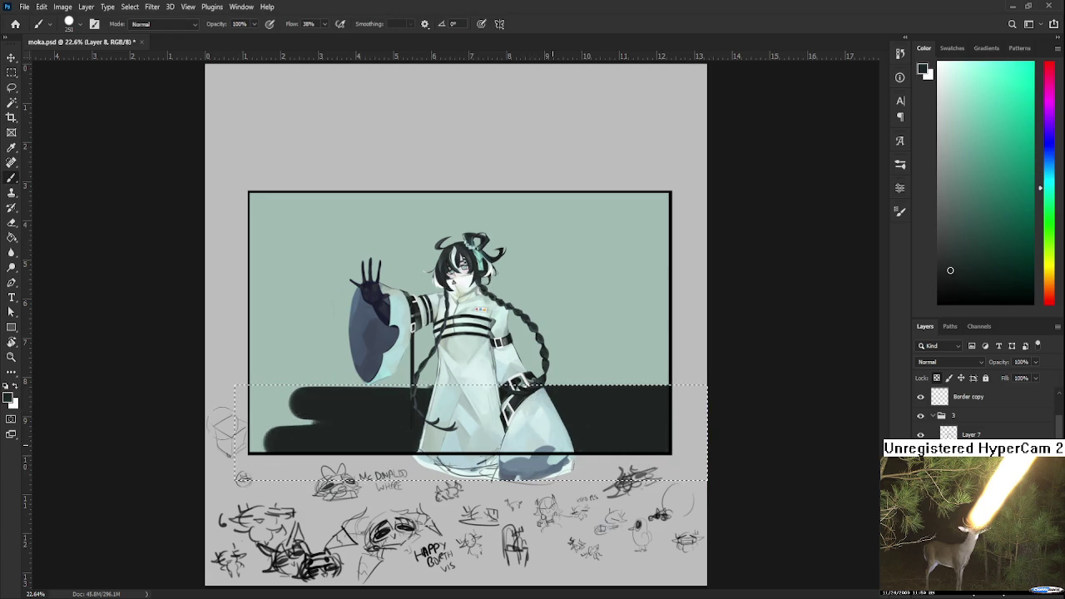
pyautogui.moveTo(630, 405); pyautogui.dragTo(114, 435)
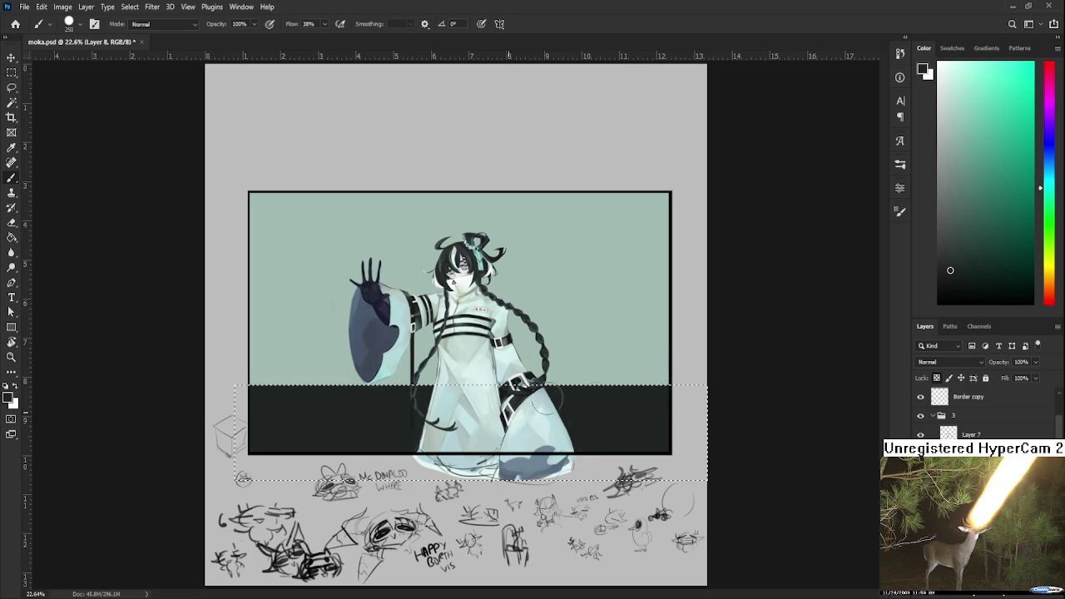
# Try lighter dark greys across the band, undoing two of the trial strokes
pyautogui.click(945, 248)
pyautogui.moveTo(350, 398); pyautogui.dragTo(670, 429)
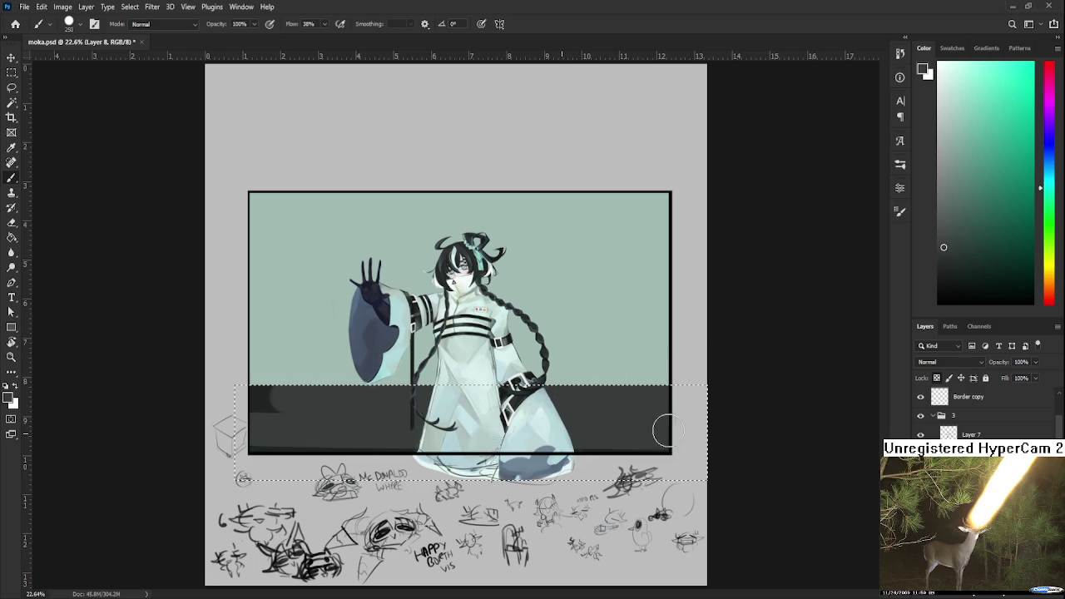
pyautogui.hotkey('ctrl', 'z')
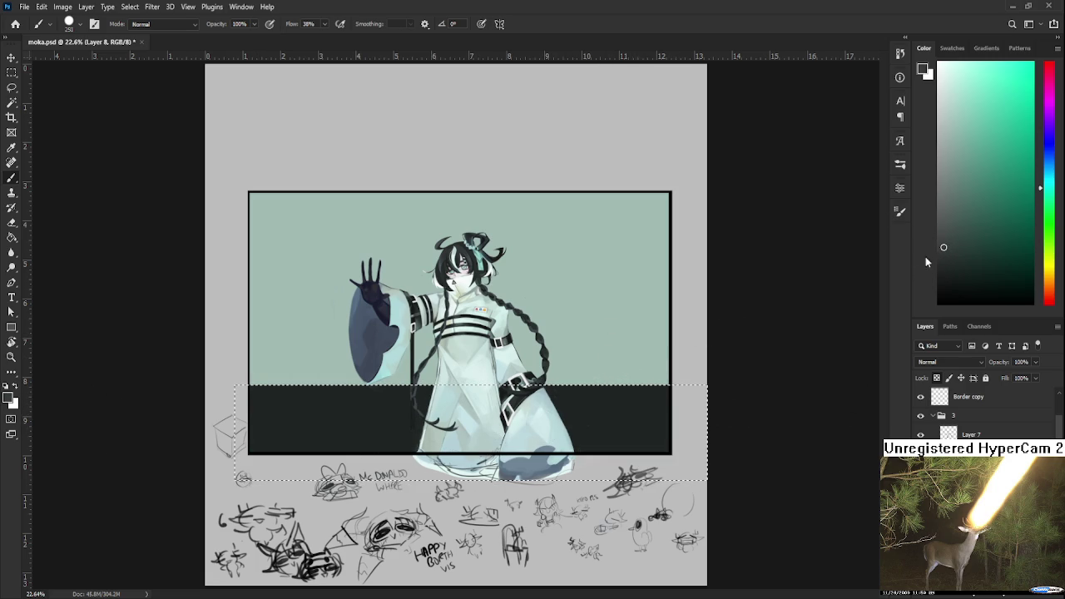
pyautogui.click(945, 255)
pyautogui.moveTo(250, 416); pyautogui.dragTo(804, 397)
pyautogui.hotkey('ctrl', 'z')
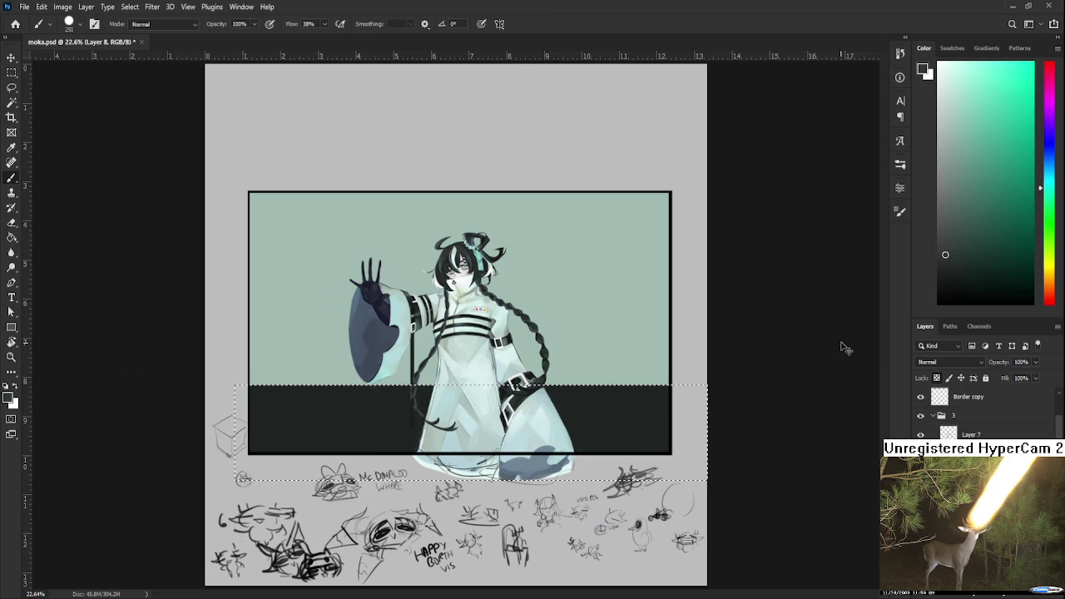
pyautogui.click(950, 270)
pyautogui.moveTo(322, 420); pyautogui.dragTo(713, 435)
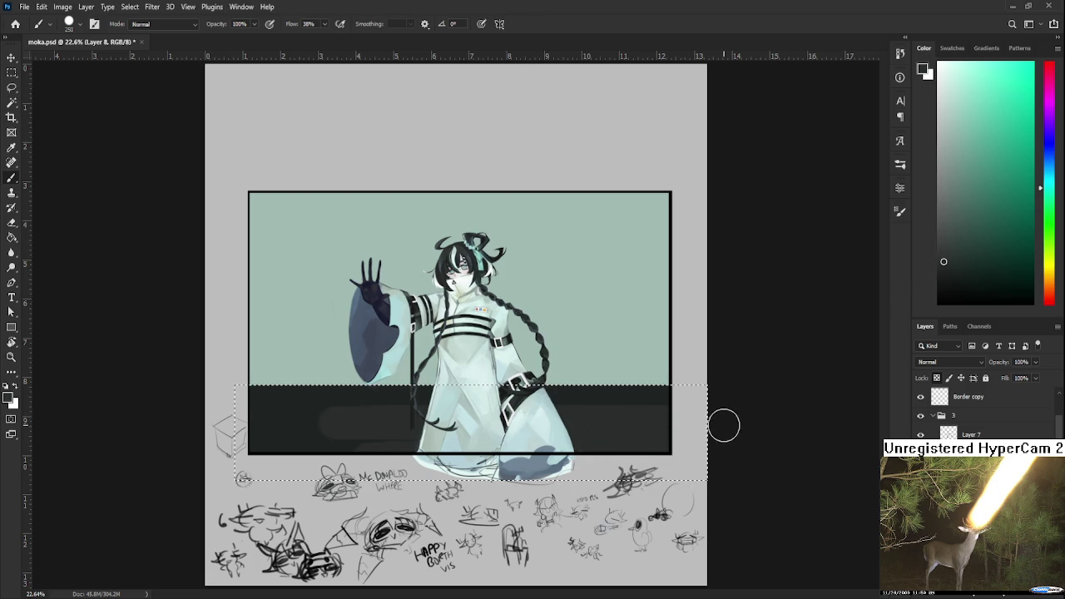
pyautogui.moveTo(639, 398); pyautogui.dragTo(641, 408)
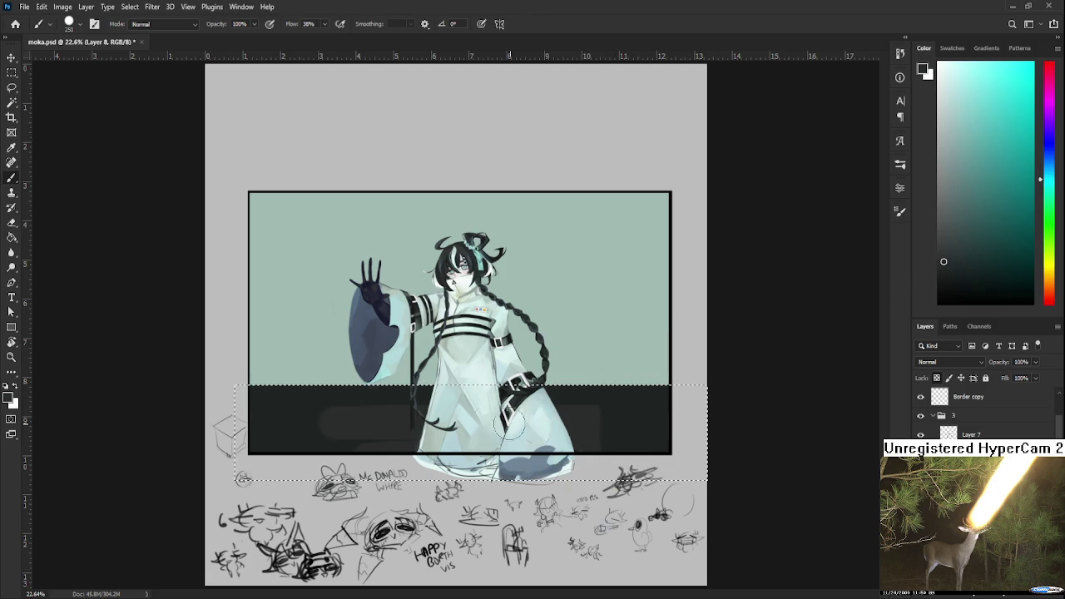
# Repaint the lower band in its own sampled dark tone, toggling the selection to check
pyautogui.keyDown('alt'); pyautogui.click(319, 388); pyautogui.keyUp('alt')
pyautogui.moveTo(654, 423); pyautogui.dragTo(254, 420)
pyautogui.hotkey('ctrl', 'd')
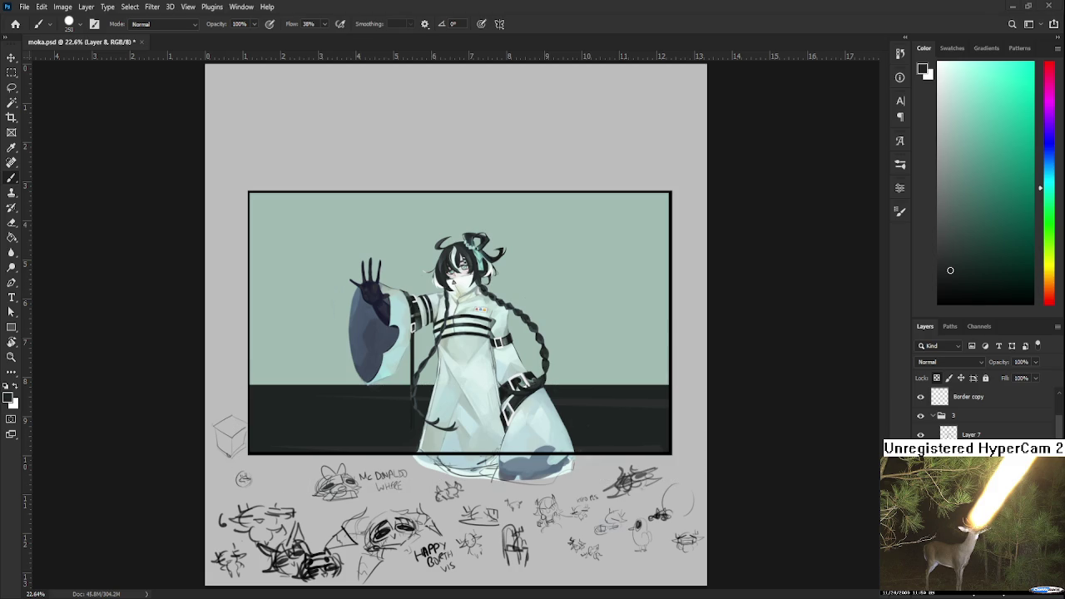
pyautogui.hotkey('ctrl', 'shift', 'd')
pyautogui.keyDown('alt'); pyautogui.click(352, 392); pyautogui.keyUp('alt')
pyautogui.moveTo(573, 408); pyautogui.dragTo(657, 405)
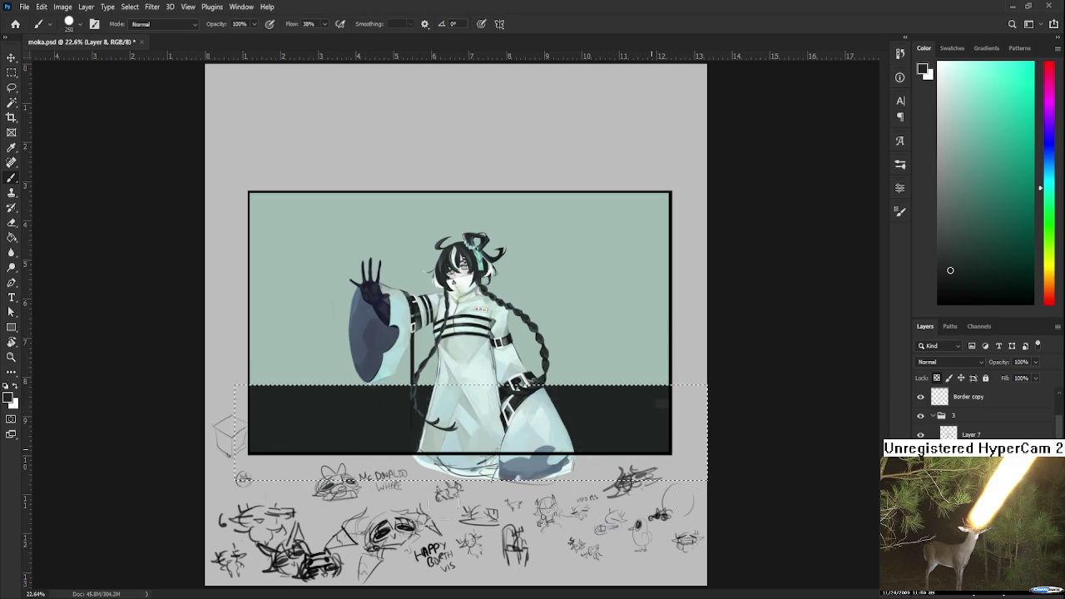
pyautogui.hotkey('ctrl', 'd')
pyautogui.hotkey('ctrl', 'shift', 'd')
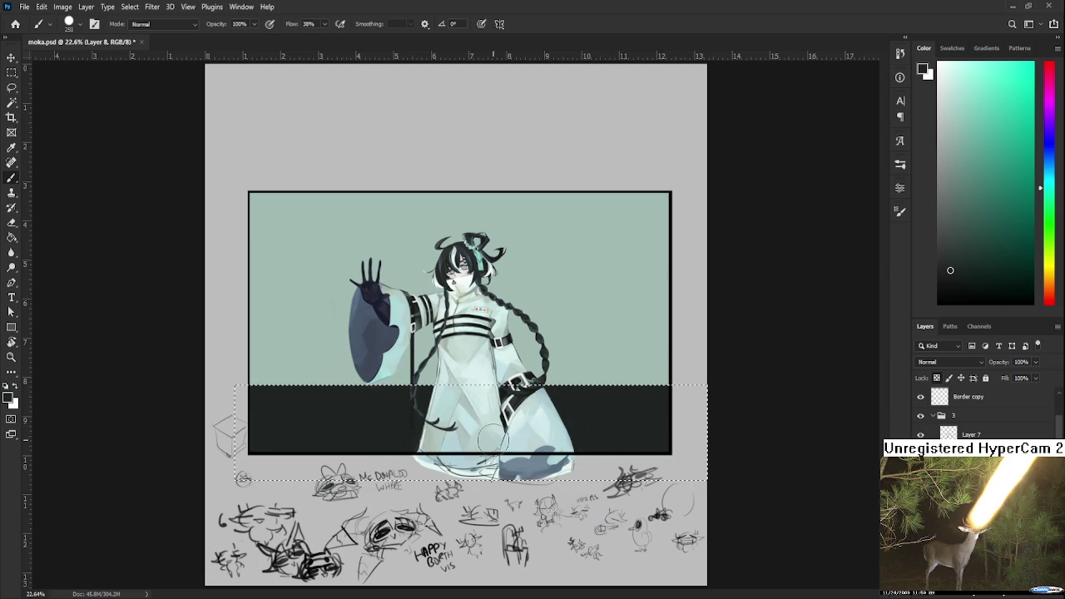
pyautogui.hotkey('ctrl', 'd')
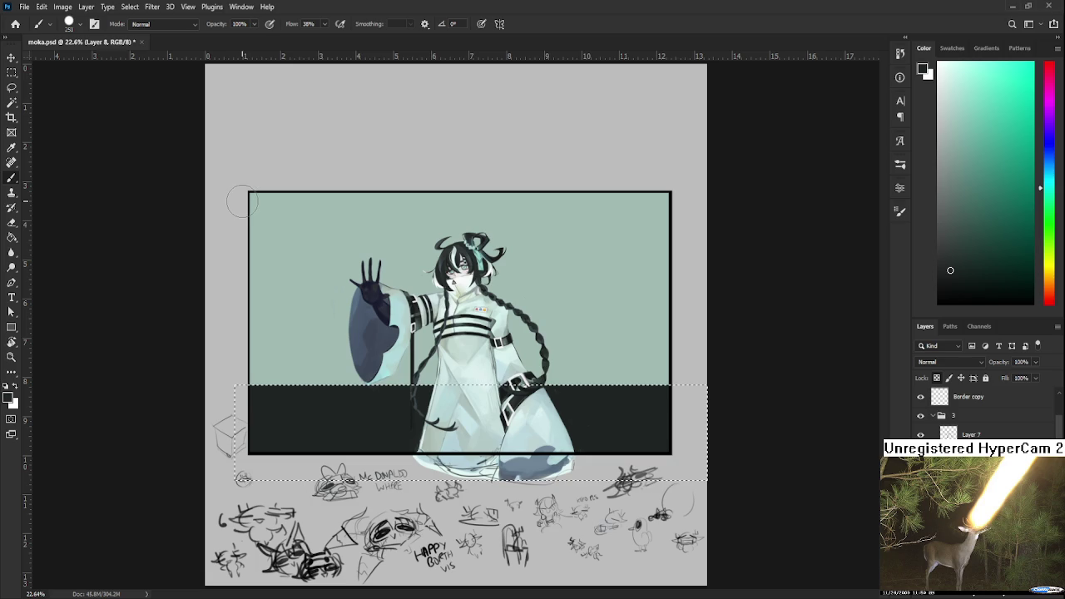
# Select a strip along the frame's left edge for a dark border, redoing it narrower
pyautogui.press('m')
pyautogui.moveTo(237, 175); pyautogui.dragTo(284, 463)
pyautogui.press('b')
pyautogui.moveTo(262, 422)
pyautogui.mouseDown()
pyautogui.moveTo(260, 148)
pyautogui.moveTo(261, 357)
pyautogui.mouseUp()
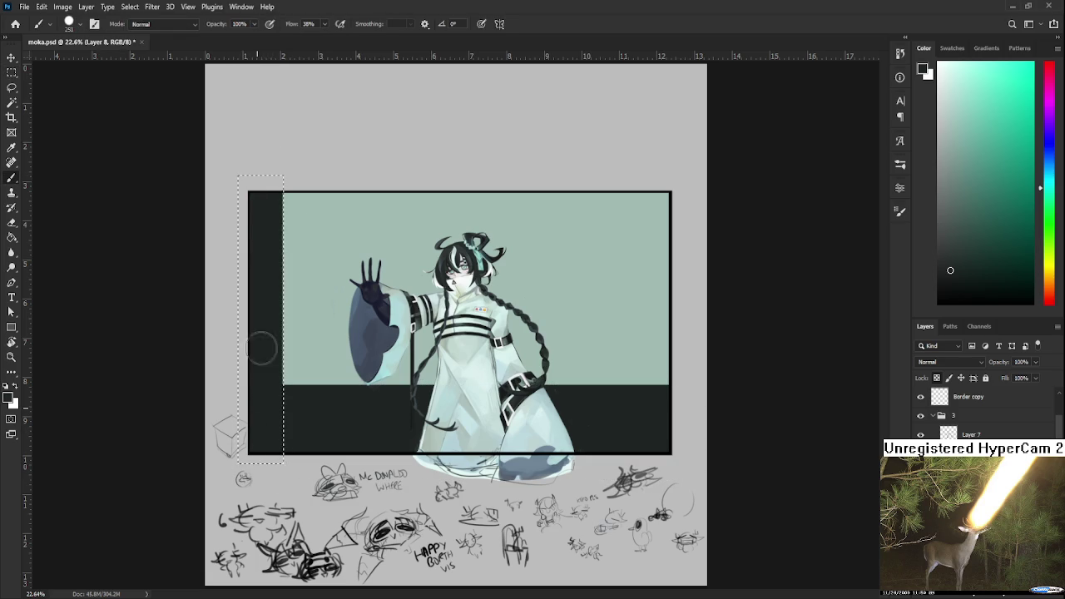
pyautogui.hotkey('ctrl', 'd')
pyautogui.hotkey('ctrl', 'shift', 'd')
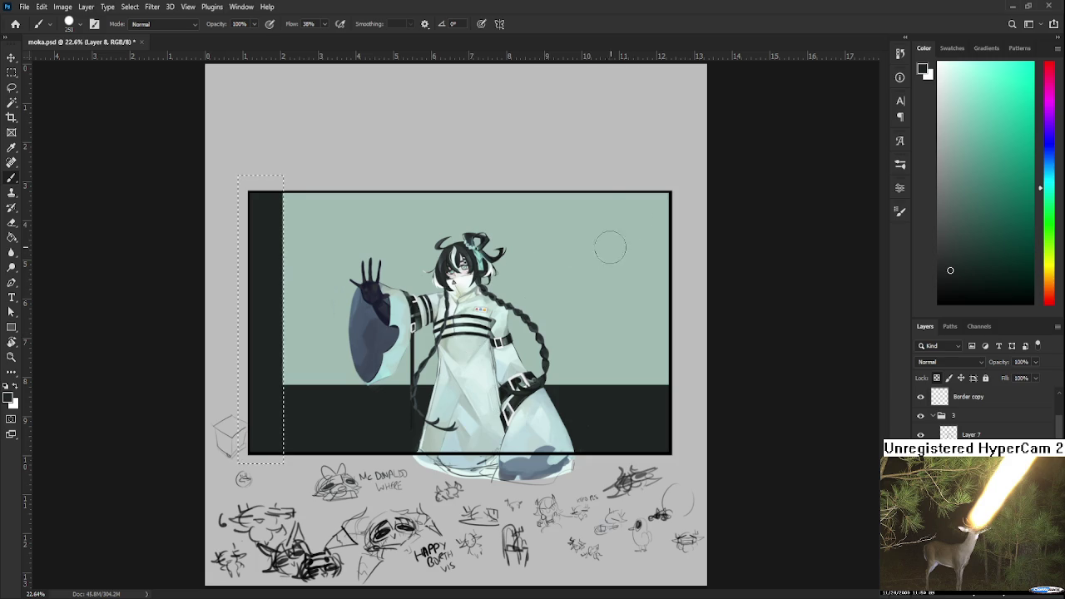
pyautogui.press('m')
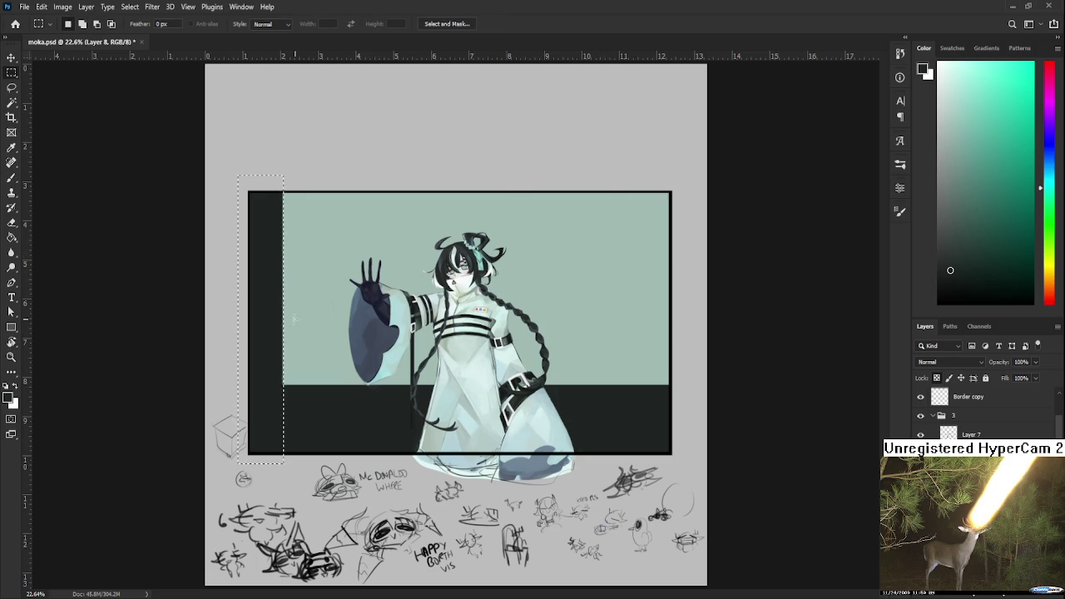
pyautogui.press('Delete')
pyautogui.moveTo(234, 384); pyautogui.dragTo(708, 481)
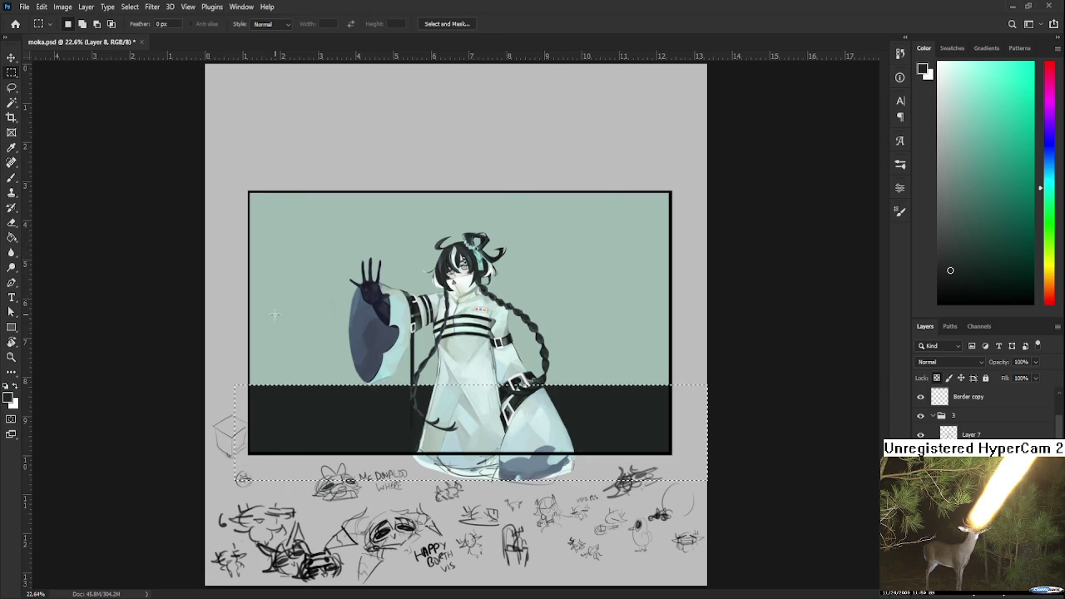
pyautogui.moveTo(232, 175)
pyautogui.mouseDown()
pyautogui.moveTo(270, 453)
pyautogui.moveTo(247, 83)
pyautogui.moveTo(258, 461)
pyautogui.mouseUp()
pyautogui.press('b')
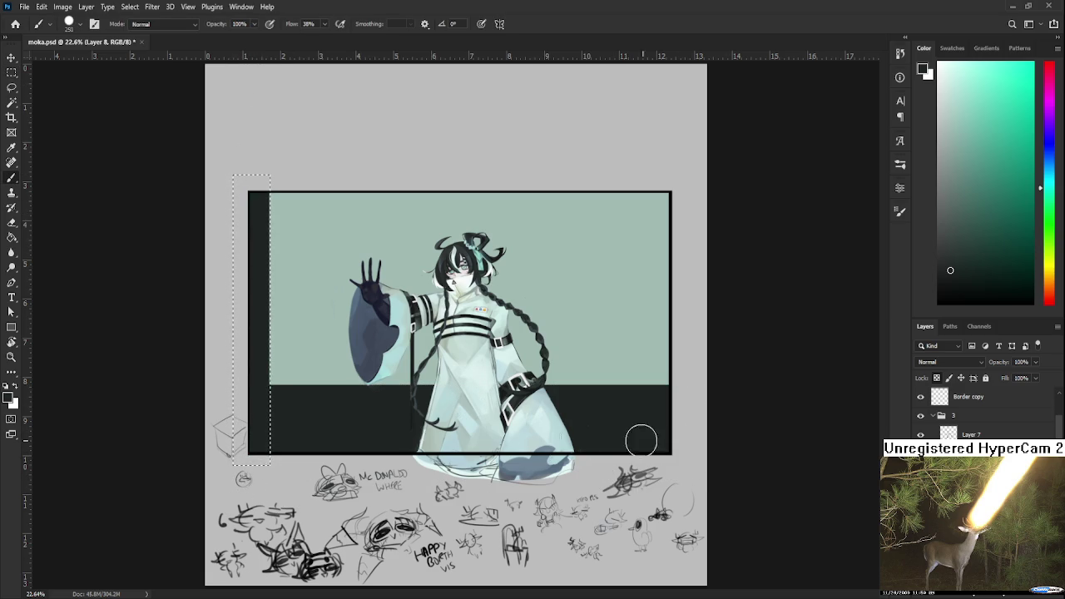
# Paint a matching dark strip along the frame's right edge
pyautogui.press('m')
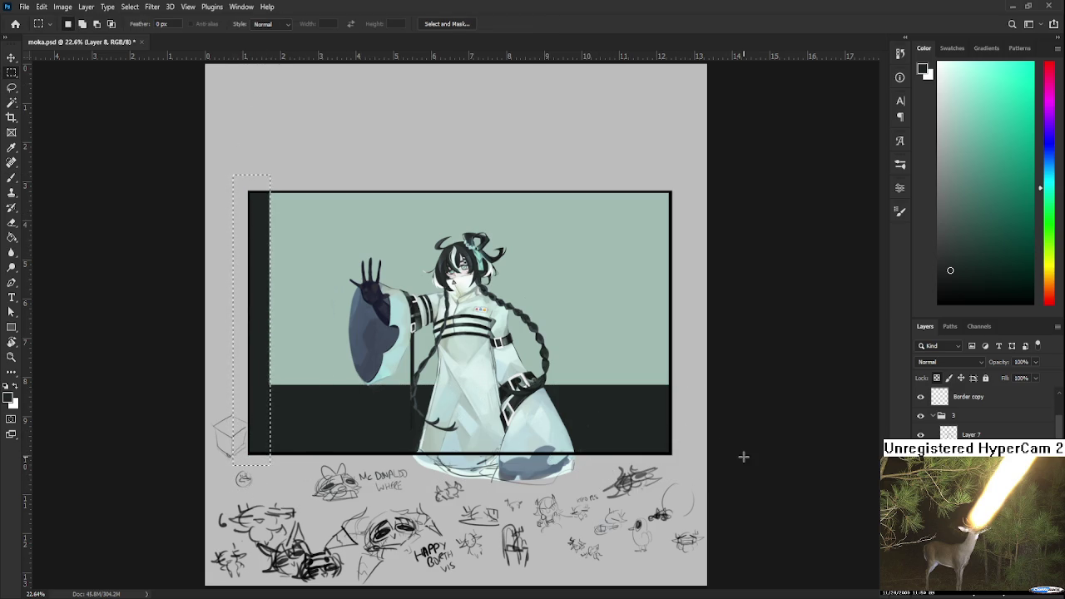
pyautogui.moveTo(708, 476); pyautogui.dragTo(646, 177)
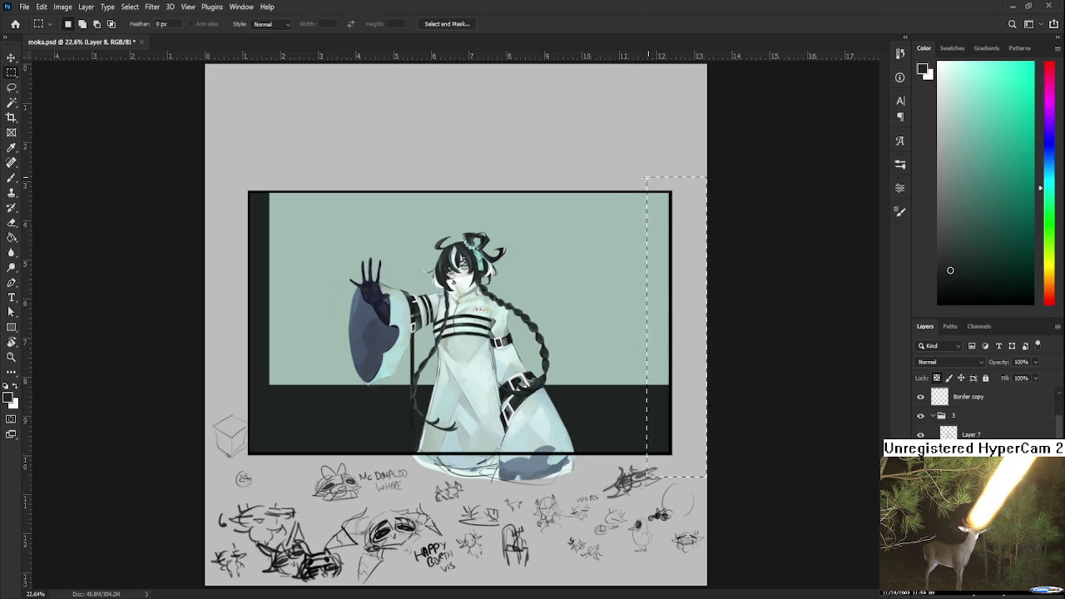
pyautogui.press('b')
pyautogui.moveTo(630, 382)
pyautogui.mouseDown()
pyautogui.moveTo(653, 349)
pyautogui.moveTo(657, 208)
pyautogui.moveTo(658, 380)
pyautogui.moveTo(645, 374)
pyautogui.mouseUp()
pyautogui.press('l')
pyautogui.hotkey('ctrl', 'd')
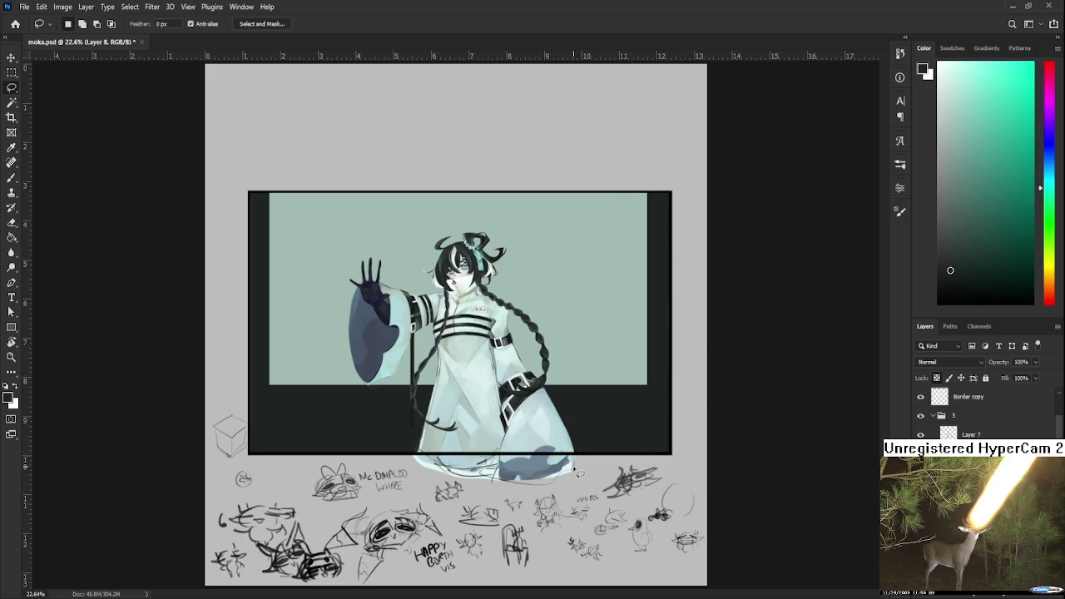
# Brush a straight dark band along the frame's top edge
pyautogui.scroll(-2, 579, 473)
pyautogui.scroll(1, 538, 323)
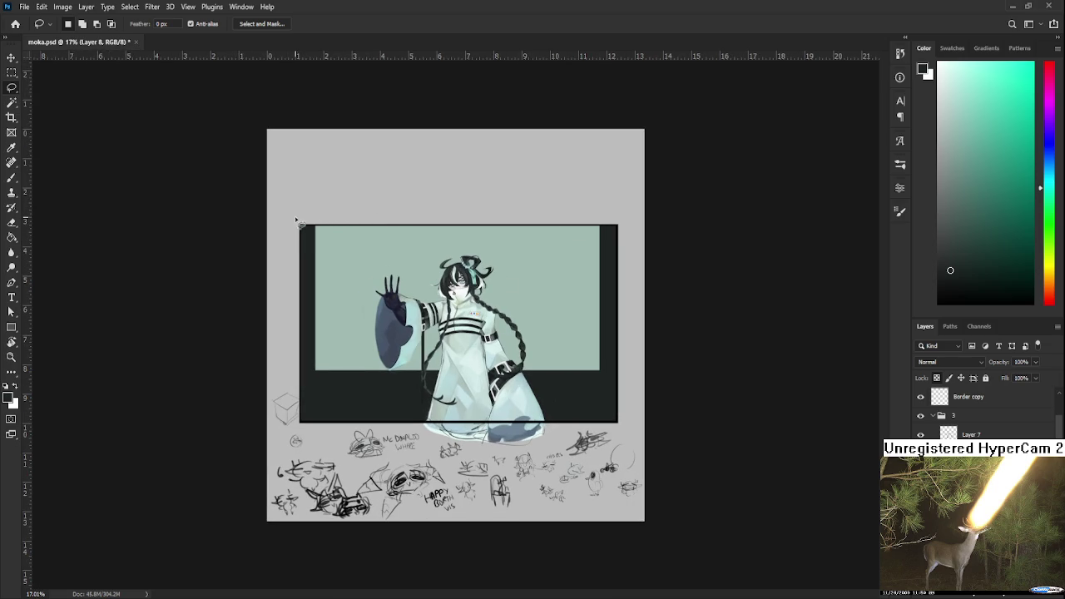
pyautogui.press('b')
pyautogui.moveTo(305, 226); pyautogui.dragTo(612, 227)
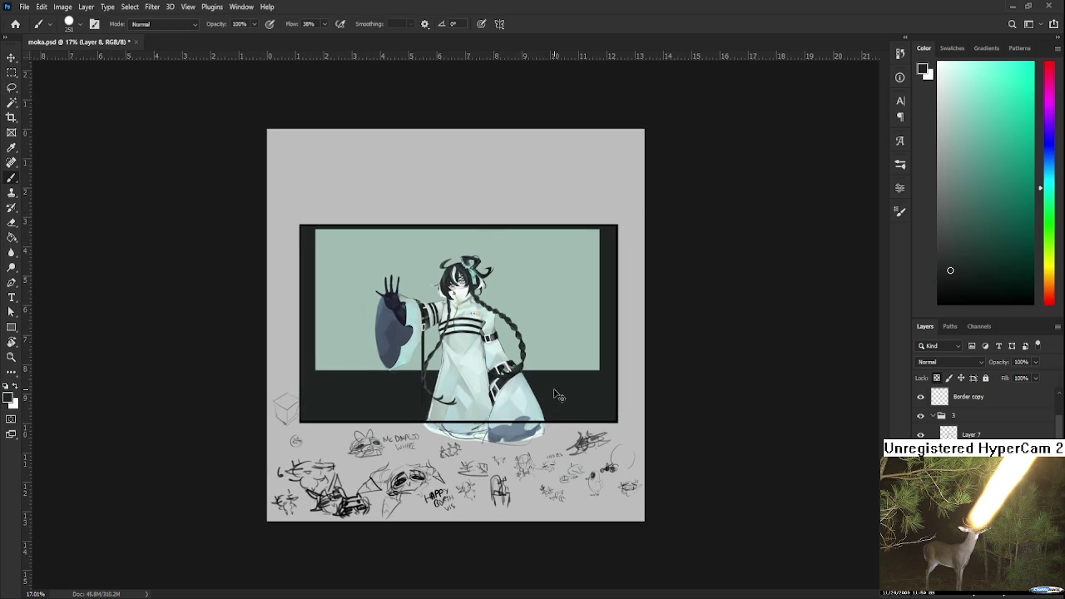
pyautogui.scroll(2, 556, 393)
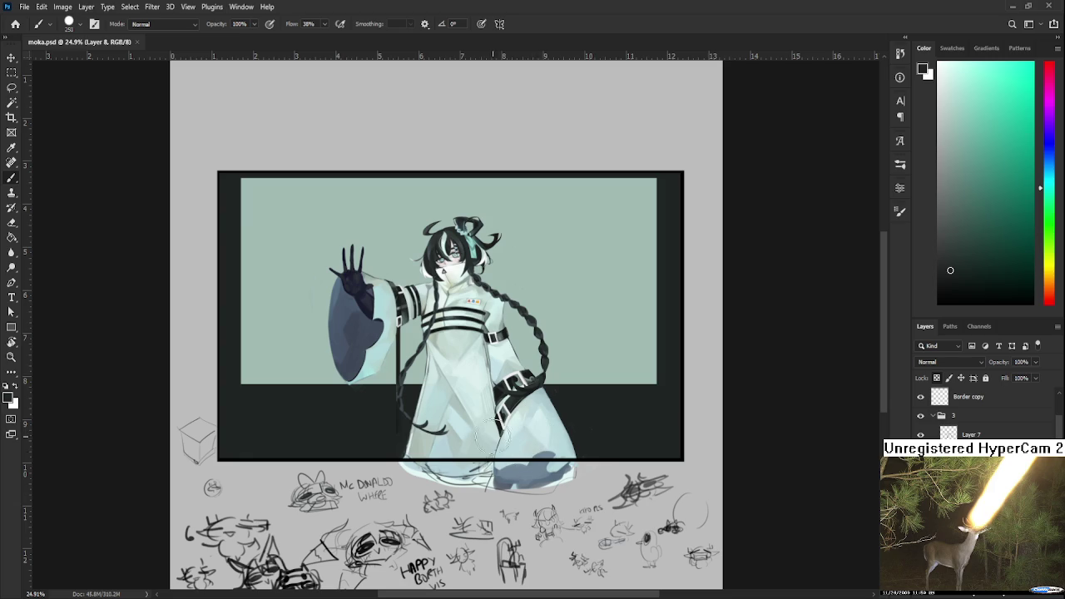
# Try near-white strokes across the lower and left dark strips, then undo them all
pyautogui.click(941, 88)
pyautogui.moveTo(671, 424); pyautogui.dragTo(224, 425)
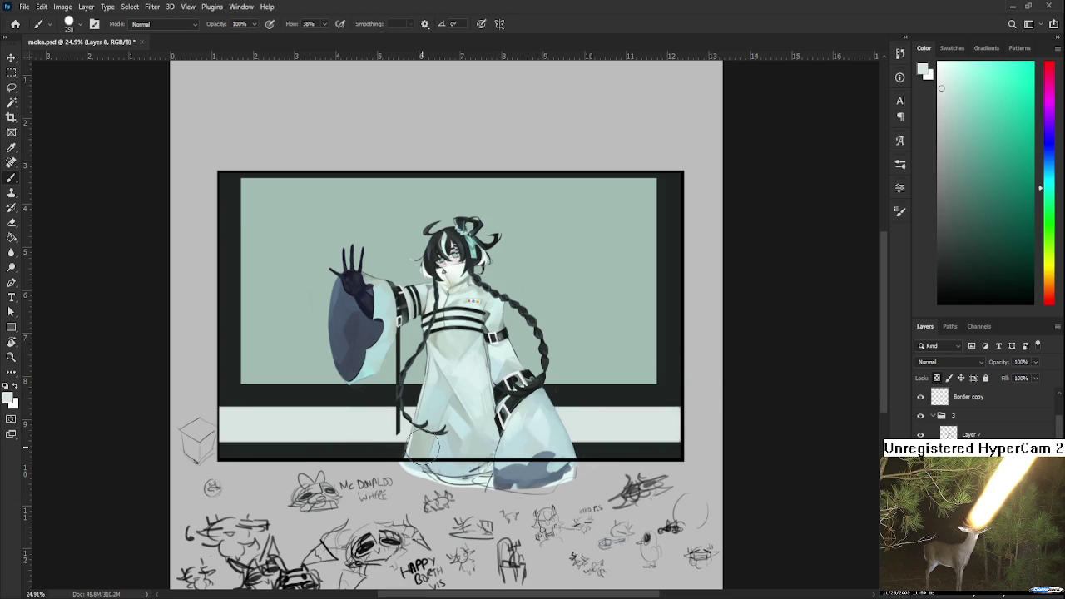
pyautogui.hotkey('ctrl', 'z')
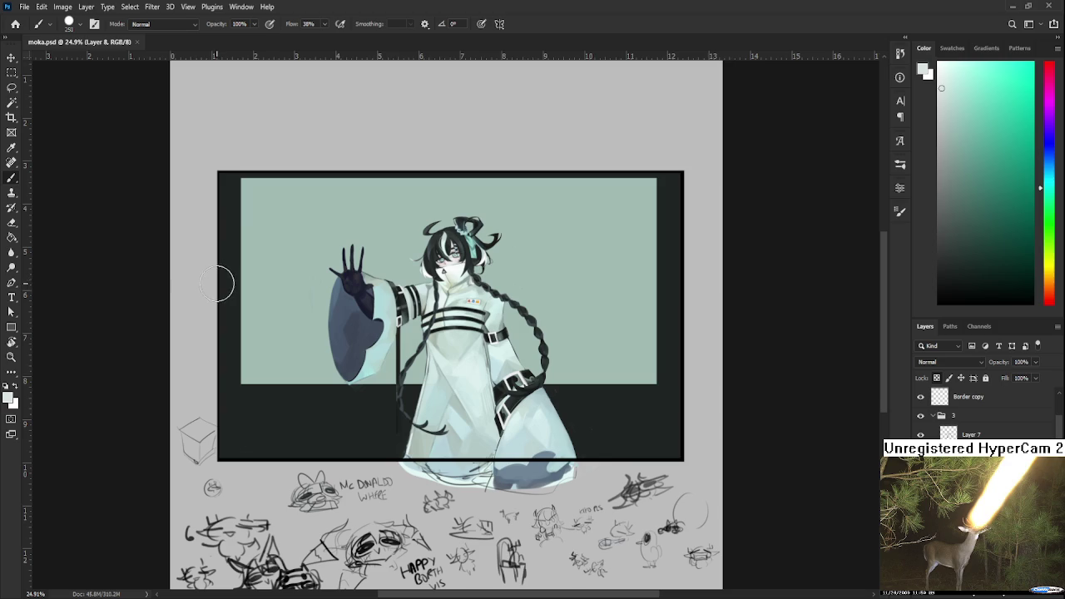
pyautogui.moveTo(227, 178); pyautogui.dragTo(228, 383)
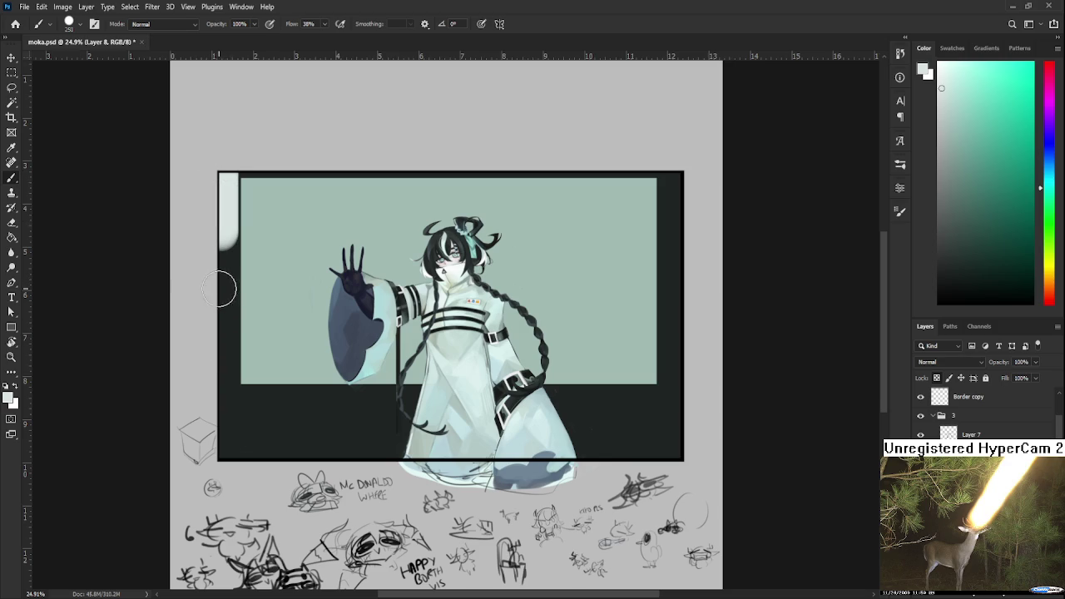
pyautogui.hotkey('ctrl', 'z')
pyautogui.moveTo(230, 385); pyautogui.dragTo(228, 456)
pyautogui.scroll(-1, 399, 400)
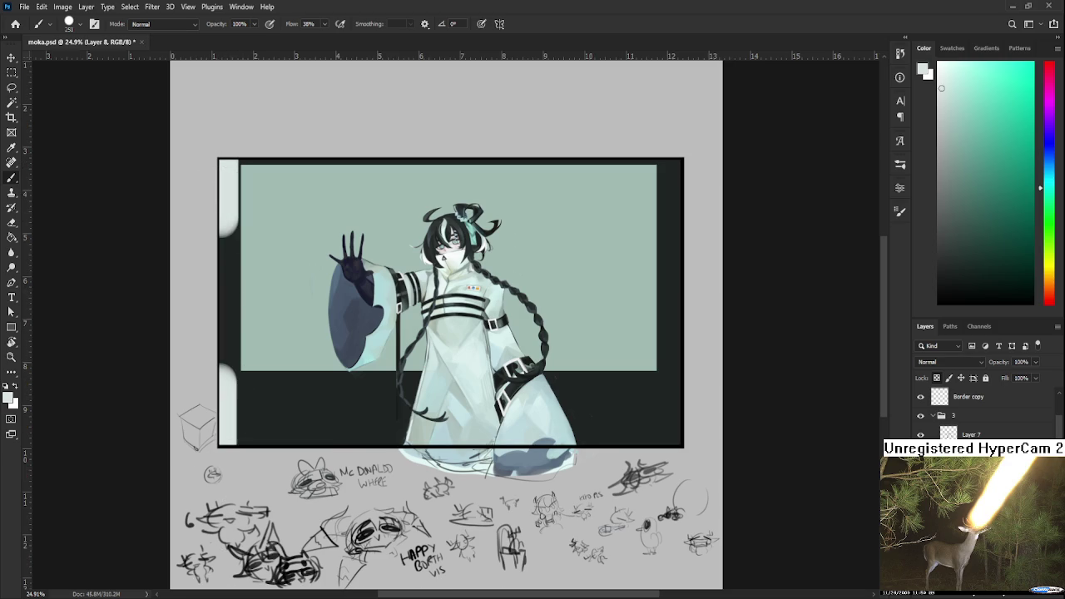
pyautogui.hotkey('ctrl', 'z')
pyautogui.hotkey('ctrl', 'z')
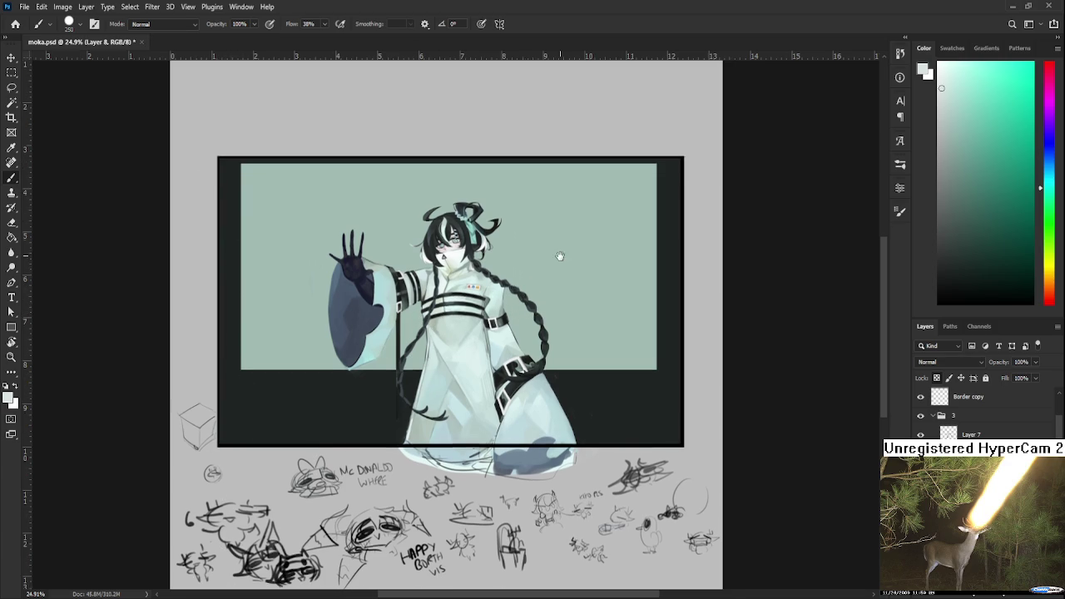
# Sample the dark border colour and widen the dark strip along the panel's right edge
pyautogui.moveTo(559, 255); pyautogui.dragTo(546, 375)
pyautogui.moveTo(575, 335); pyautogui.dragTo(581, 306)
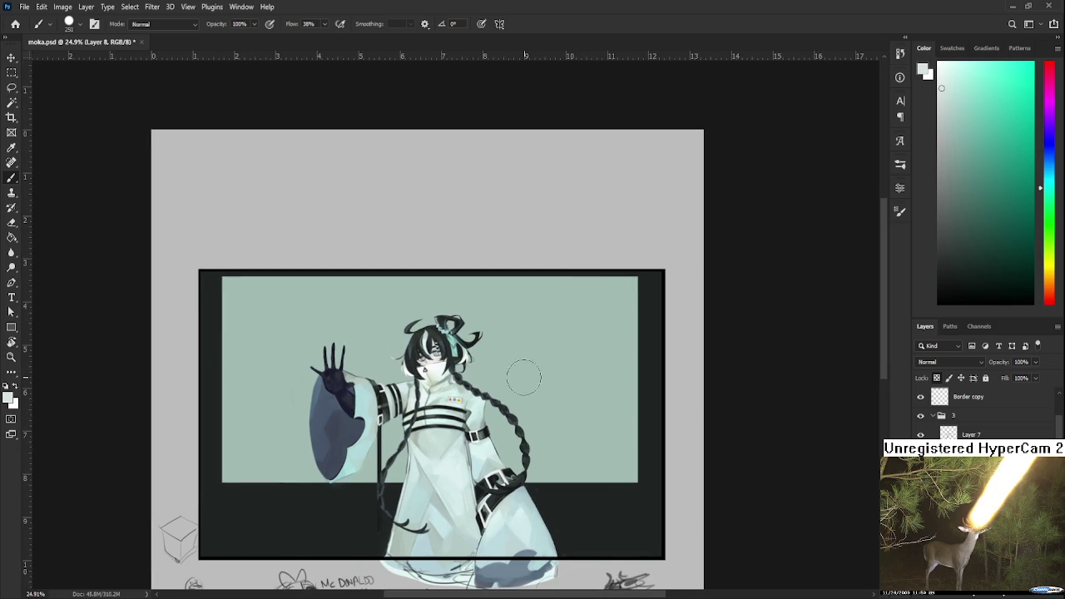
pyautogui.moveTo(433, 401); pyautogui.dragTo(490, 384)
pyautogui.keyDown('alt'); pyautogui.click(272, 308); pyautogui.keyUp('alt')
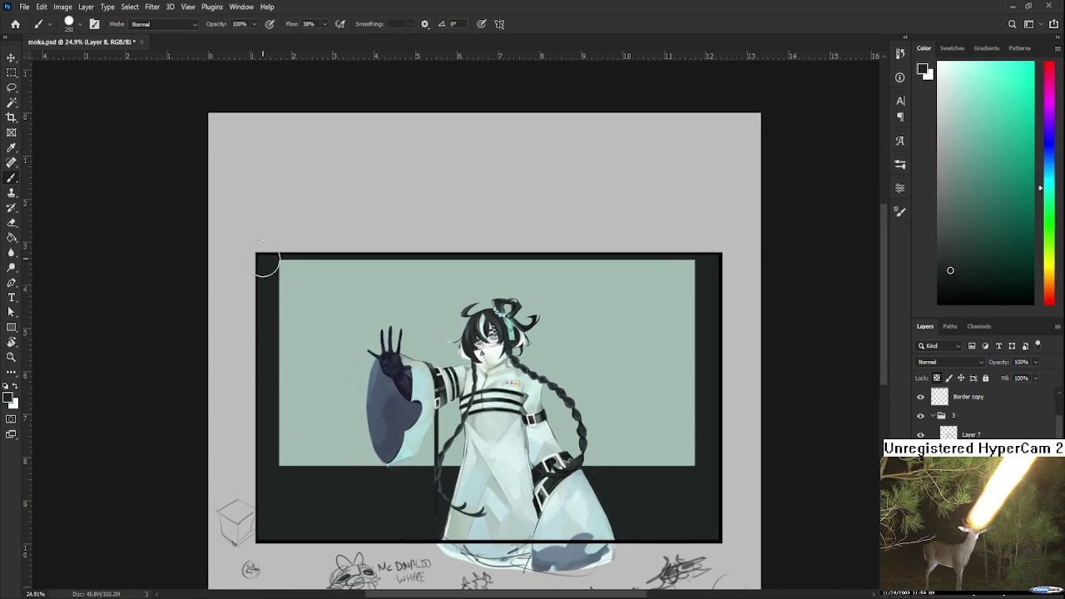
pyautogui.scroll(-5, 263, 248)
pyautogui.scroll(5, 442, 346)
pyautogui.hscroll(2, 443, 346)
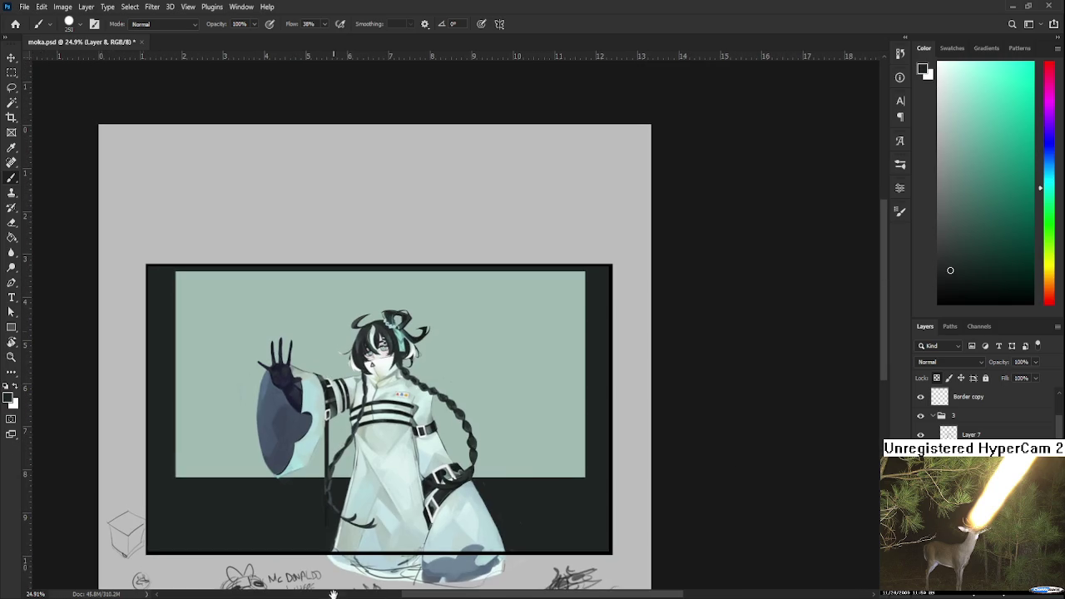
pyautogui.keyDown('shift'); pyautogui.click(597, 497); pyautogui.keyUp('shift')
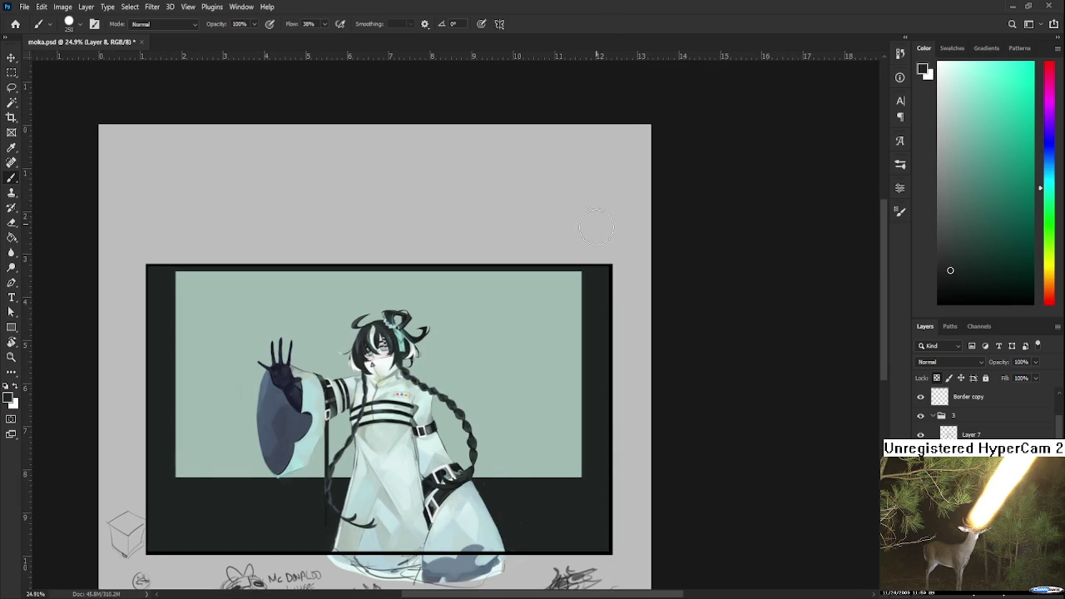
pyautogui.moveTo(538, 391); pyautogui.dragTo(607, 376)
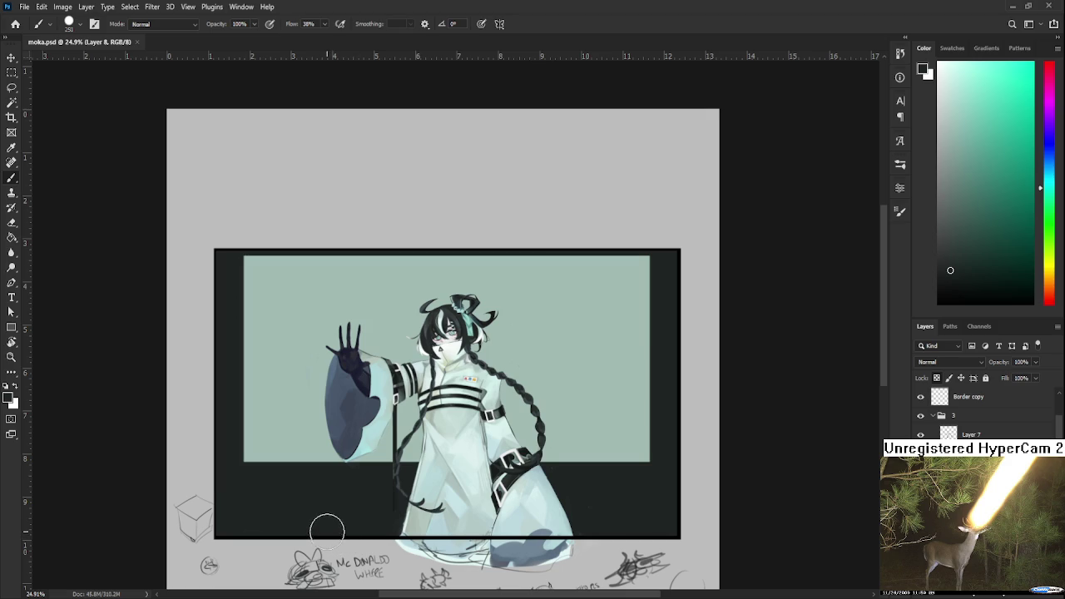
# Zoom in and set the foreground colour to white from the Color panel
pyautogui.scroll(1, 304, 509)
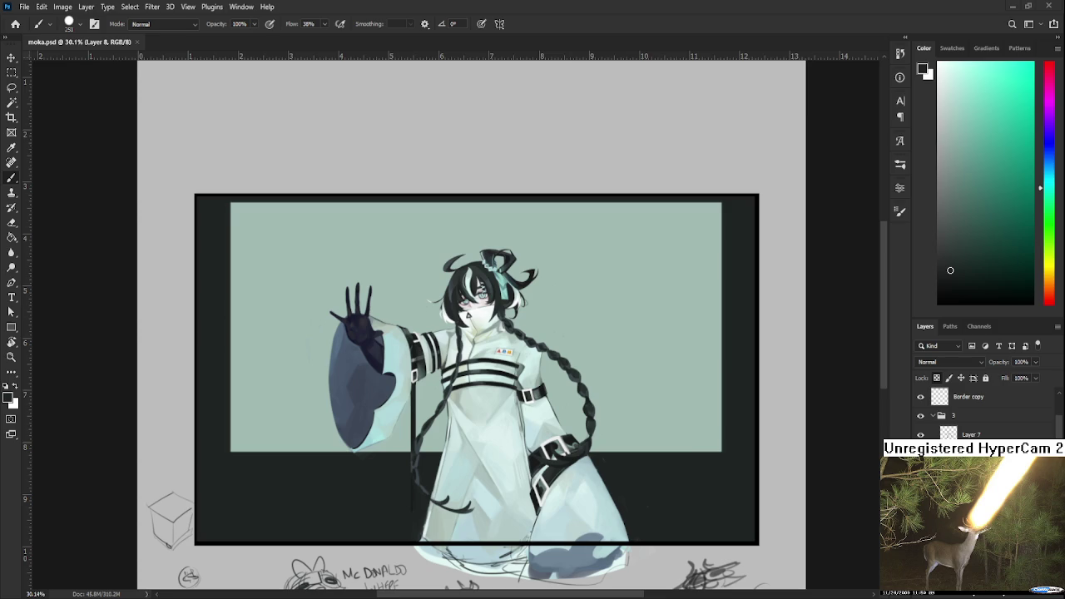
pyautogui.click(939, 62)
# Add Layer 9 above Layer 7, try white strokes on the robe, then undo them
pyautogui.hotkey('alt', ']')
pyautogui.hotkey('ctrl', 'shift', 'alt', 'n')
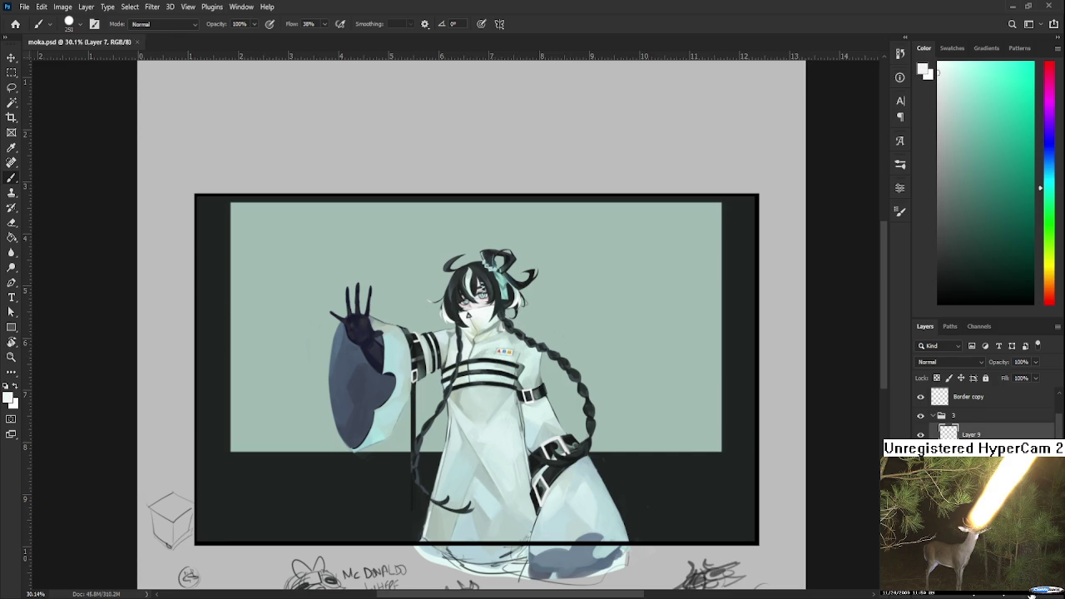
pyautogui.moveTo(497, 320); pyautogui.dragTo(490, 473)
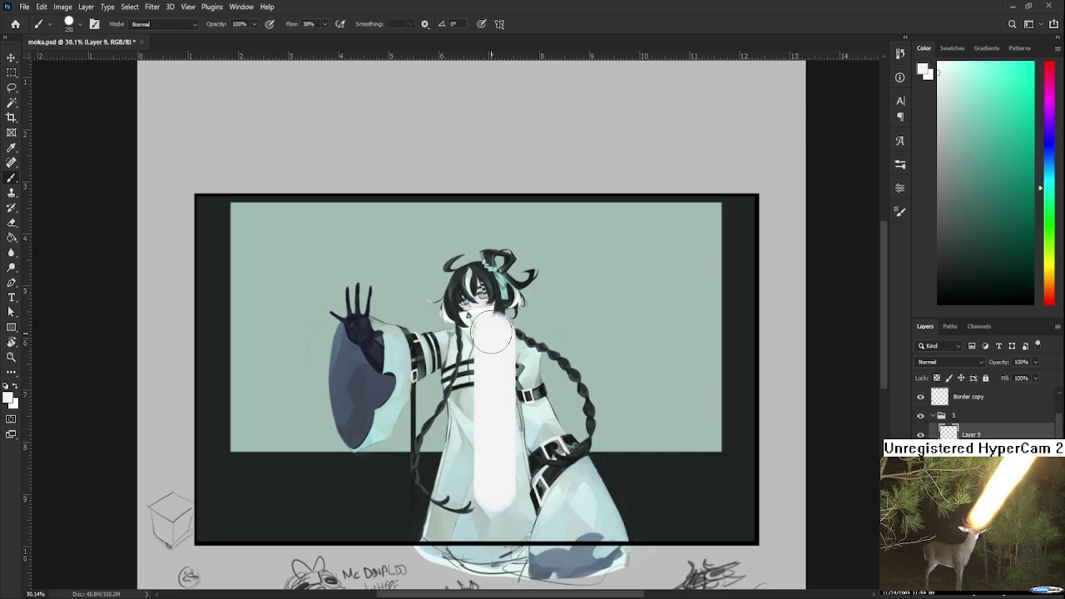
pyautogui.moveTo(495, 332)
pyautogui.mouseDown()
pyautogui.moveTo(702, 332)
pyautogui.moveTo(707, 488)
pyautogui.mouseUp()
pyautogui.hotkey('ctrl', 'z')
pyautogui.hotkey('ctrl', 'z')
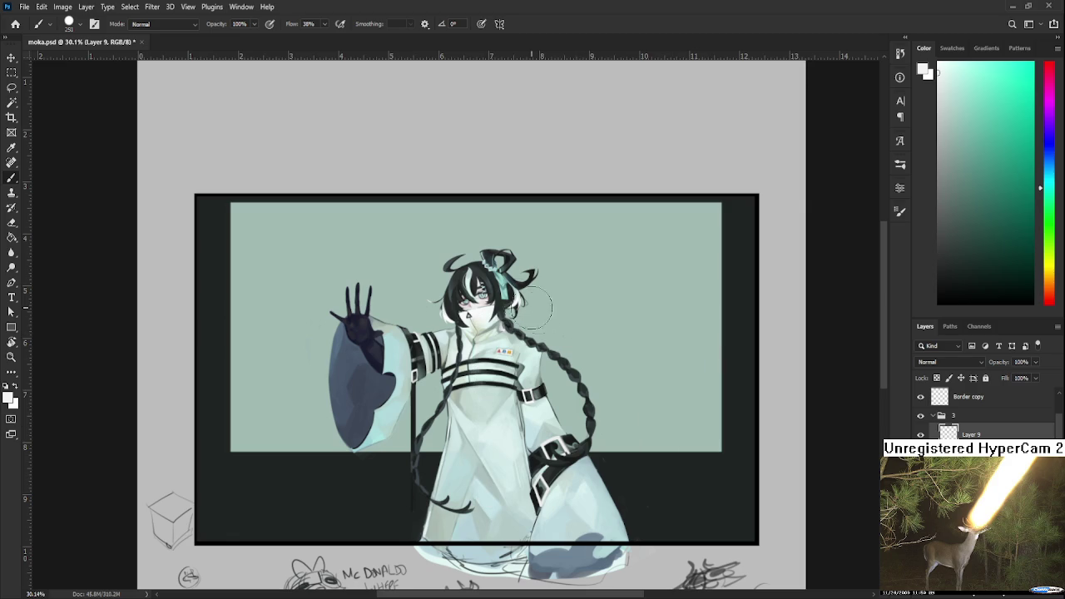
pyautogui.press('m')
# Fill a rectangular selection across the robe with light grey-white and deselect
pyautogui.moveTo(462, 289)
pyautogui.mouseDown()
pyautogui.moveTo(651, 403)
pyautogui.moveTo(714, 474)
pyautogui.mouseUp()
pyautogui.press('g')
pyautogui.click(679, 448)
pyautogui.hotkey('ctrl', 'd')
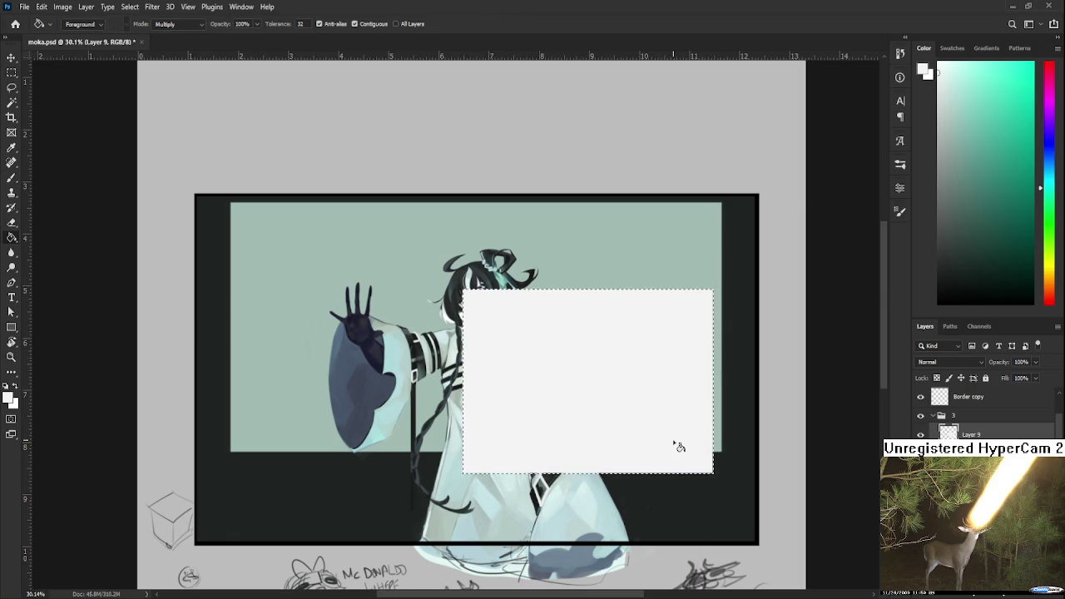
pyautogui.press('l')
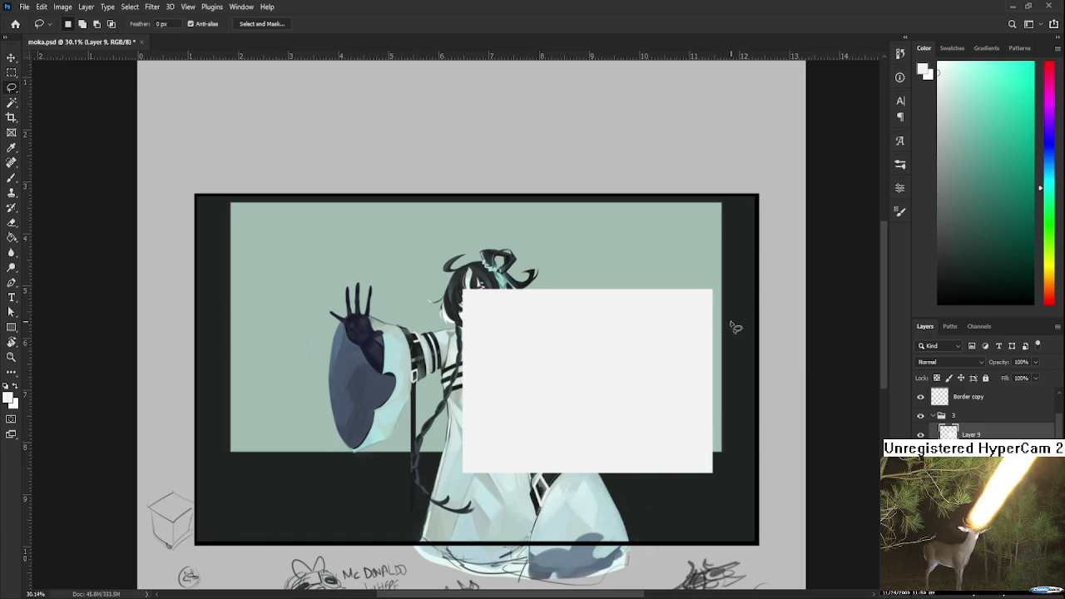
# Free-transform the white rectangle, shifting it and resizing it to about 92%
pyautogui.hotkey('ctrl', 't')
pyautogui.moveTo(632, 414); pyautogui.dragTo(625, 414)
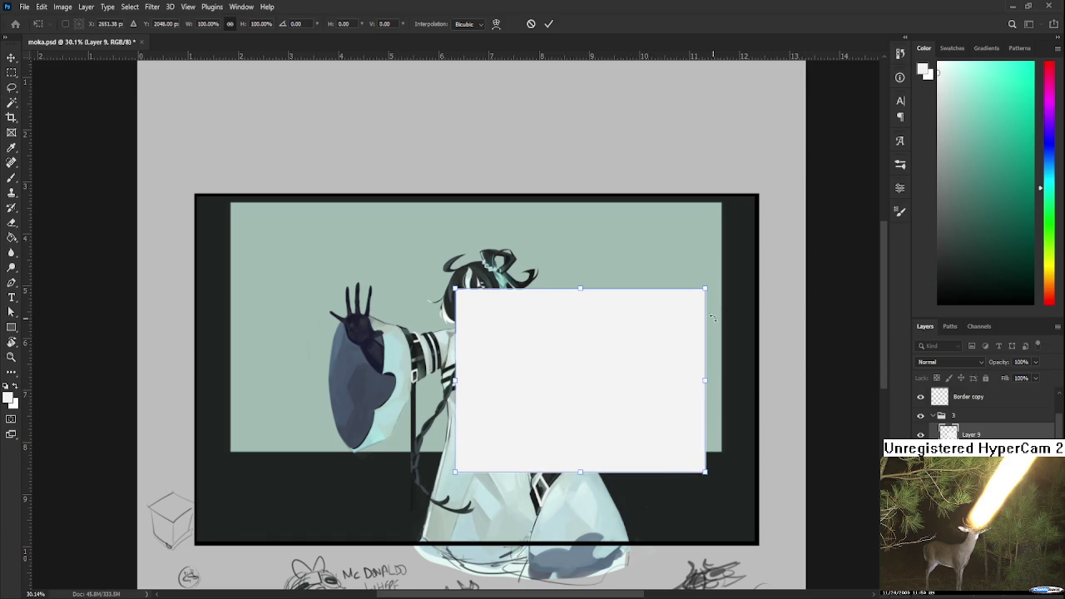
pyautogui.moveTo(705, 289); pyautogui.dragTo(671, 312)
pyautogui.moveTo(633, 398)
pyautogui.mouseDown()
pyautogui.moveTo(630, 368)
pyautogui.moveTo(599, 387)
pyautogui.mouseUp()
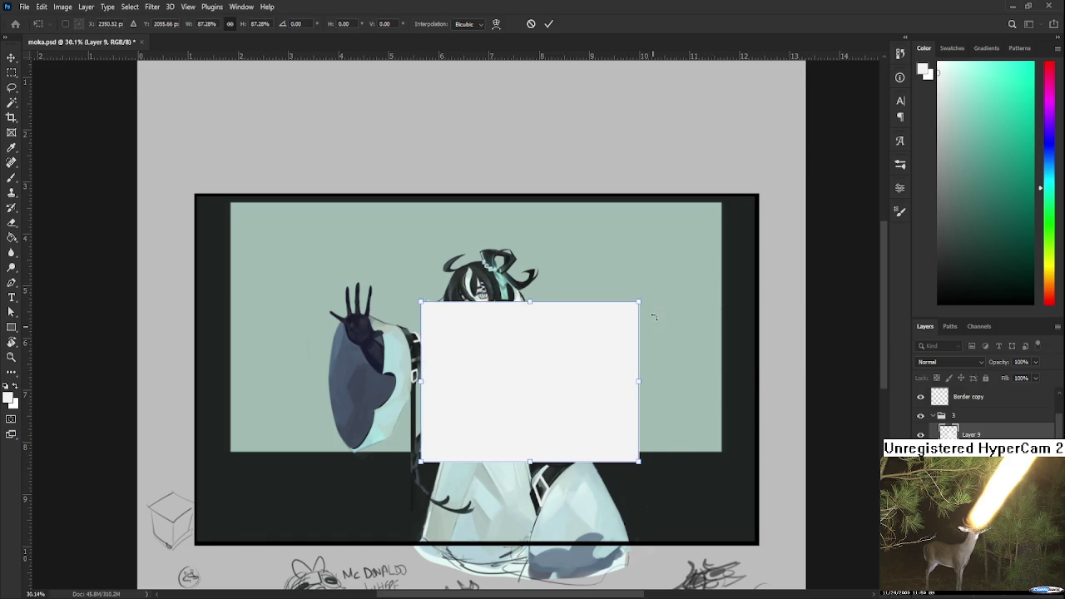
pyautogui.moveTo(642, 297); pyautogui.dragTo(670, 278)
pyautogui.moveTo(592, 362); pyautogui.dragTo(605, 380)
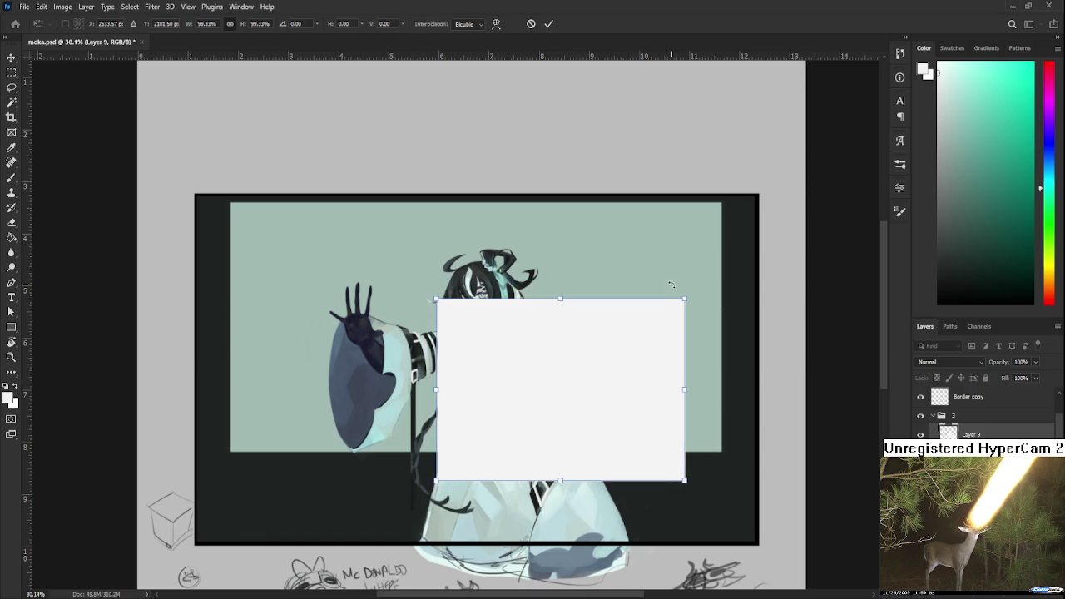
pyautogui.moveTo(682, 298); pyautogui.dragTo(666, 312)
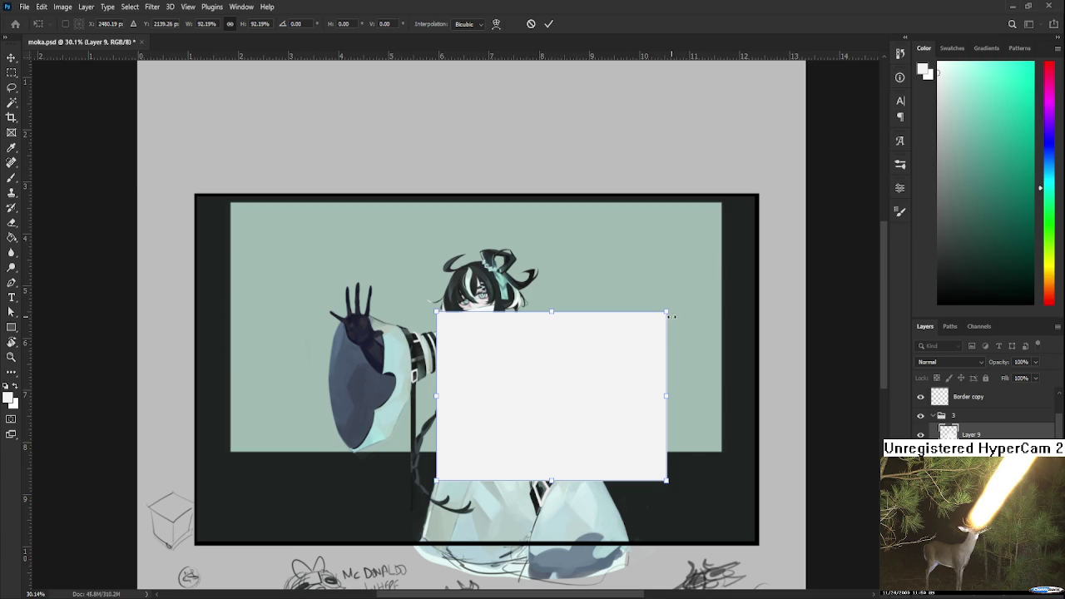
# Enlarge the white rectangle to about 125% and snap it to the alignment guide
pyautogui.moveTo(666, 310); pyautogui.dragTo(698, 277)
pyautogui.moveTo(632, 341); pyautogui.dragTo(564, 341)
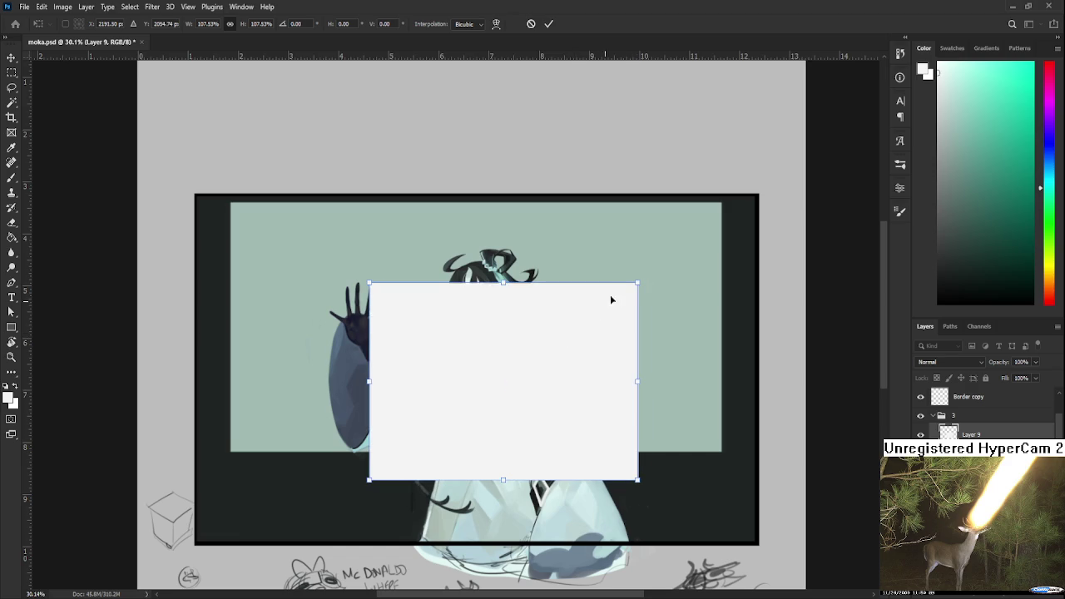
pyautogui.moveTo(638, 283); pyautogui.dragTo(670, 260)
pyautogui.moveTo(573, 336); pyautogui.dragTo(557, 347)
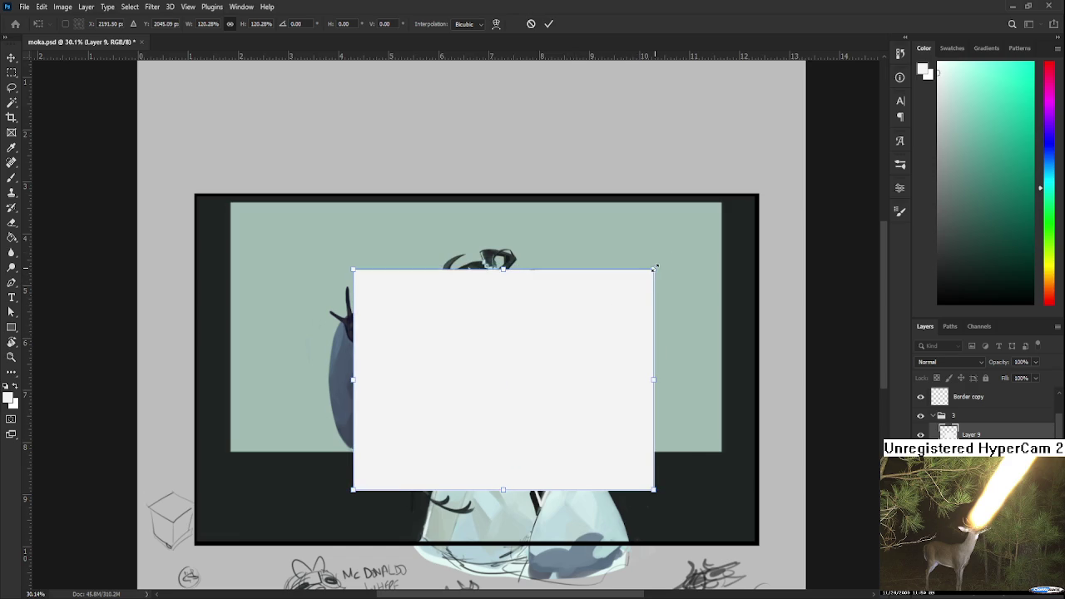
pyautogui.moveTo(657, 269); pyautogui.dragTo(662, 261)
pyautogui.moveTo(574, 335)
pyautogui.mouseDown()
pyautogui.moveTo(661, 332)
pyautogui.moveTo(575, 335)
pyautogui.moveTo(583, 340)
pyautogui.mouseUp()
pyautogui.press('Return')
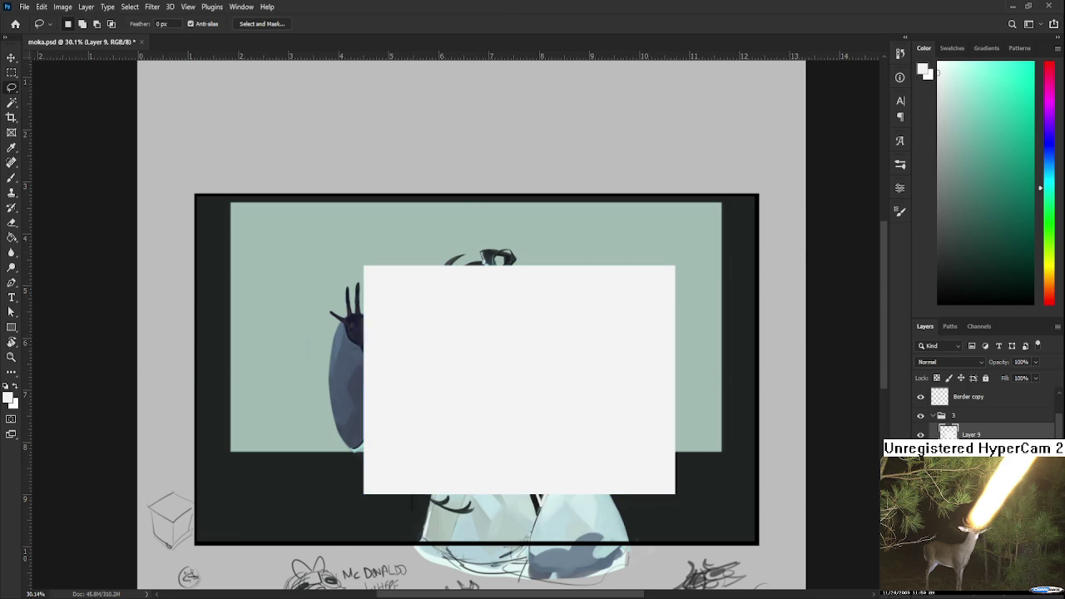
# Send the white rectangle behind the character and shrink it to about 97%
pyautogui.hotkey('ctrl', '[')
pyautogui.scroll(1, 567, 407)
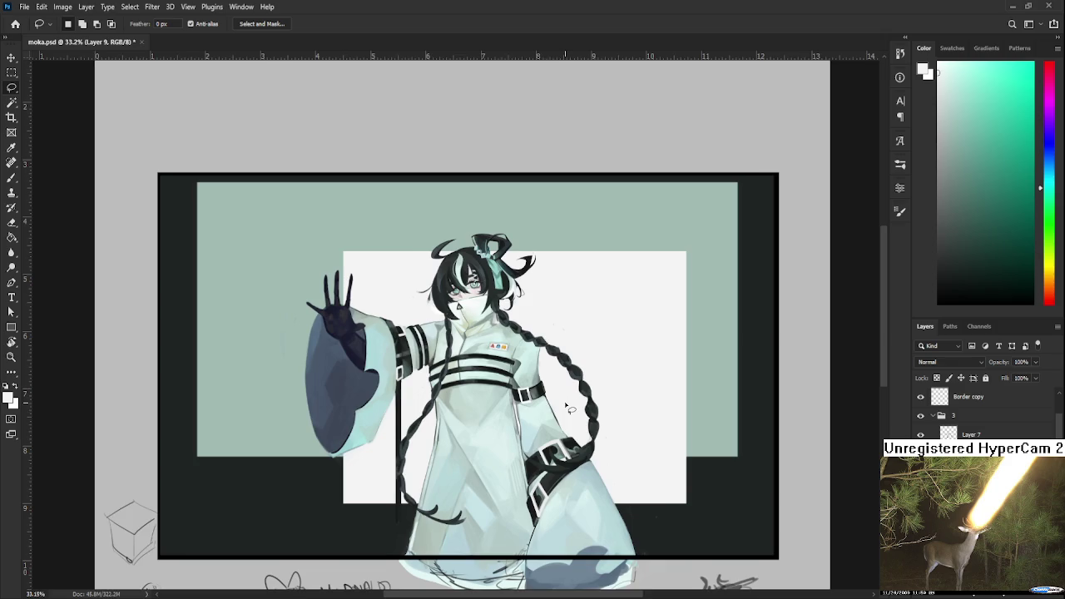
pyautogui.hscroll(-2, 574, 424)
pyautogui.hotkey('ctrl', 't')
pyautogui.moveTo(583, 449); pyautogui.dragTo(569, 449)
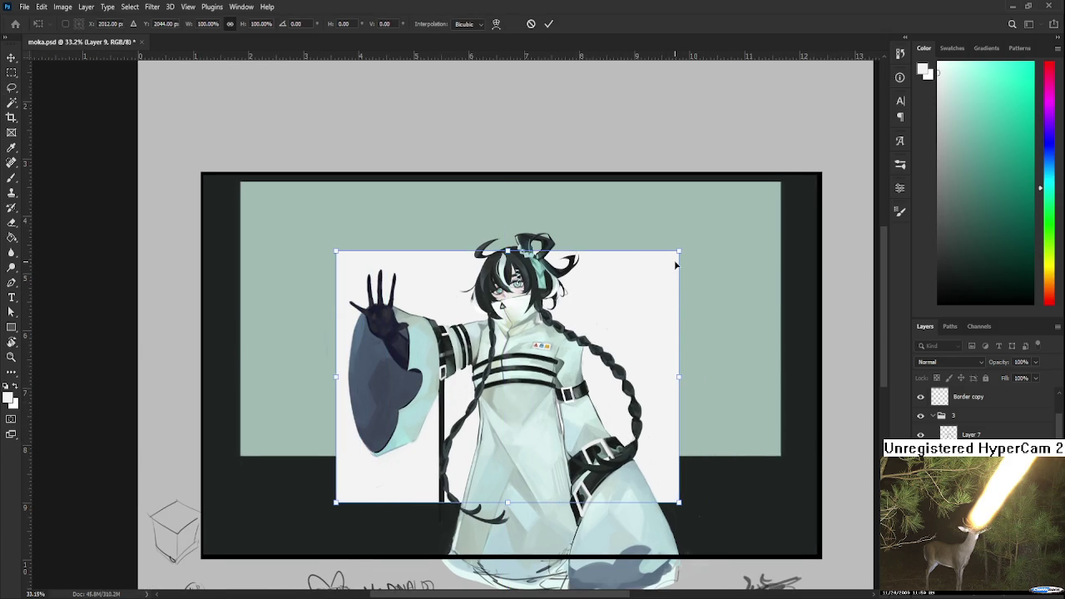
pyautogui.moveTo(673, 264); pyautogui.dragTo(650, 313)
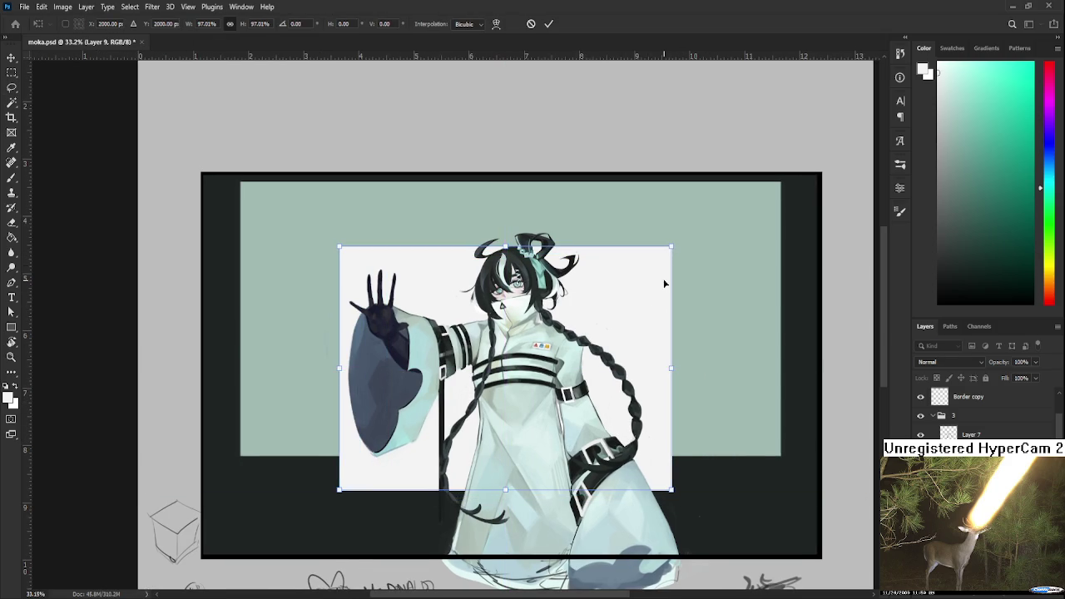
pyautogui.press('Return')
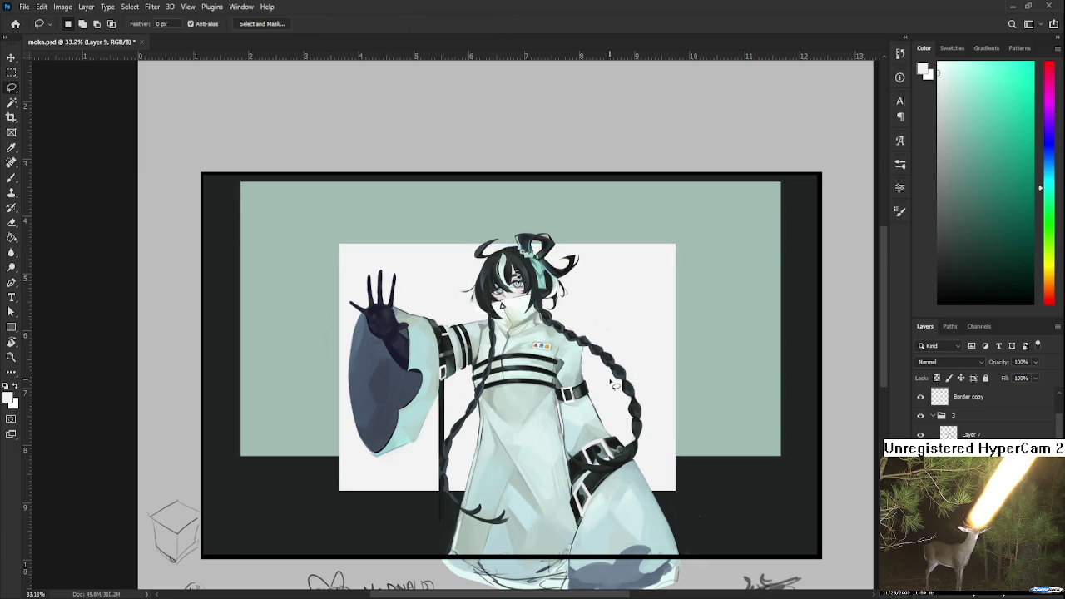
# Add a new empty Layer 10 and pick a very pale yellow-green colour
pyautogui.scroll(-1, 611, 386)
pyautogui.scroll(1, 612, 389)
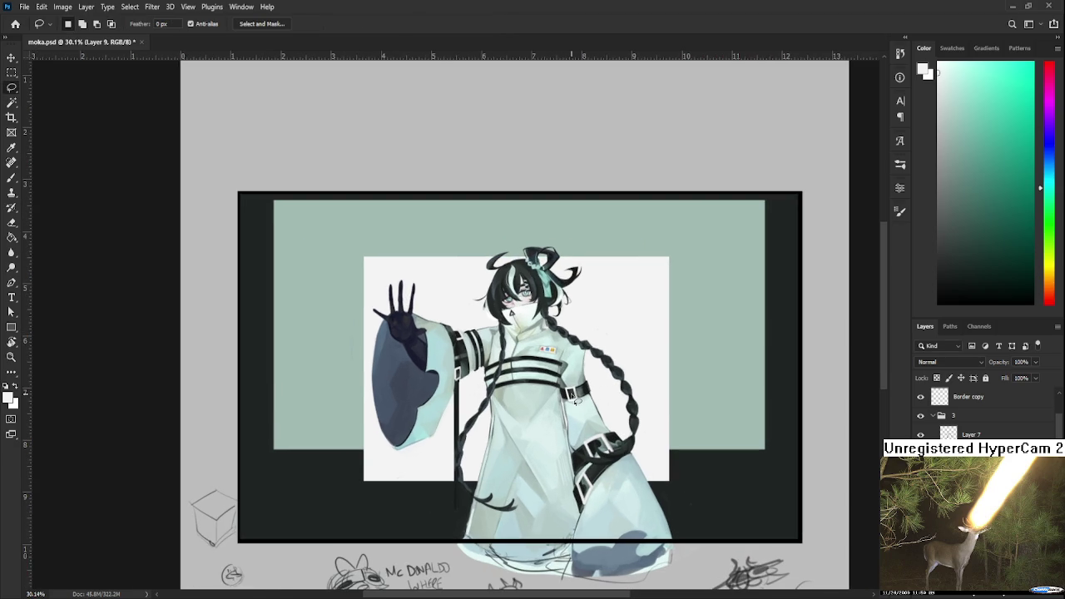
pyautogui.moveTo(685, 433); pyautogui.dragTo(602, 433)
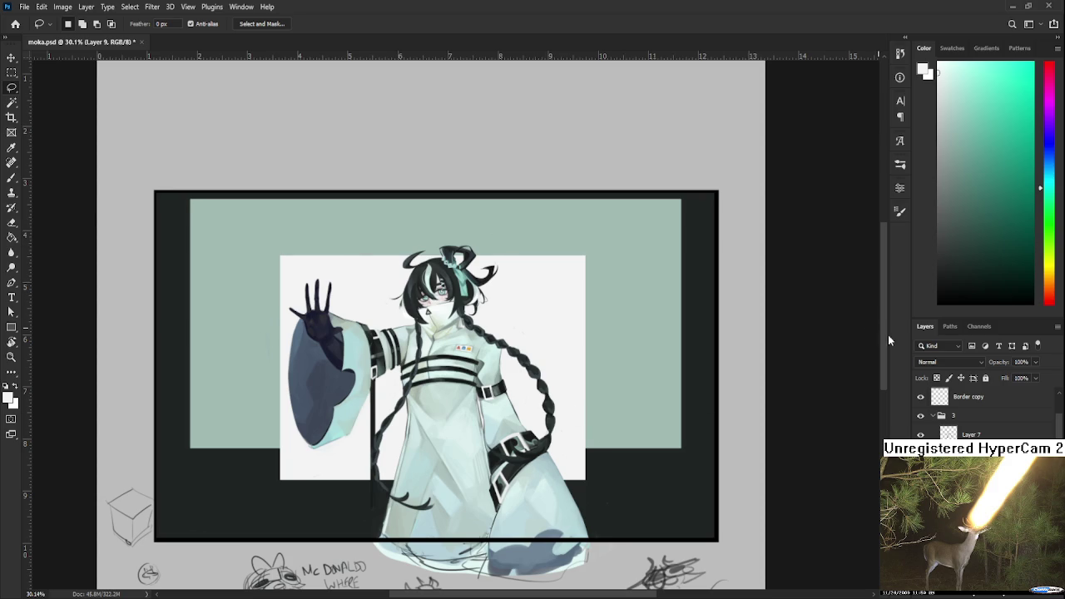
pyautogui.click(1033, 596)
pyautogui.click(1050, 249)
pyautogui.click(945, 82)
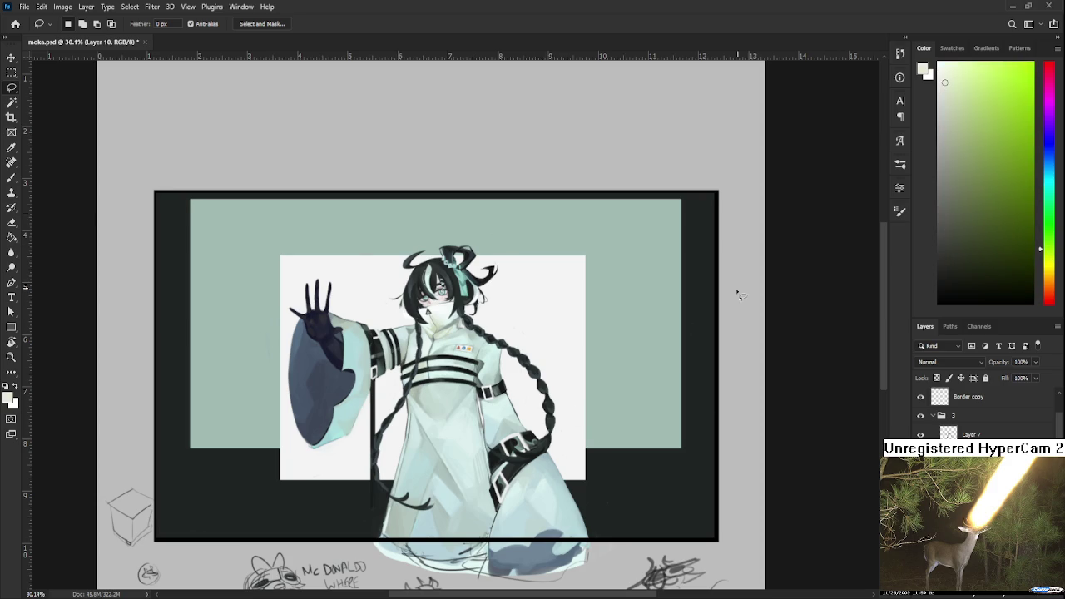
# Fill a lower-right rectangle with pale yellow-green and rotate it slightly counter-clockwise
pyautogui.press('m')
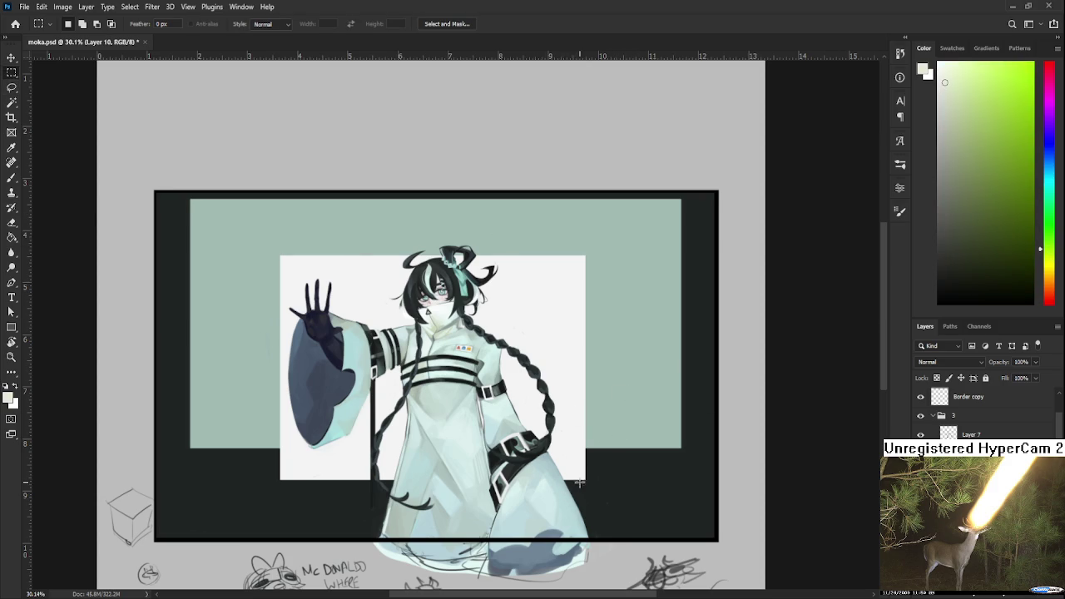
pyautogui.moveTo(521, 395); pyautogui.dragTo(694, 515)
pyautogui.press('g')
pyautogui.click(690, 506)
pyautogui.hotkey('ctrl', 't')
pyautogui.moveTo(720, 504); pyautogui.dragTo(722, 474)
pyautogui.press('Return')
# Shrink the pale rectangle to about 86% with a slight tilt, then deselect
pyautogui.hotkey('ctrl', 't')
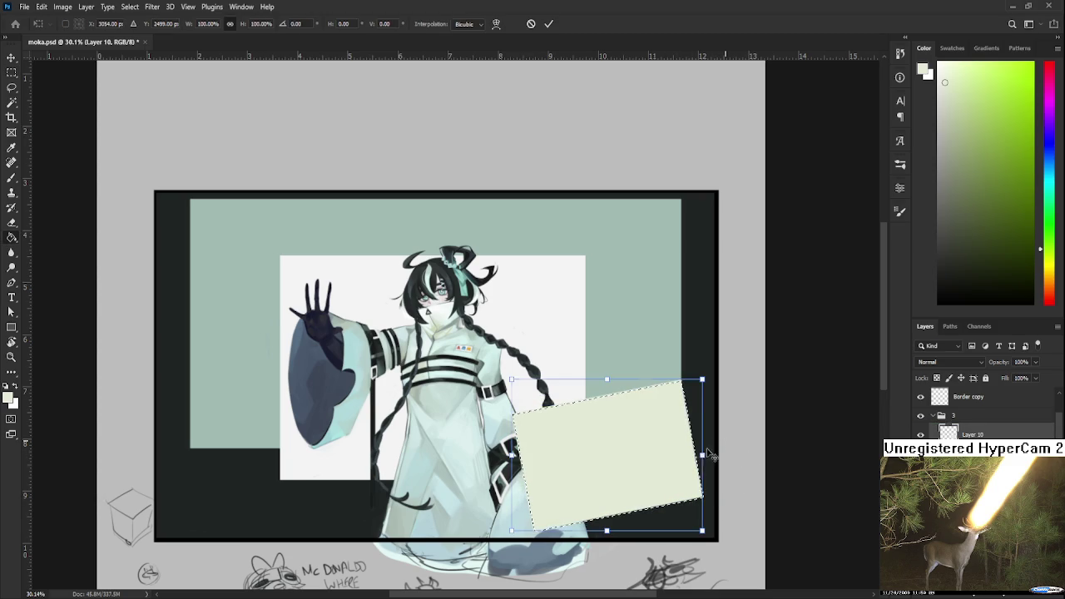
pyautogui.moveTo(710, 381); pyautogui.dragTo(691, 409)
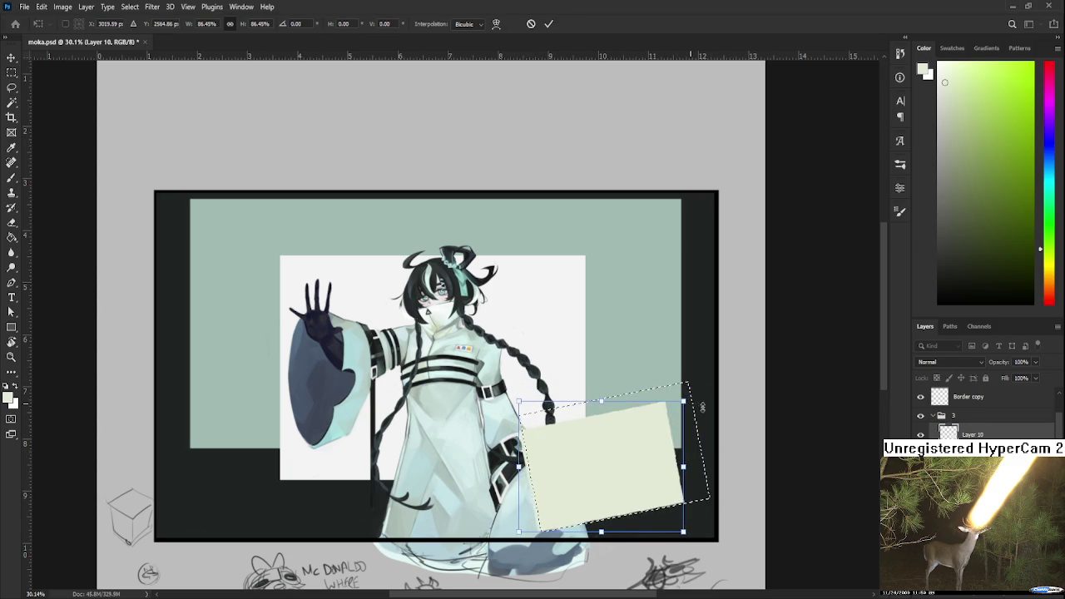
pyautogui.press('Return')
pyautogui.press('g')
pyautogui.hscroll(-3, 677, 466)
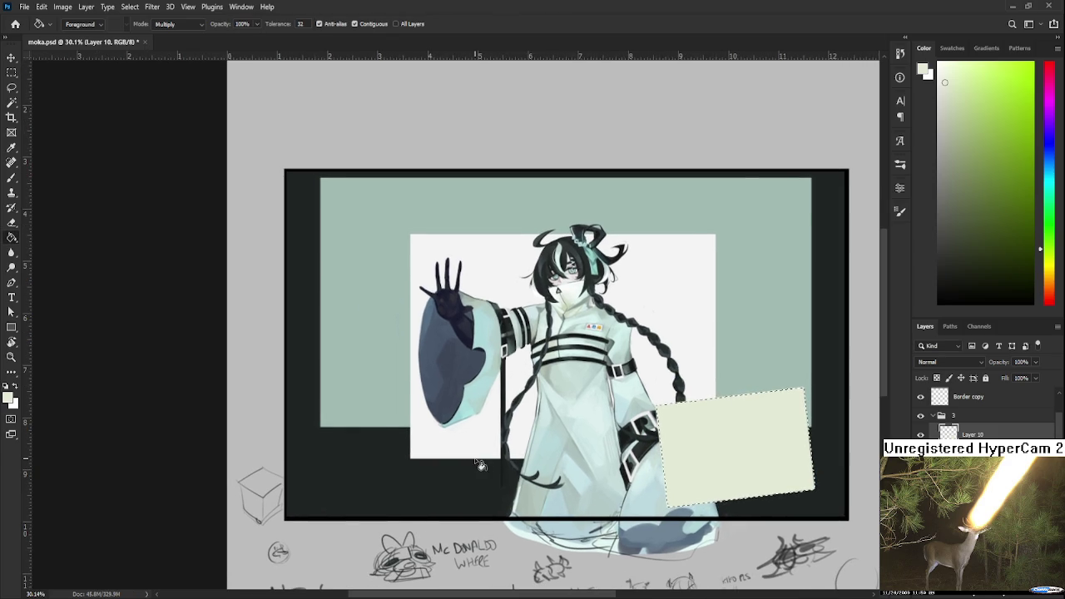
pyautogui.hotkey('ctrl', 'd')
# Marquee a small box at the lower left of the teal area
pyautogui.press('b')
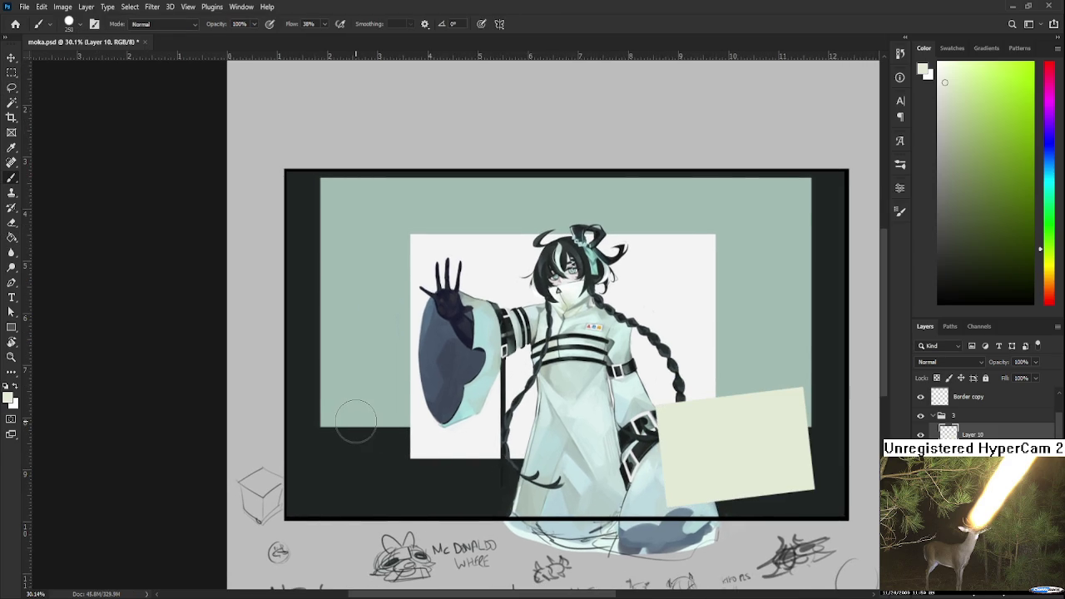
pyautogui.press('m')
pyautogui.moveTo(353, 411)
pyautogui.mouseDown()
pyautogui.moveTo(418, 473)
pyautogui.moveTo(383, 419)
pyautogui.moveTo(418, 471)
pyautogui.mouseUp()
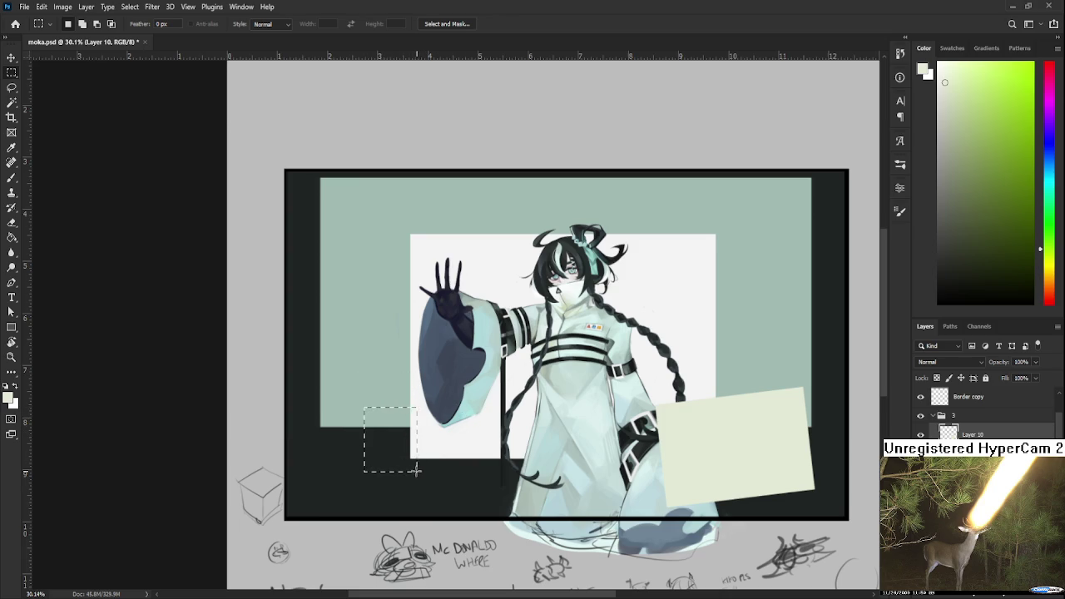
# Fill the small lower-left box with muted red instead of the pale colour
pyautogui.press('g')
pyautogui.click(406, 456)
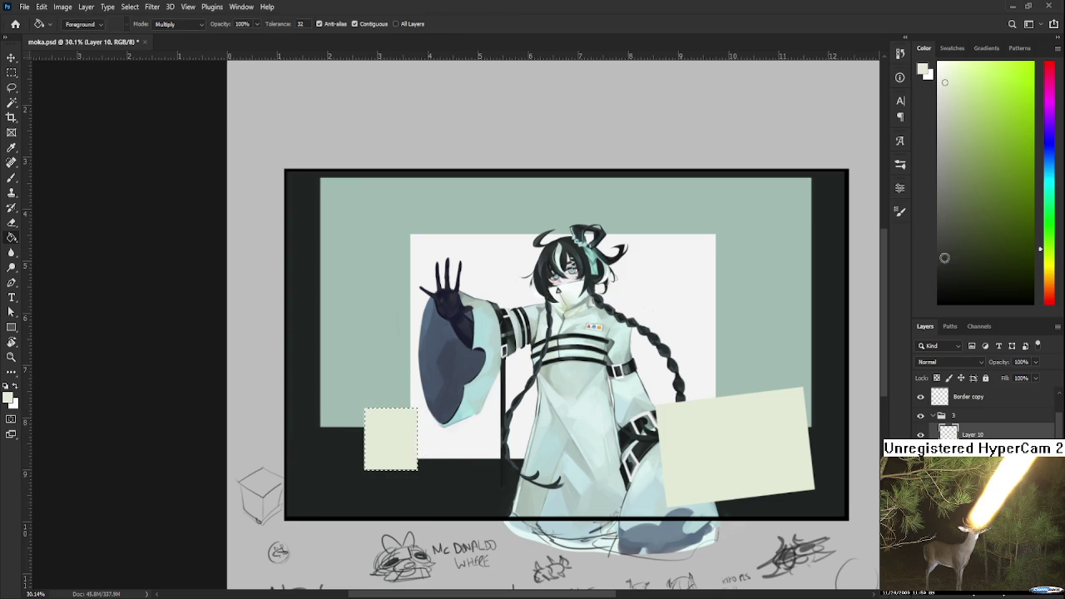
pyautogui.hotkey('ctrl', 'z')
pyautogui.moveTo(1053, 271); pyautogui.dragTo(1050, 298)
pyautogui.click(992, 133)
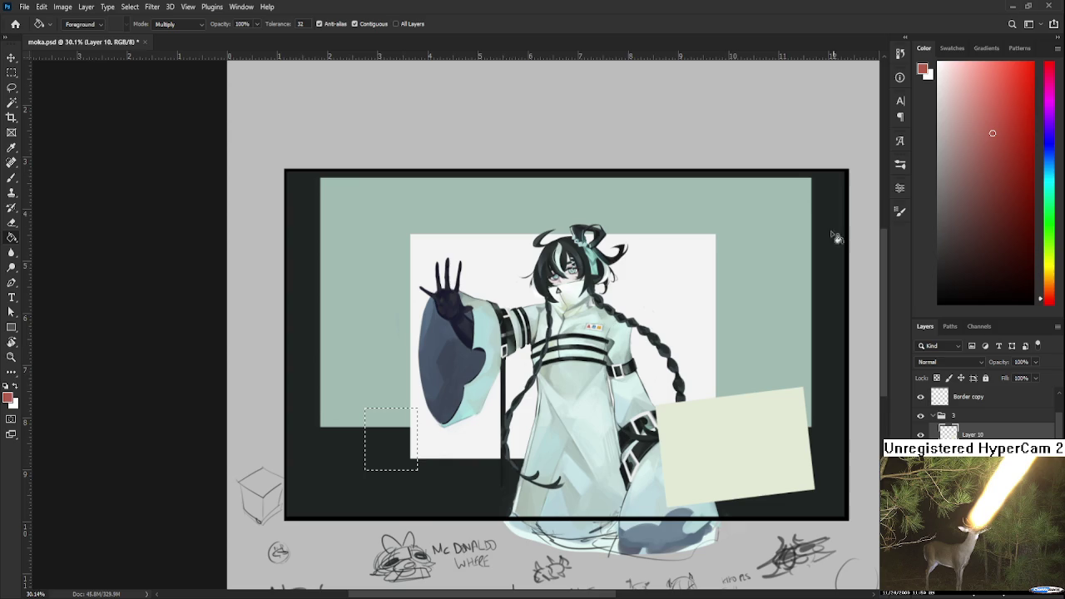
pyautogui.click(402, 460)
pyautogui.hotkey('ctrl', 'd')
# Lasso the red square and open then dismiss Free Transform without changes
pyautogui.hotkey('ctrl', 't')
pyautogui.press('l')
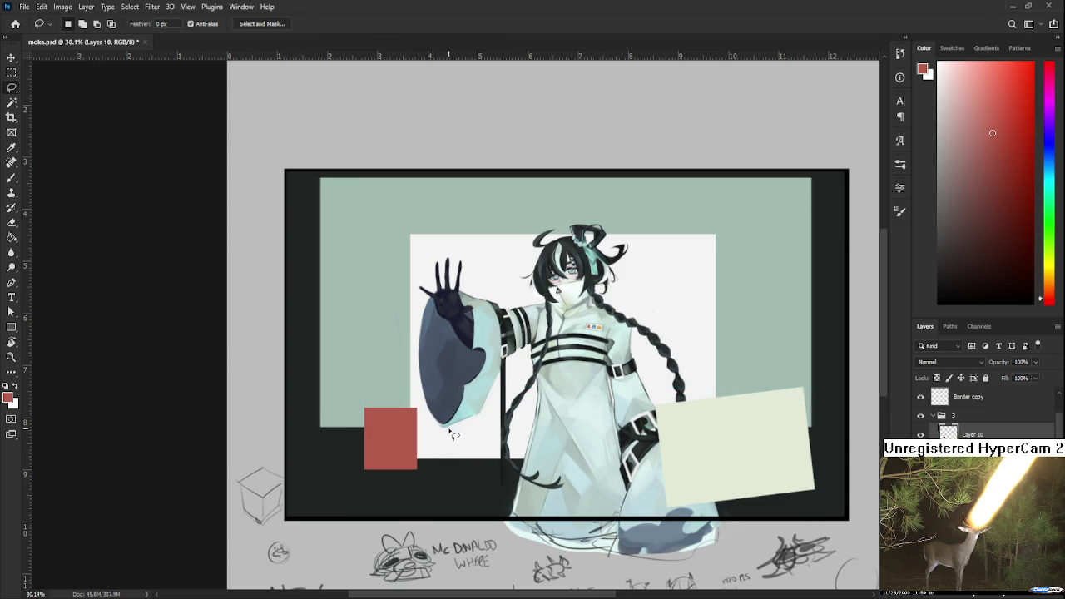
pyautogui.moveTo(450, 430); pyautogui.dragTo(456, 431)
pyautogui.hotkey('ctrl', 't')
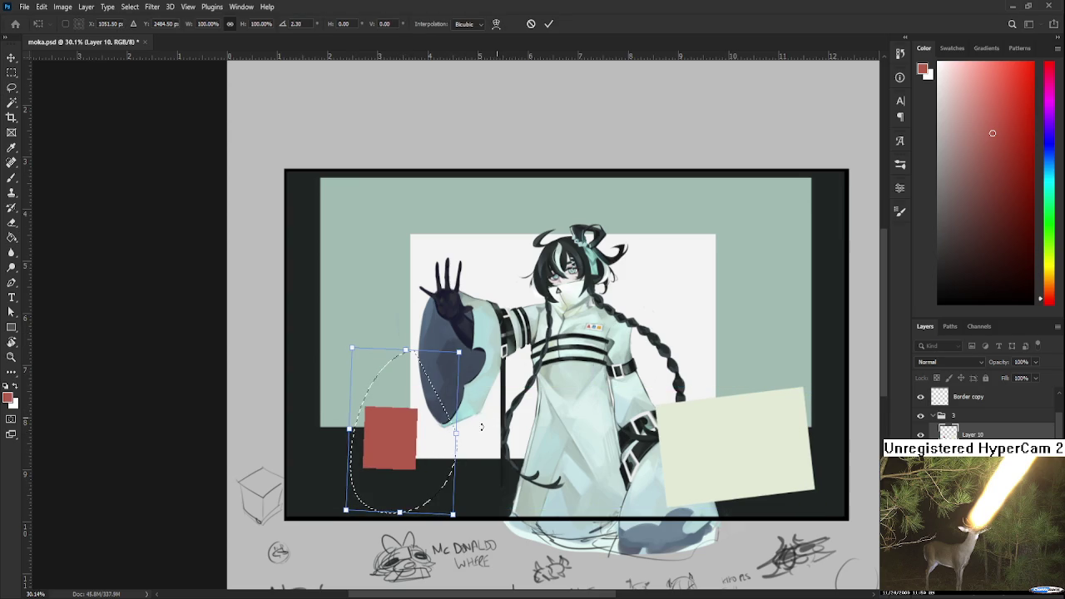
pyautogui.press('Return')
pyautogui.hotkey('ctrl', 'd')
pyautogui.moveTo(447, 412); pyautogui.dragTo(444, 435)
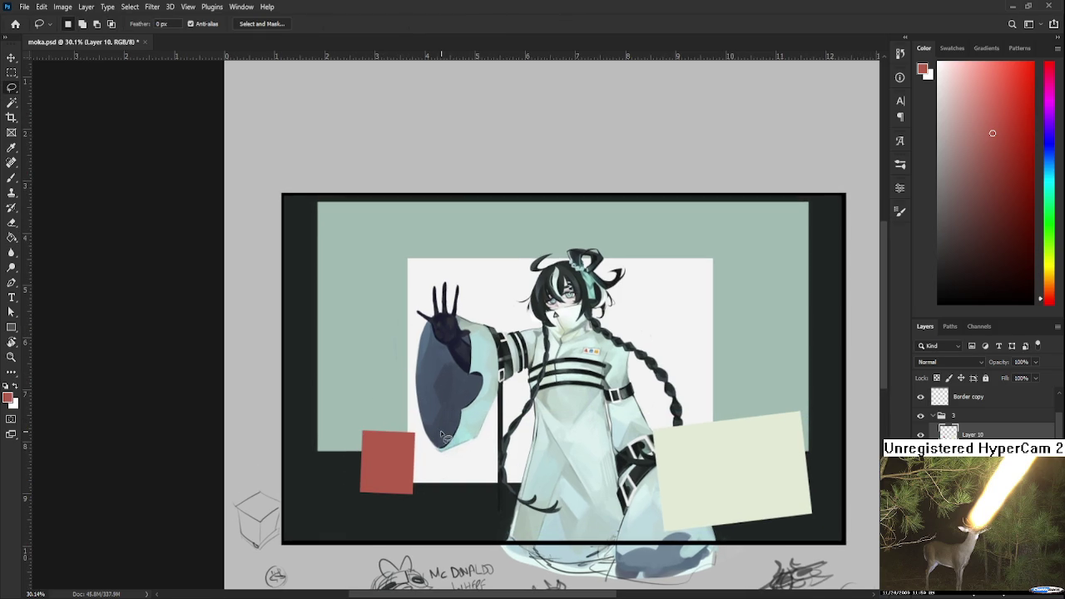
# Fill a rectangular box over the raised hand with dark brown
pyautogui.press('m')
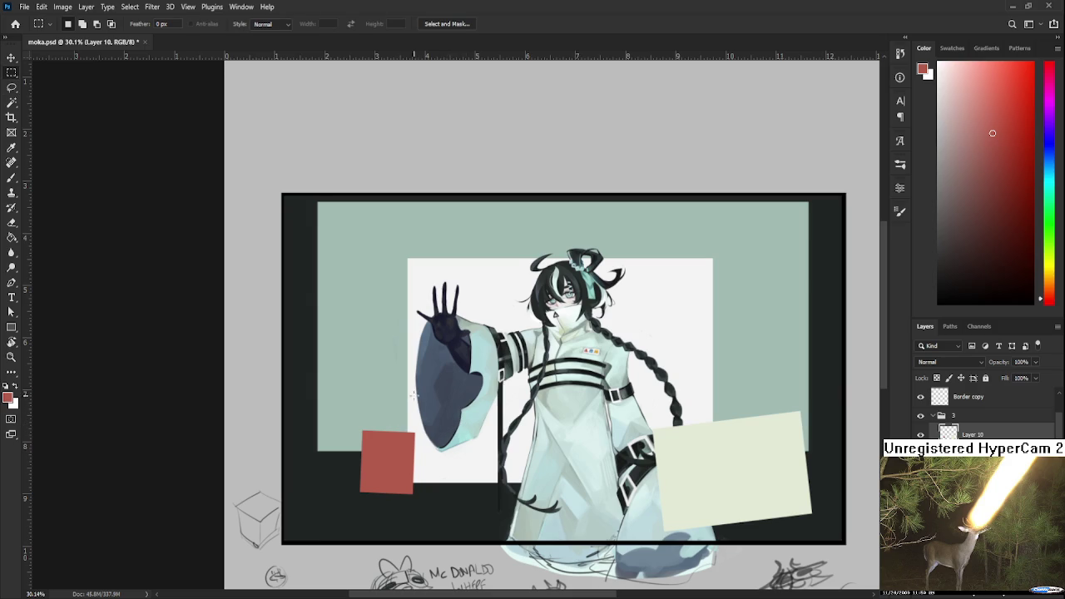
pyautogui.moveTo(413, 393); pyautogui.dragTo(421, 414)
pyautogui.moveTo(462, 371); pyautogui.dragTo(417, 388)
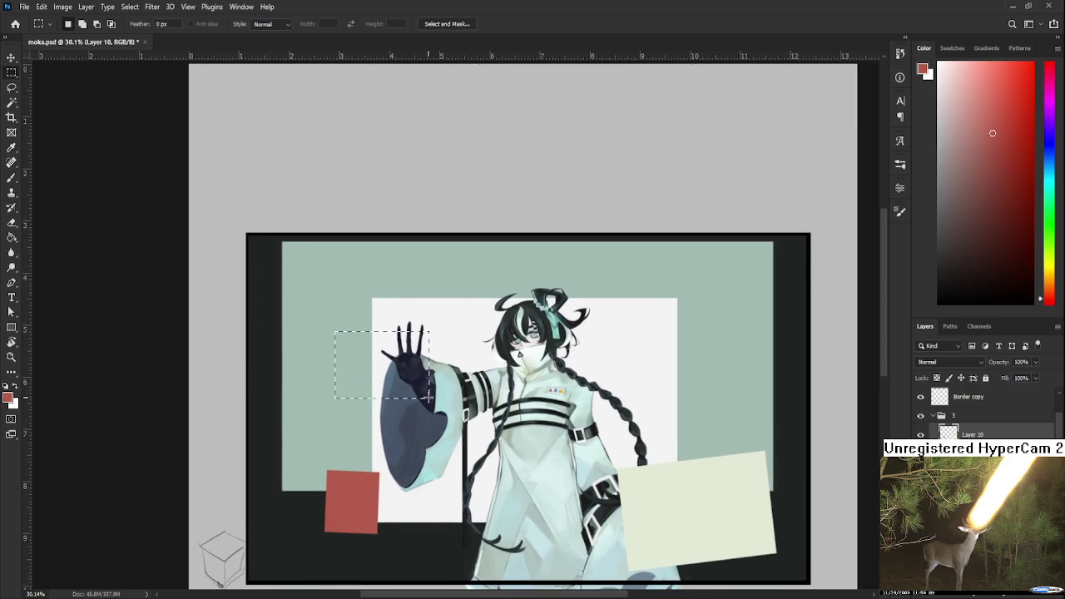
pyautogui.moveTo(374, 379)
pyautogui.mouseDown()
pyautogui.moveTo(428, 391)
pyautogui.moveTo(417, 374)
pyautogui.mouseUp()
pyautogui.click(979, 238)
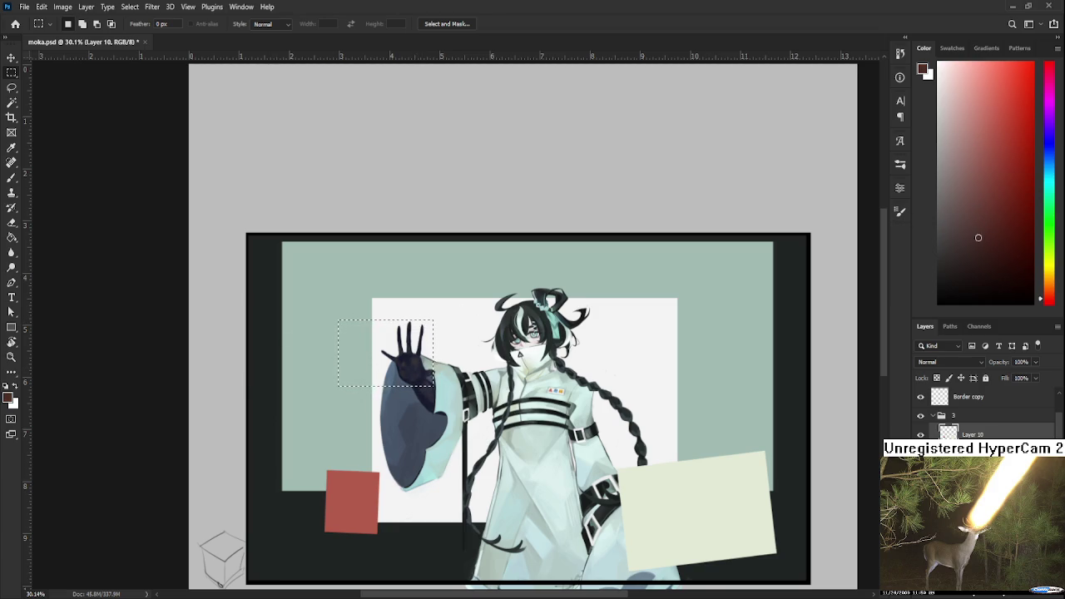
pyautogui.press('g')
pyautogui.click(399, 366)
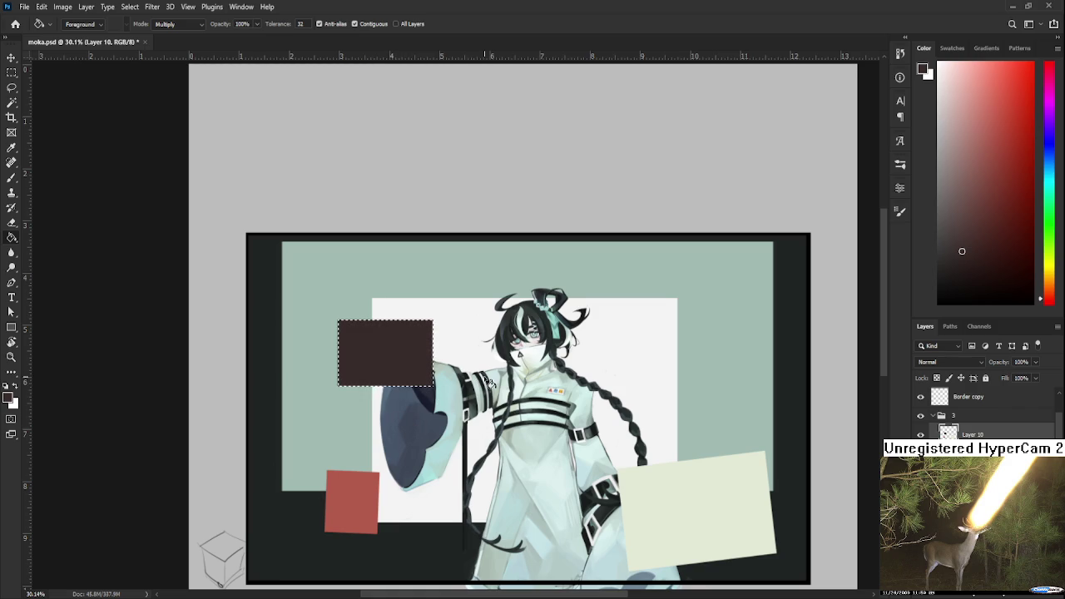
# Deselect and mix a muted brown colour in the Color panel
pyautogui.press('l')
pyautogui.hotkey('ctrl', 'd')
pyautogui.scroll(-1, 480, 426)
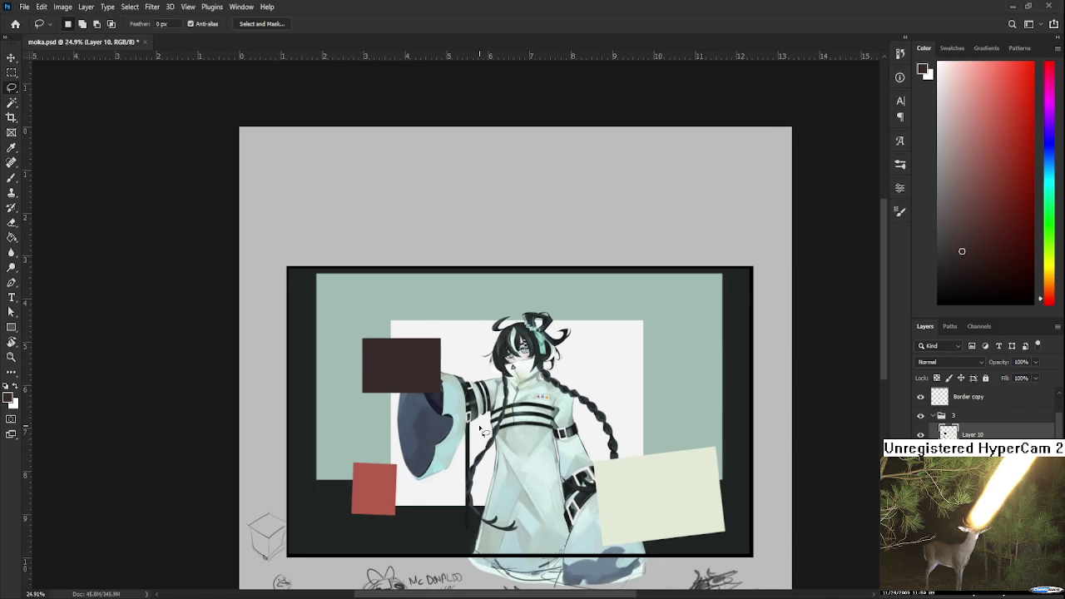
pyautogui.scroll(1, 481, 429)
pyautogui.scroll(1, 475, 421)
pyautogui.scroll(1, 460, 407)
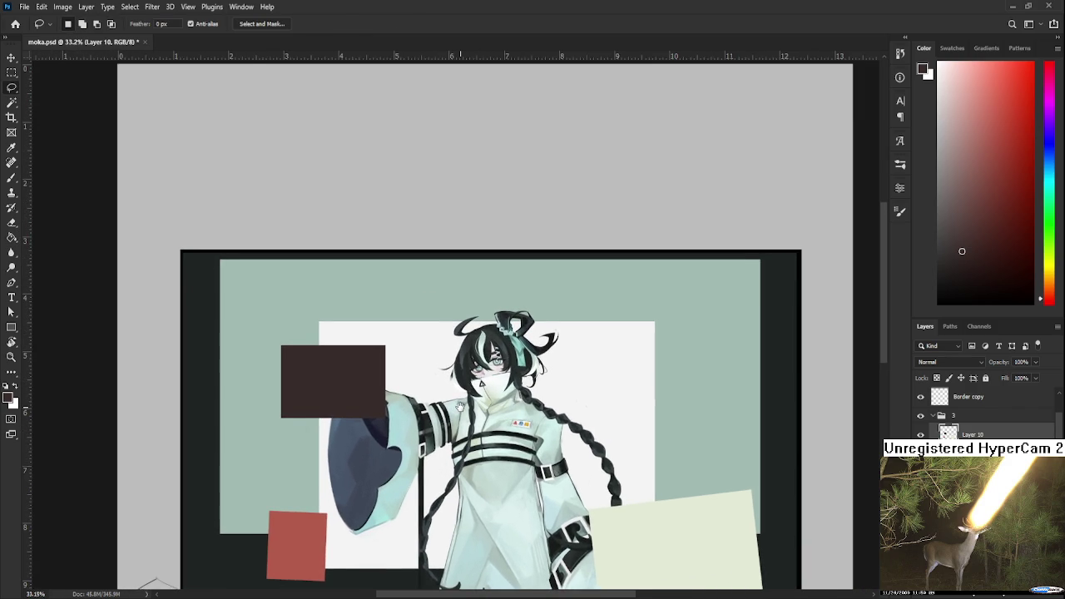
pyautogui.moveTo(460, 406); pyautogui.dragTo(446, 406)
pyautogui.click(961, 207)
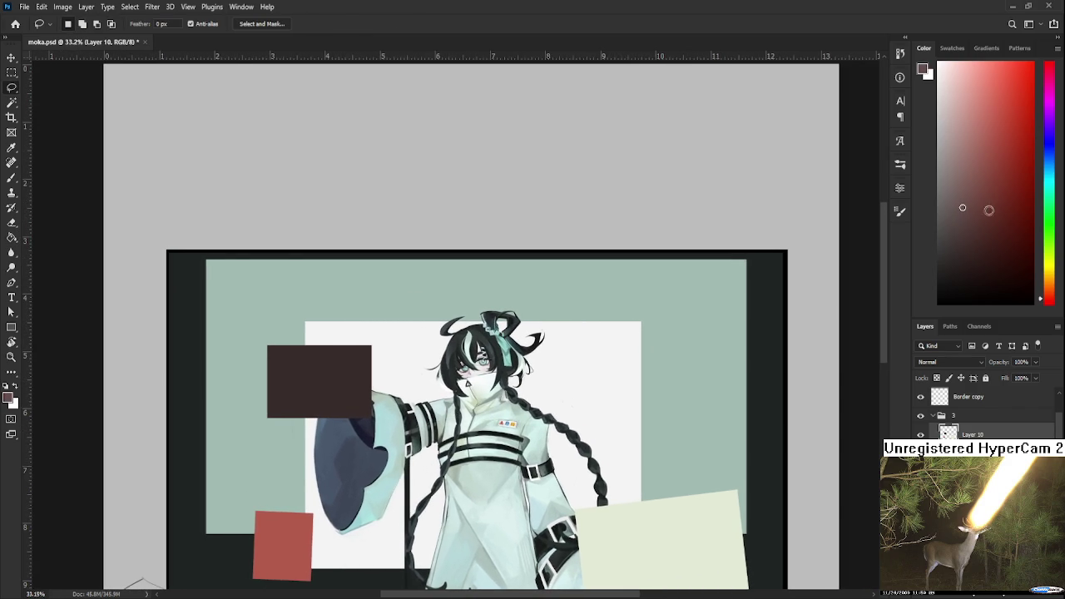
pyautogui.moveTo(1050, 298); pyautogui.dragTo(1050, 281)
pyautogui.moveTo(959, 203); pyautogui.dragTo(969, 192)
# Fill a rectangle at the upper right beside the head with brown, then deselect
pyautogui.press('m')
pyautogui.moveTo(544, 283)
pyautogui.mouseDown()
pyautogui.moveTo(700, 382)
pyautogui.moveTo(668, 361)
pyautogui.mouseUp()
pyautogui.press('g')
pyautogui.click(657, 366)
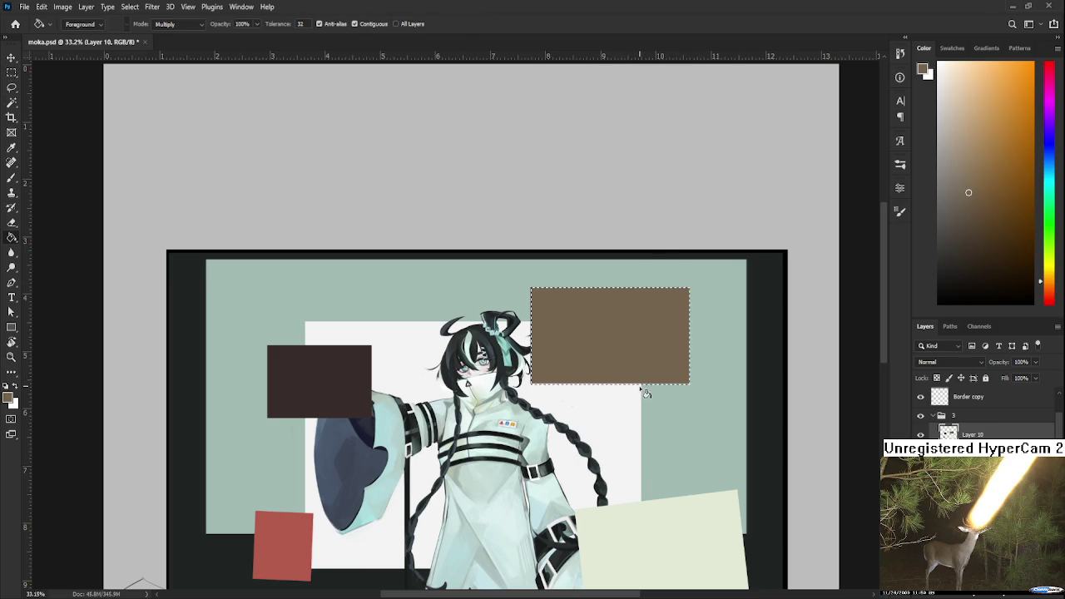
pyautogui.hscroll(-2, 658, 375)
pyautogui.press('l')
pyautogui.hotkey('ctrl', 'd')
# Pan and zoom around the canvas to review the brown rectangles
pyautogui.scroll(-2, 665, 382)
pyautogui.scroll(-1, 666, 382)
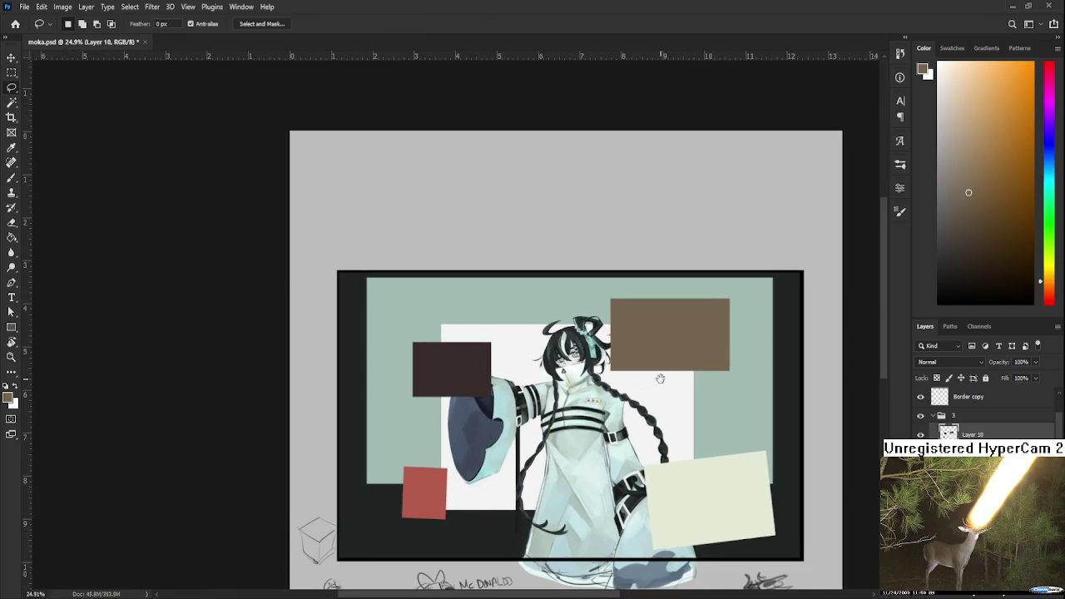
pyautogui.moveTo(666, 383); pyautogui.dragTo(736, 396)
pyautogui.scroll(1, 590, 372)
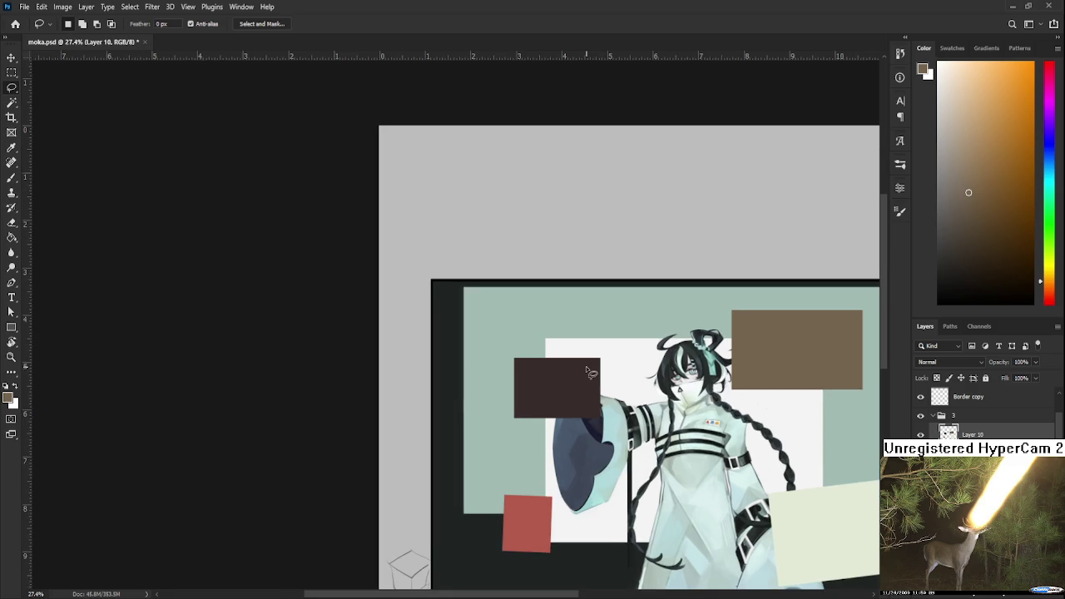
pyautogui.scroll(1, 590, 372)
pyautogui.moveTo(554, 399); pyautogui.dragTo(504, 358)
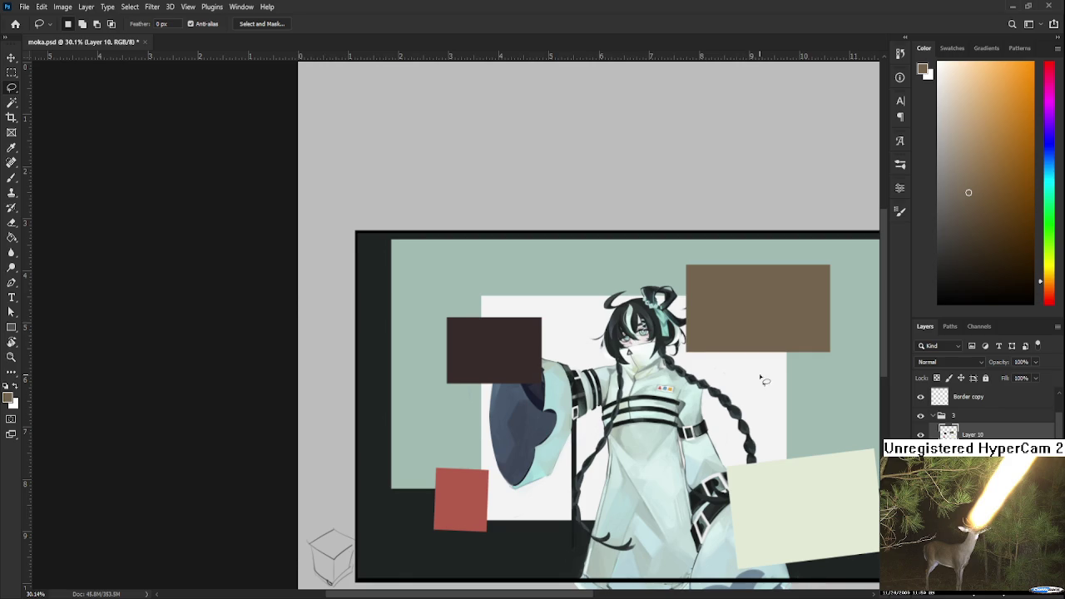
pyautogui.moveTo(764, 380); pyautogui.dragTo(658, 381)
pyautogui.scroll(1, 665, 380)
pyautogui.scroll(1, 799, 338)
pyautogui.scroll(-1, 799, 338)
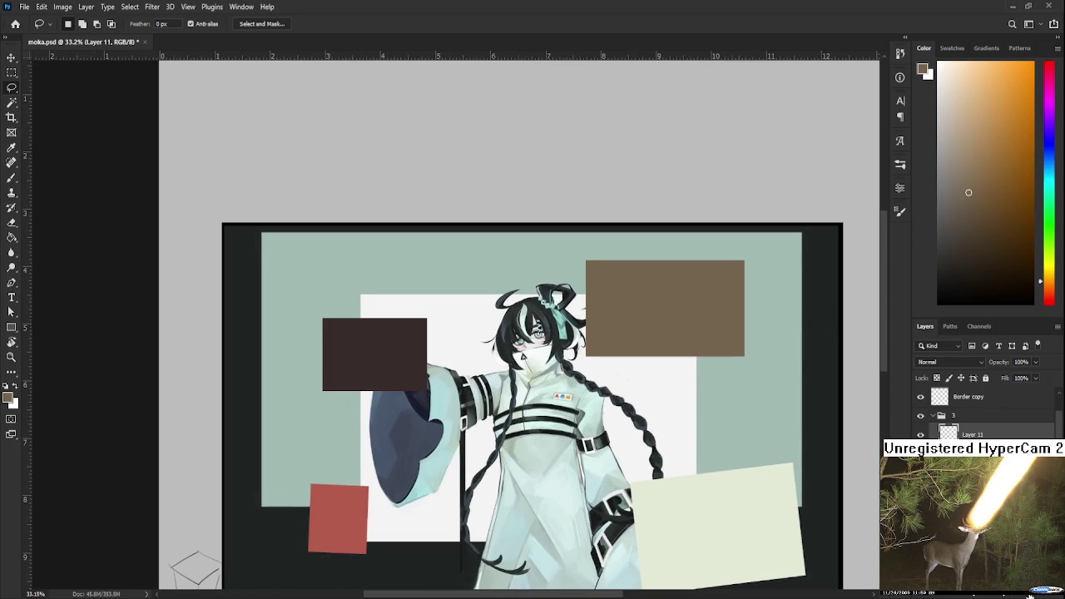
# Draw a small rectangle below the brown rectangle and fill it slate purple
pyautogui.press('m')
pyautogui.moveTo(638, 398); pyautogui.dragTo(668, 406)
pyautogui.click(1050, 149)
pyautogui.click(958, 166)
pyautogui.press('g')
pyautogui.click(640, 383)
pyautogui.press('l')
pyautogui.hotkey('ctrl', 'd')
# Add a second, larger purple-filled rectangle to the right of the first one
pyautogui.press('m')
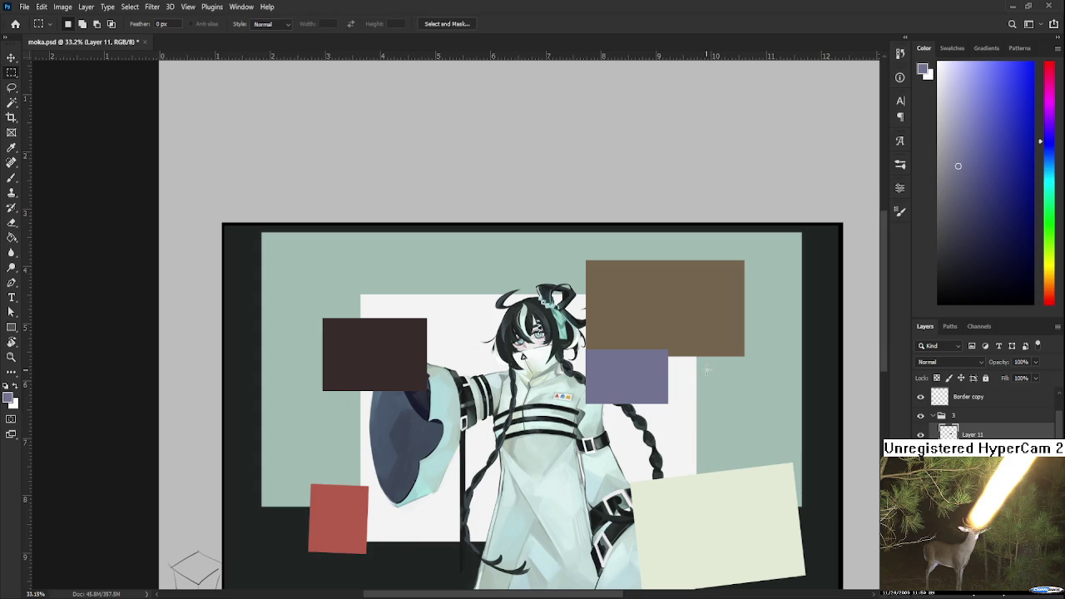
pyautogui.moveTo(685, 369); pyautogui.dragTo(775, 426)
pyautogui.press('g')
pyautogui.click(761, 421)
pyautogui.press('l')
pyautogui.hotkey('ctrl', 'd')
# Tilt the right purple rectangle counterclockwise and move it up and right
pyautogui.press('m')
pyautogui.moveTo(672, 349)
pyautogui.mouseDown()
pyautogui.moveTo(827, 483)
pyautogui.moveTo(838, 479)
pyautogui.moveTo(830, 502)
pyautogui.mouseUp()
pyautogui.hotkey('ctrl', 't')
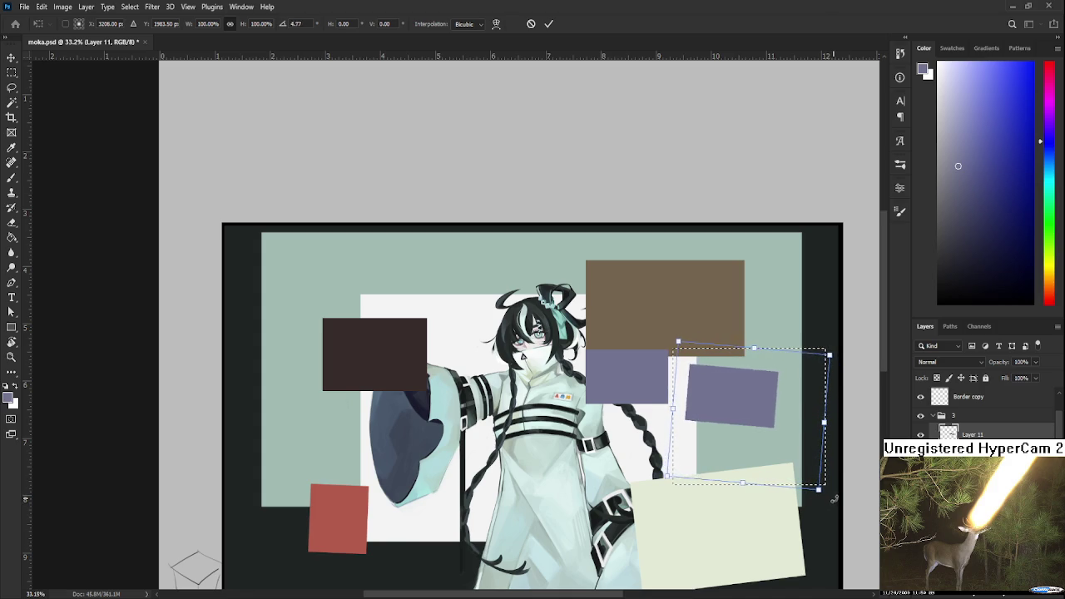
pyautogui.moveTo(830, 502); pyautogui.dragTo(840, 457)
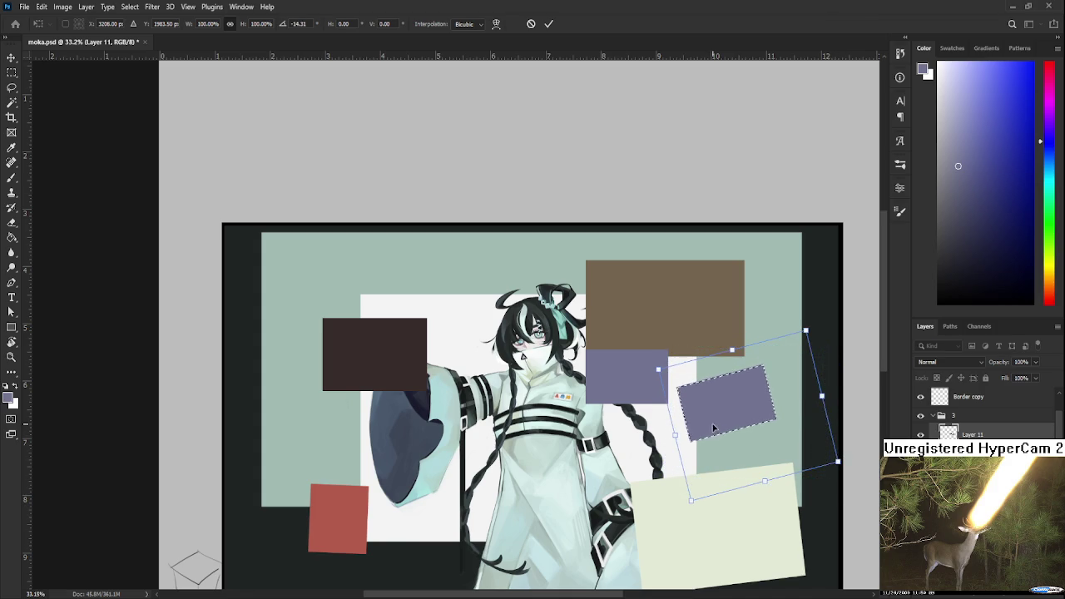
pyautogui.moveTo(668, 450); pyautogui.dragTo(681, 420)
pyautogui.press('Return')
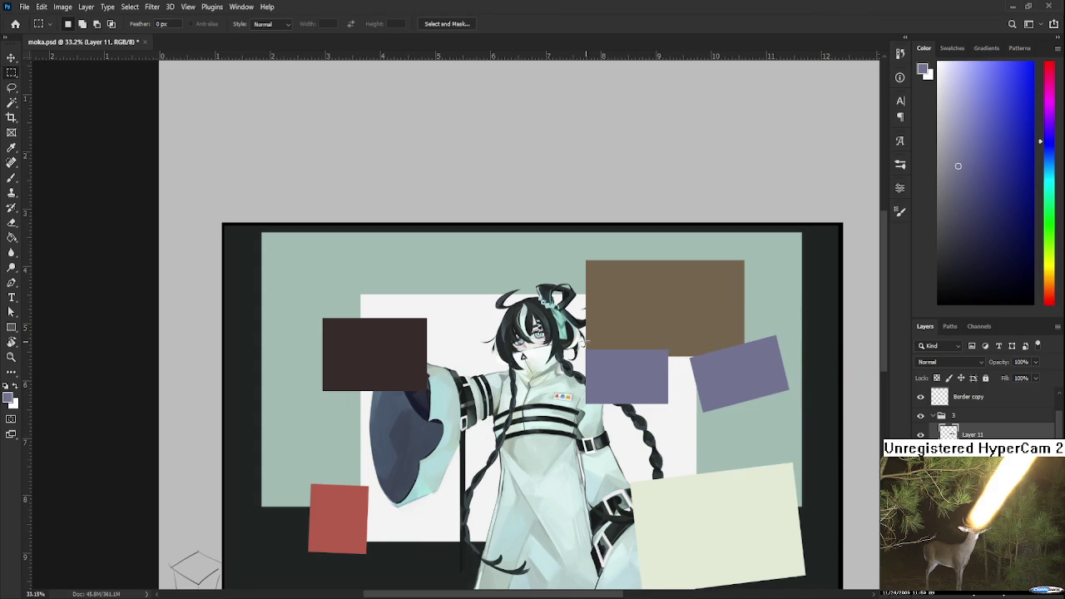
# Tilt the left purple rectangle slightly, shift it into place, and deselect
pyautogui.moveTo(568, 309); pyautogui.dragTo(681, 431)
pyautogui.hotkey('ctrl', 't')
pyautogui.moveTo(707, 385); pyautogui.dragTo(736, 413)
pyautogui.moveTo(658, 387)
pyautogui.mouseDown()
pyautogui.moveTo(656, 408)
pyautogui.moveTo(694, 430)
pyautogui.moveTo(656, 373)
pyautogui.mouseUp()
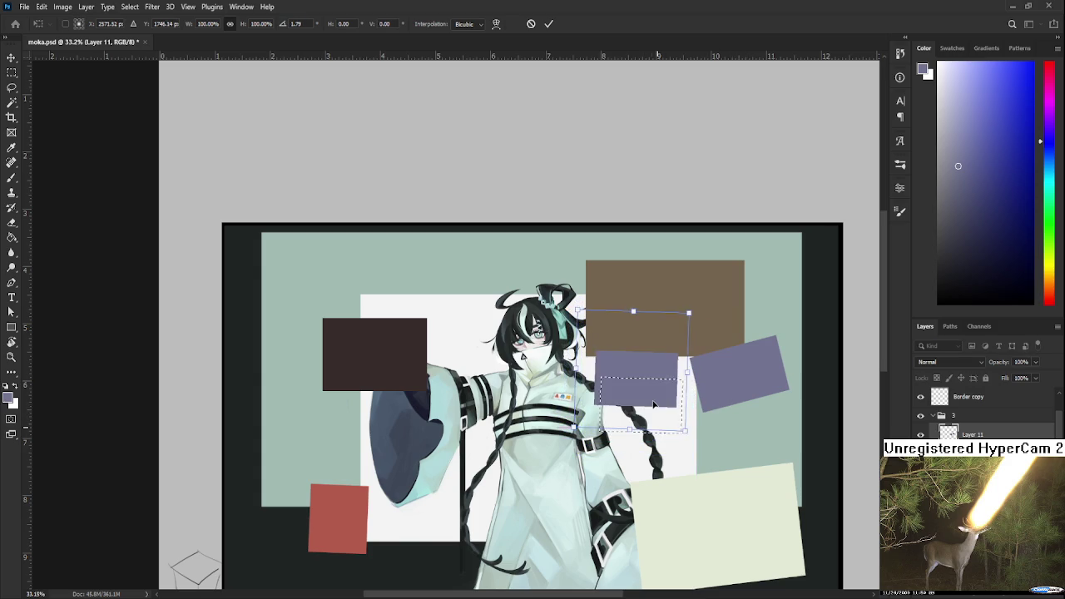
pyautogui.press('Return')
pyautogui.press('m')
pyautogui.hotkey('ctrl', 'd')
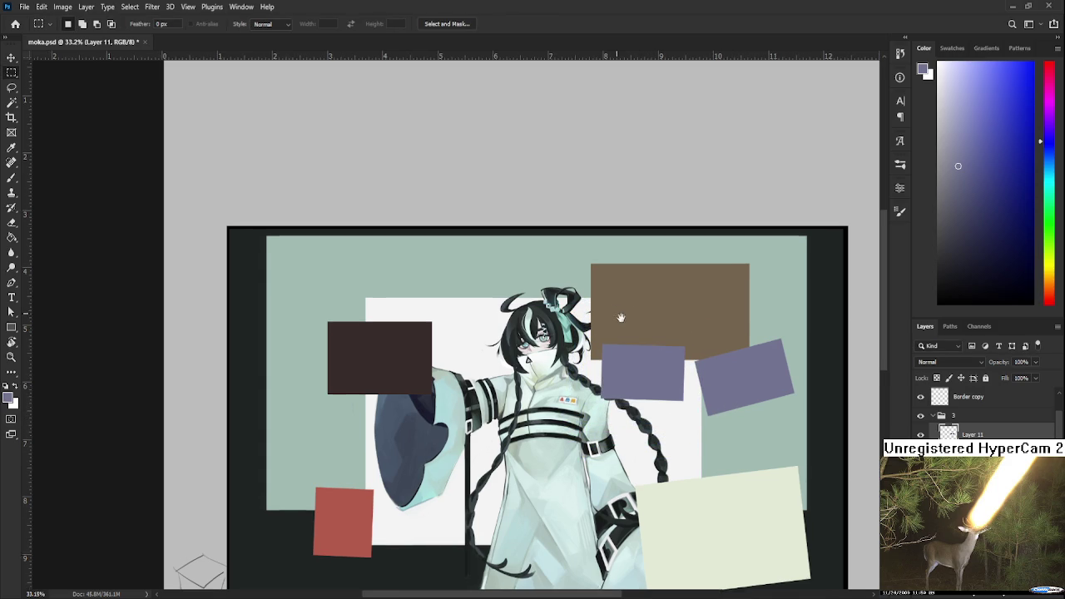
pyautogui.moveTo(668, 413); pyautogui.dragTo(679, 424)
pyautogui.scroll(1, 611, 320)
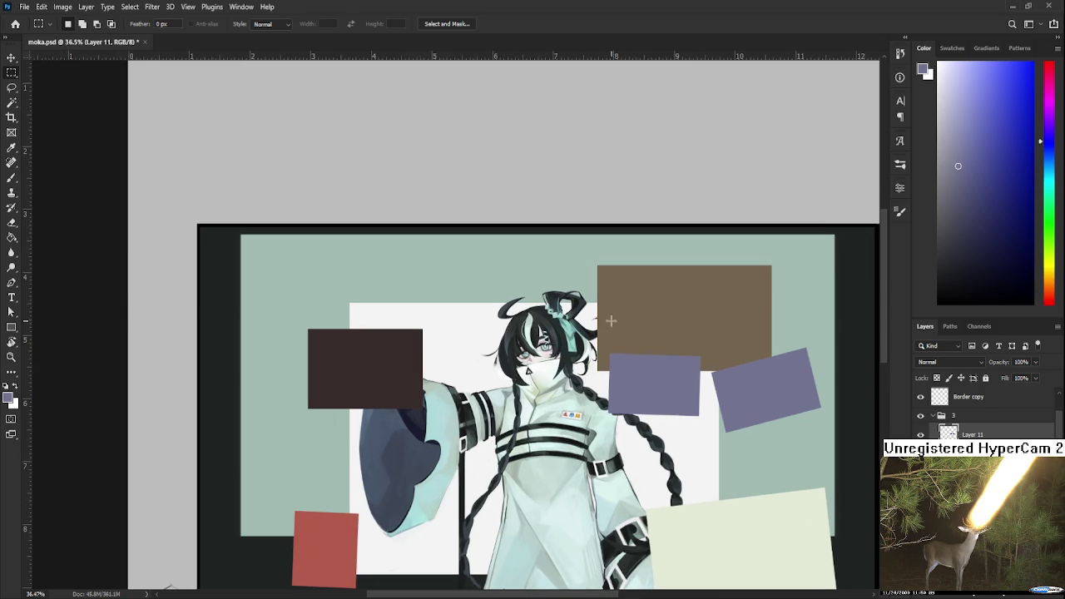
pyautogui.moveTo(1046, 277); pyautogui.dragTo(1046, 270)
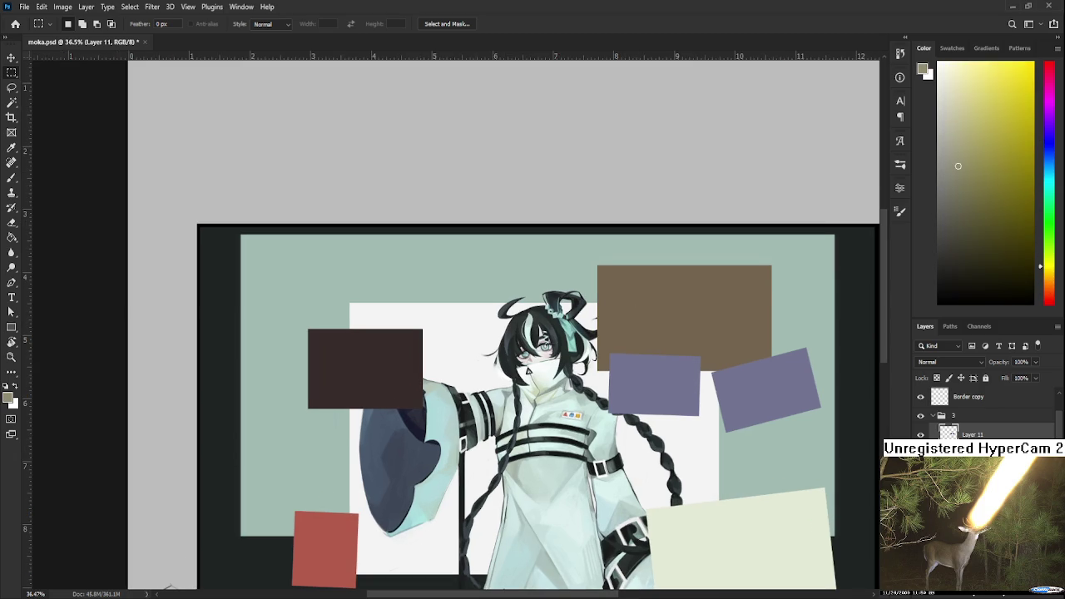
pyautogui.click(1000, 102)
pyautogui.moveTo(612, 439); pyautogui.dragTo(601, 320)
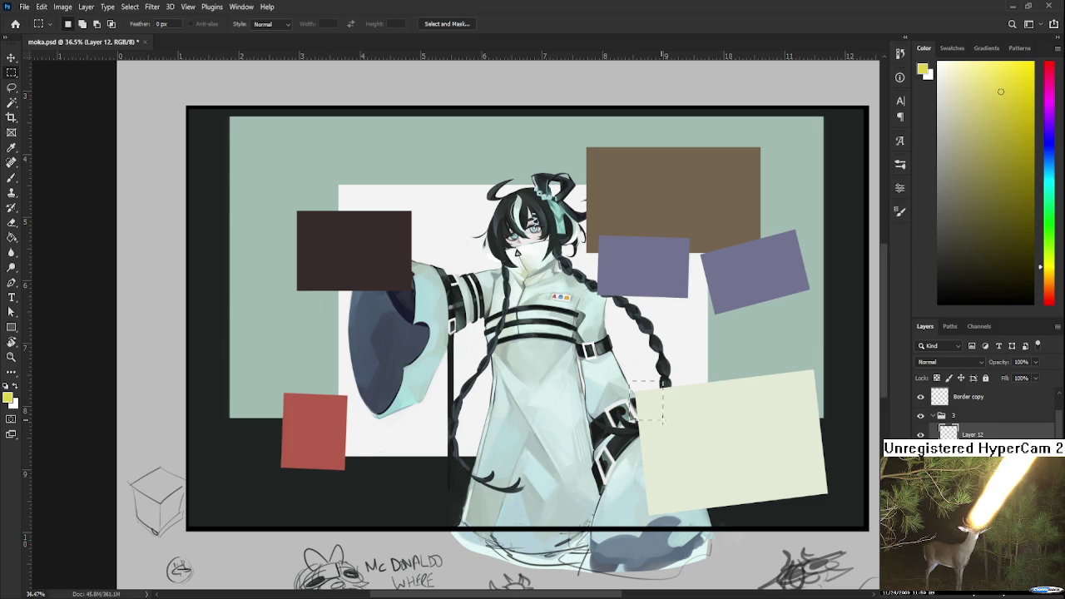
pyautogui.press('g')
pyautogui.click(655, 409)
pyautogui.moveTo(510, 439); pyautogui.dragTo(564, 430)
pyautogui.press('m')
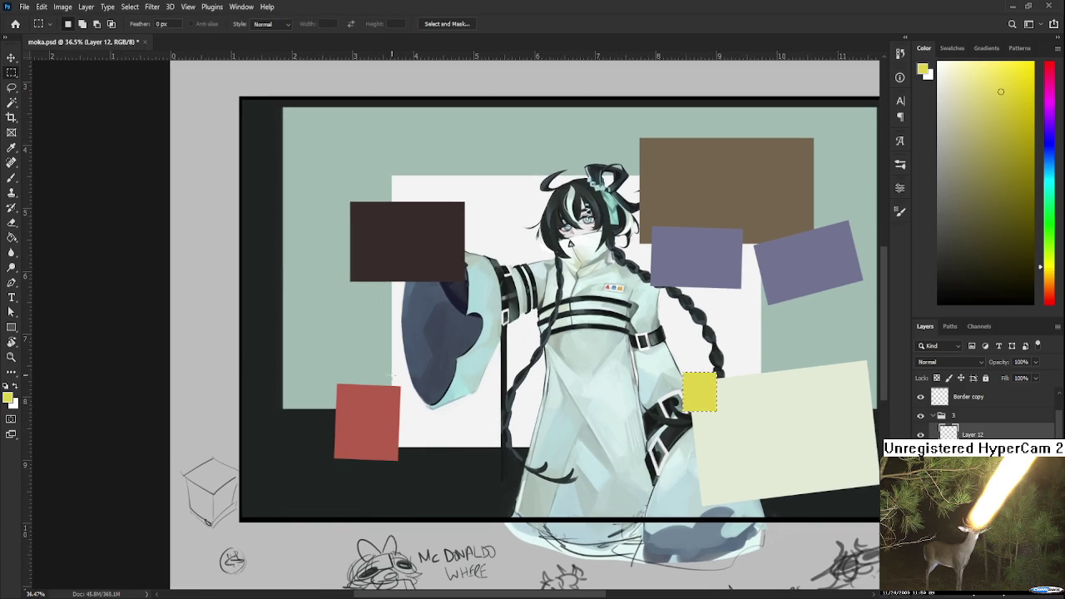
pyautogui.moveTo(414, 400); pyautogui.dragTo(415, 409)
pyautogui.press('g')
pyautogui.click(403, 398)
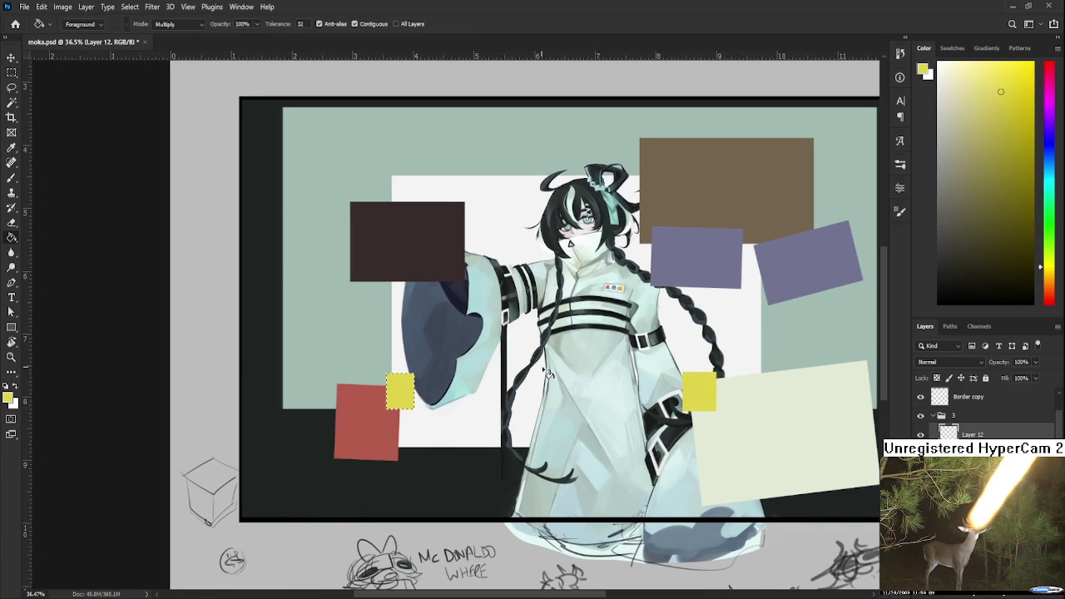
pyautogui.press('m')
pyautogui.moveTo(680, 355); pyautogui.dragTo(629, 394)
pyautogui.moveTo(666, 310)
pyautogui.mouseDown()
pyautogui.moveTo(692, 348)
pyautogui.moveTo(717, 354)
pyautogui.mouseUp()
pyautogui.hotkey('alt', 'BackSpace')
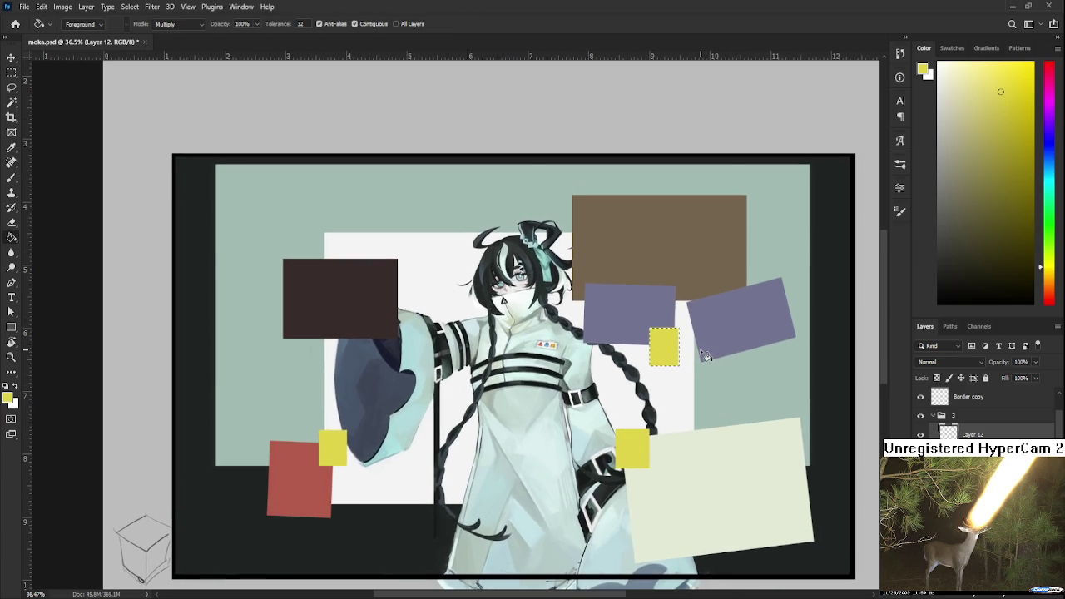
pyautogui.moveTo(775, 317); pyautogui.dragTo(803, 351)
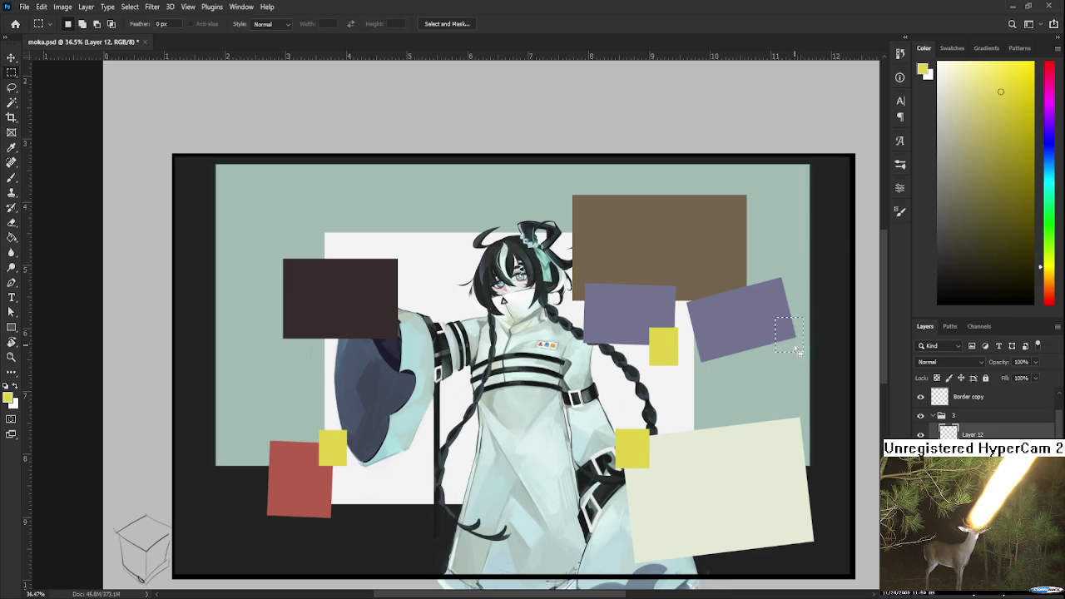
pyautogui.press('g')
pyautogui.click(789, 334)
pyautogui.moveTo(739, 339)
pyautogui.mouseDown()
pyautogui.moveTo(767, 362)
pyautogui.moveTo(716, 387)
pyautogui.mouseUp()
pyautogui.press('l')
pyautogui.scroll(-3, 749, 374)
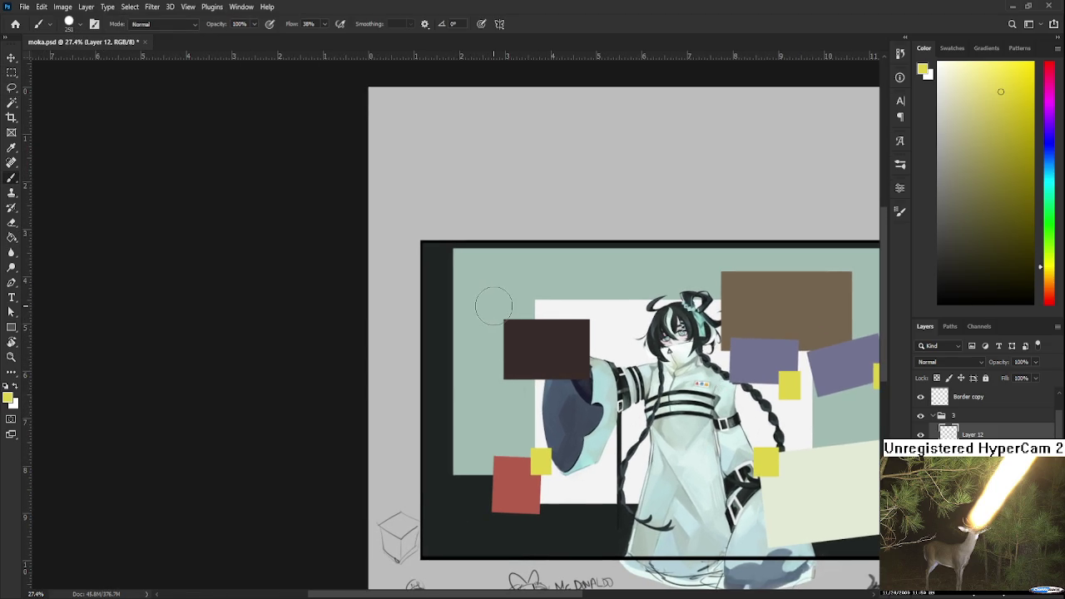
pyautogui.press('m')
pyautogui.moveTo(493, 308); pyautogui.dragTo(509, 331)
pyautogui.press('g')
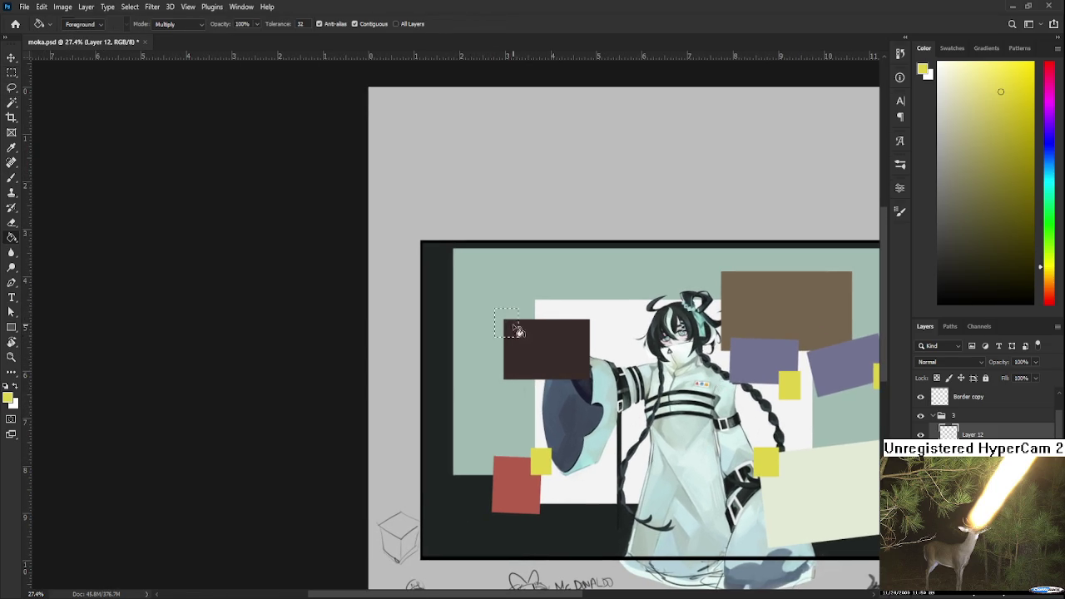
pyautogui.click(516, 329)
pyautogui.press('l')
pyautogui.scroll(-2, 563, 377)
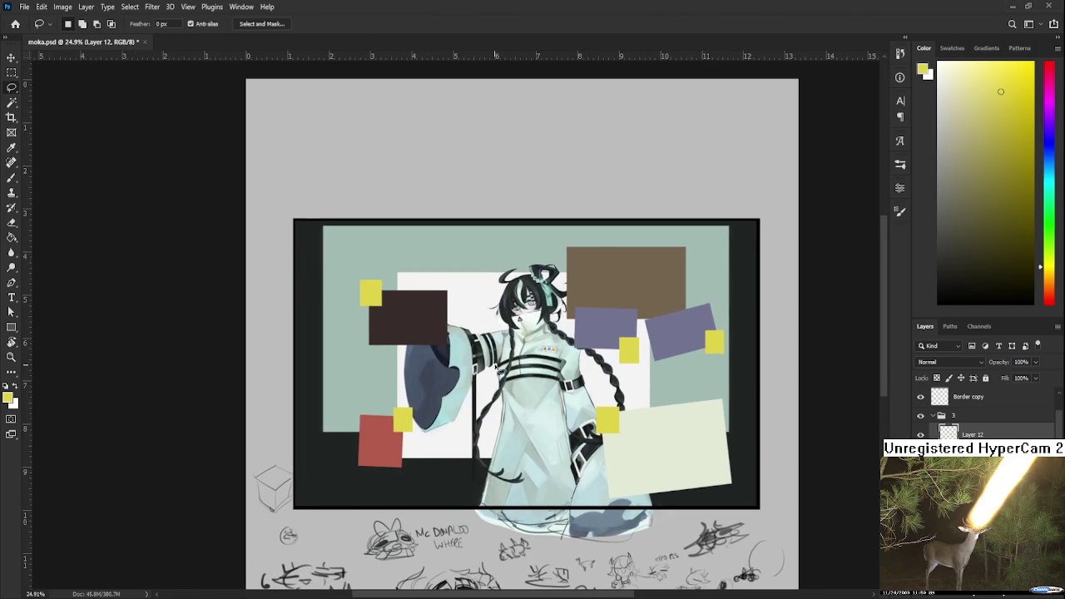
pyautogui.scroll(2, 503, 366)
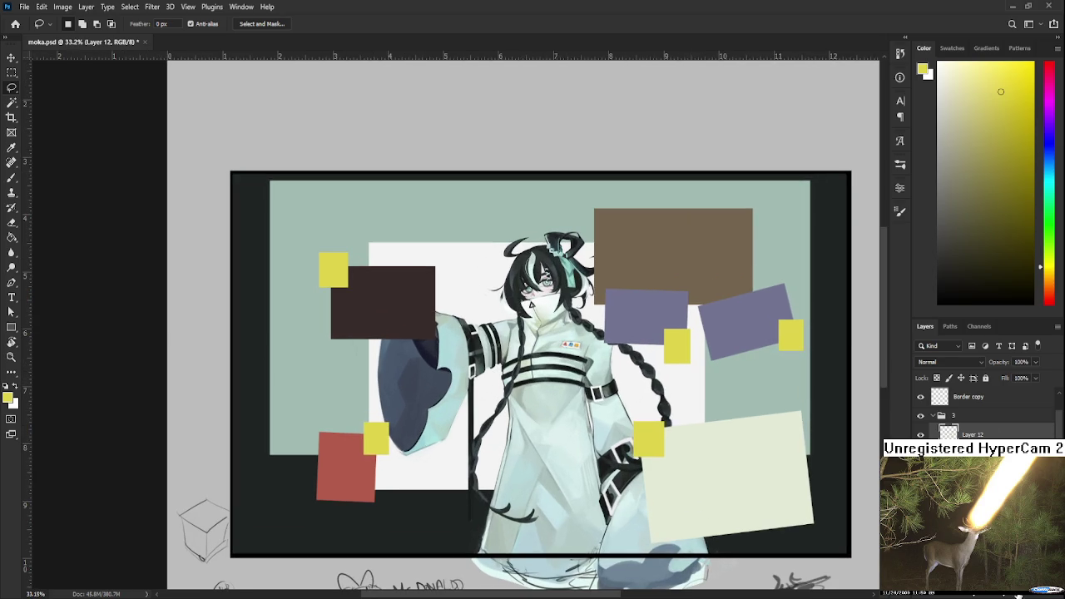
pyautogui.click(1028, 596)
pyautogui.press('b')
pyautogui.press('x')
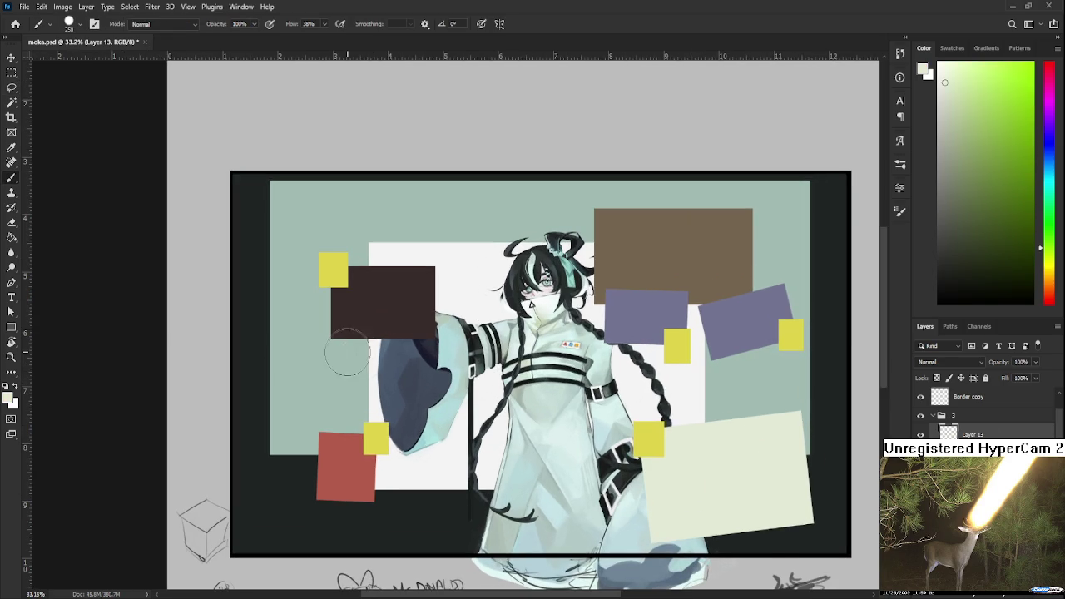
pyautogui.press('m')
pyautogui.moveTo(268, 319); pyautogui.dragTo(347, 432)
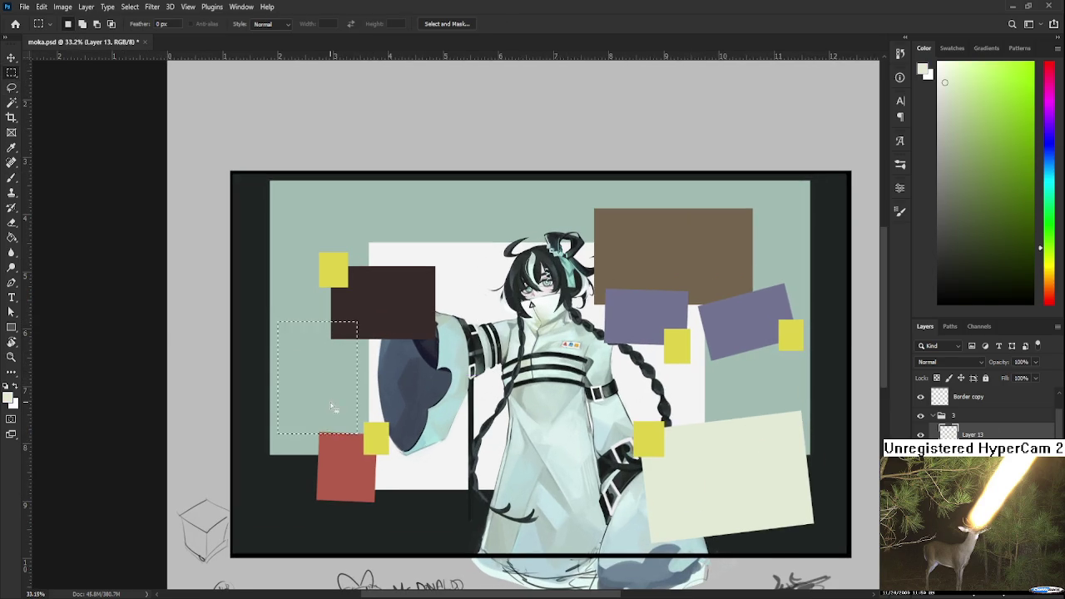
pyautogui.hotkey('alt', 'BackSpace')
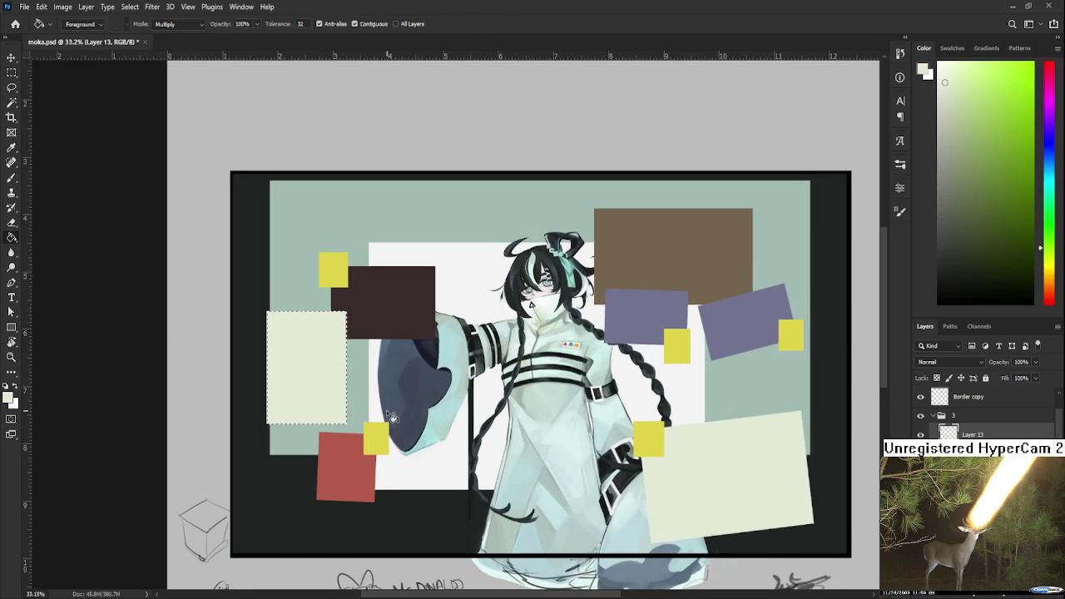
pyautogui.hotkey('ctrl', 'd')
pyautogui.press('l')
pyautogui.scroll(2, 307, 389)
pyautogui.hscroll(-1, 505, 306)
pyautogui.scroll(-1, 504, 306)
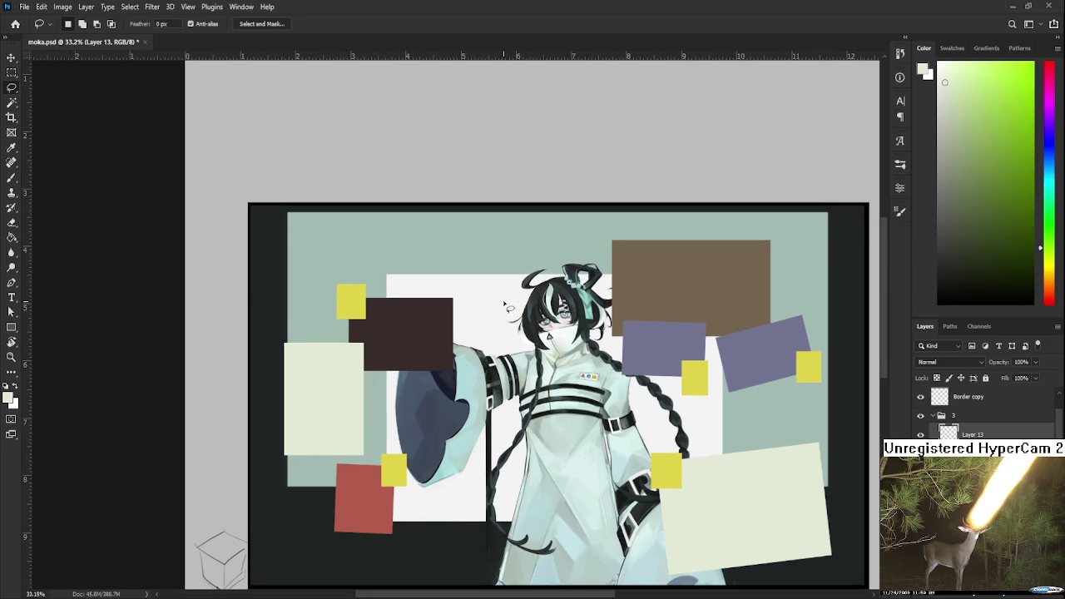
pyautogui.scroll(2, 504, 308)
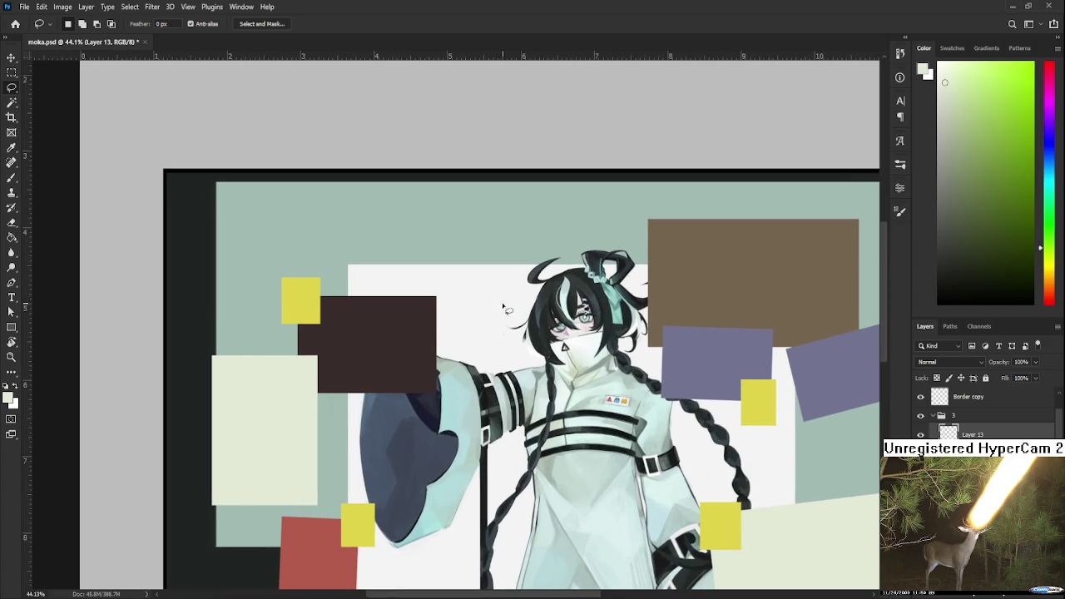
pyautogui.scroll(-1, 512, 323)
pyautogui.click(1050, 303)
# Pick red, add new Layer 14, and set the brush to size 50
pyautogui.click(1025, 88)
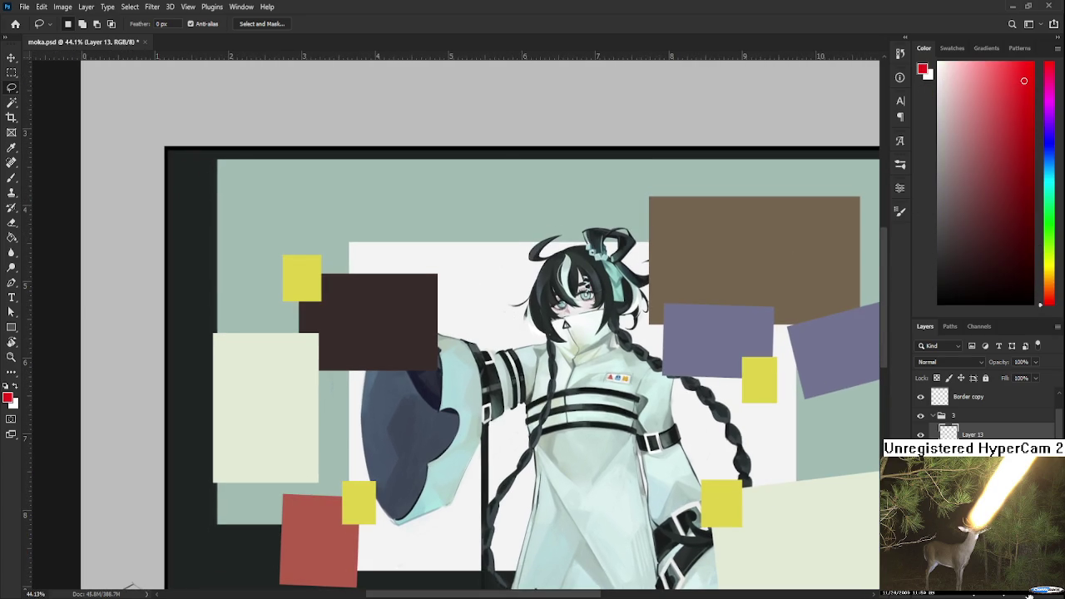
pyautogui.press('b')
pyautogui.hotkey('ctrl', 'shift', 'alt', 'n')
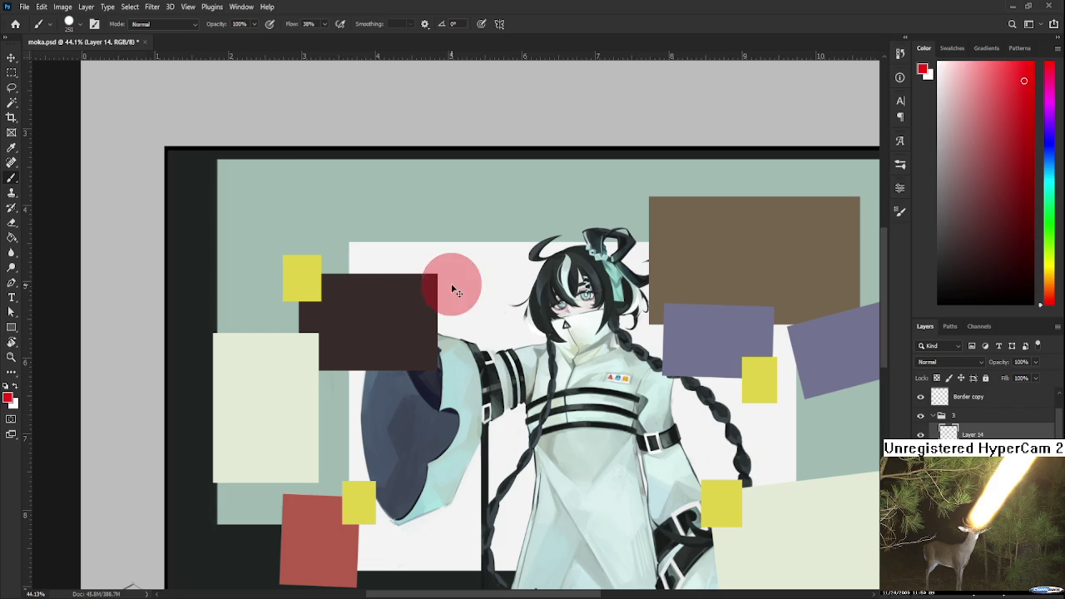
pyautogui.press('[')
pyautogui.press('[')
pyautogui.press('[')
pyautogui.press('[')
pyautogui.press('[')
pyautogui.keyDown('shift'); pyautogui.click(661, 207); pyautogui.keyUp('shift')
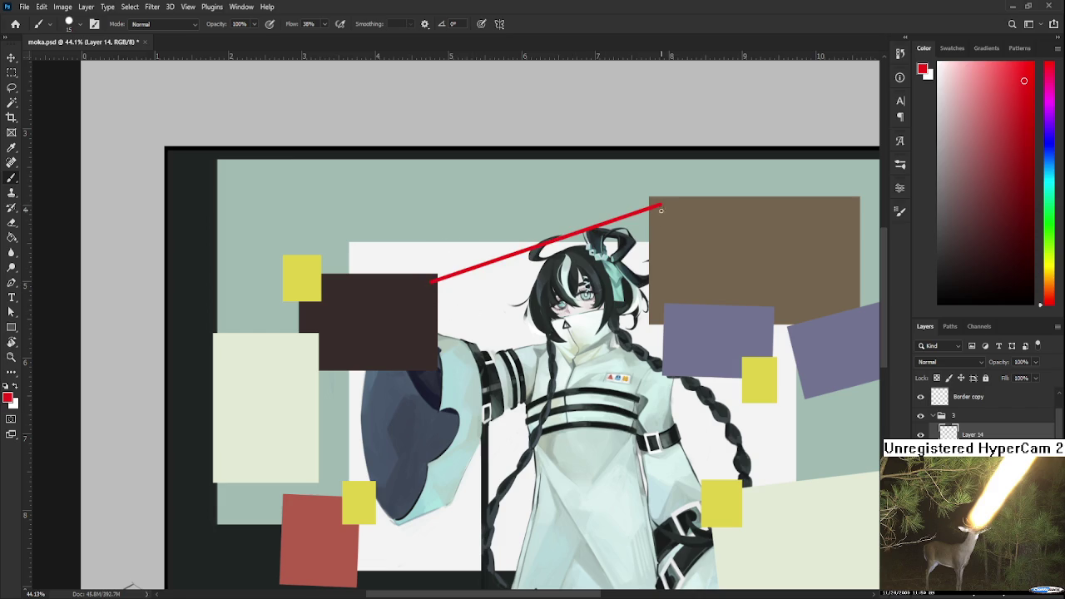
pyautogui.hotkey('ctrl', 'z')
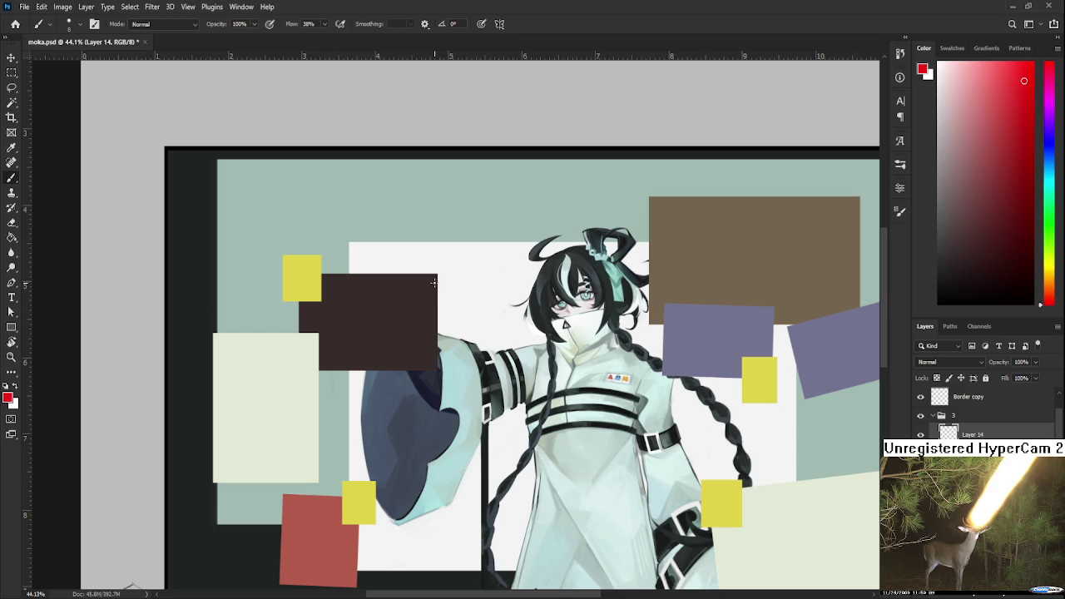
# Draw a straight red line from the dark rectangle to the brown rectangle
pyautogui.keyDown('shift'); pyautogui.click(757, 202); pyautogui.keyUp('shift')
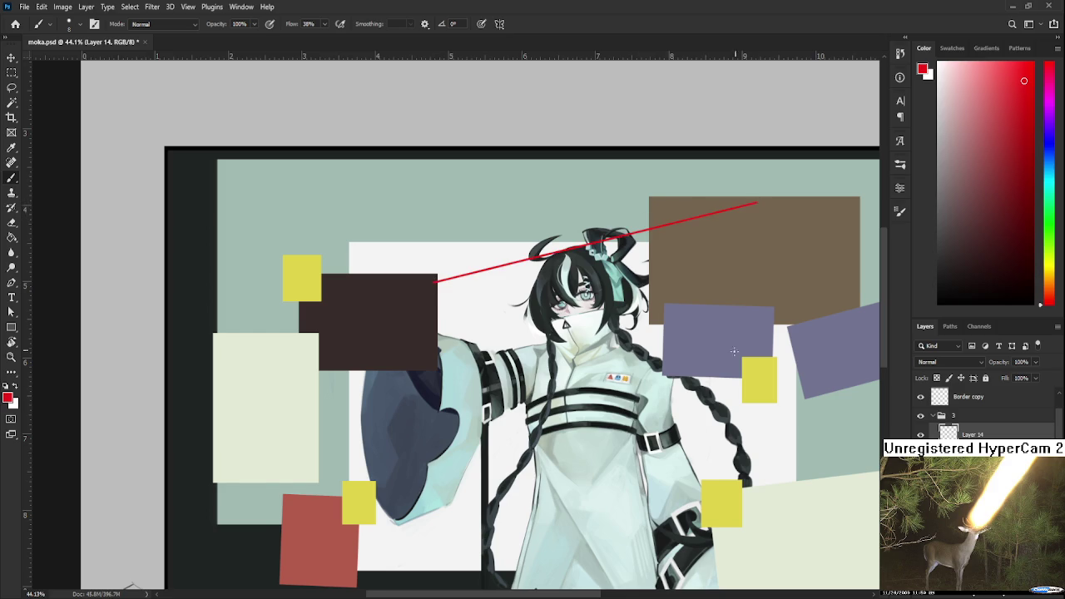
pyautogui.moveTo(388, 347); pyautogui.dragTo(464, 304)
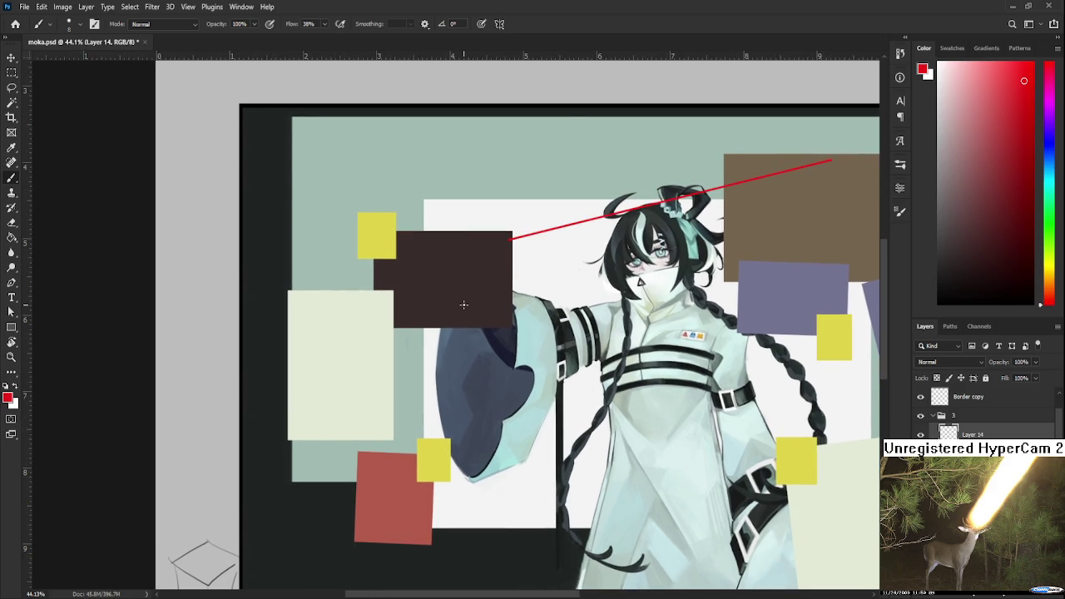
pyautogui.hotkey('ctrl', 'z')
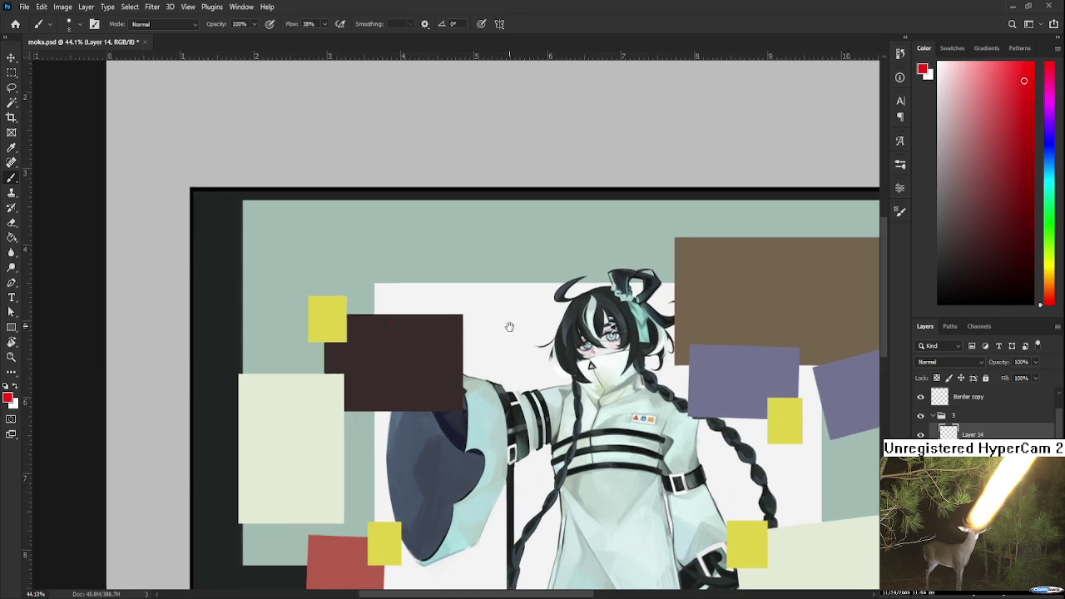
pyautogui.moveTo(499, 242); pyautogui.dragTo(449, 327)
pyautogui.keyDown('shift'); pyautogui.click(791, 246); pyautogui.keyUp('shift')
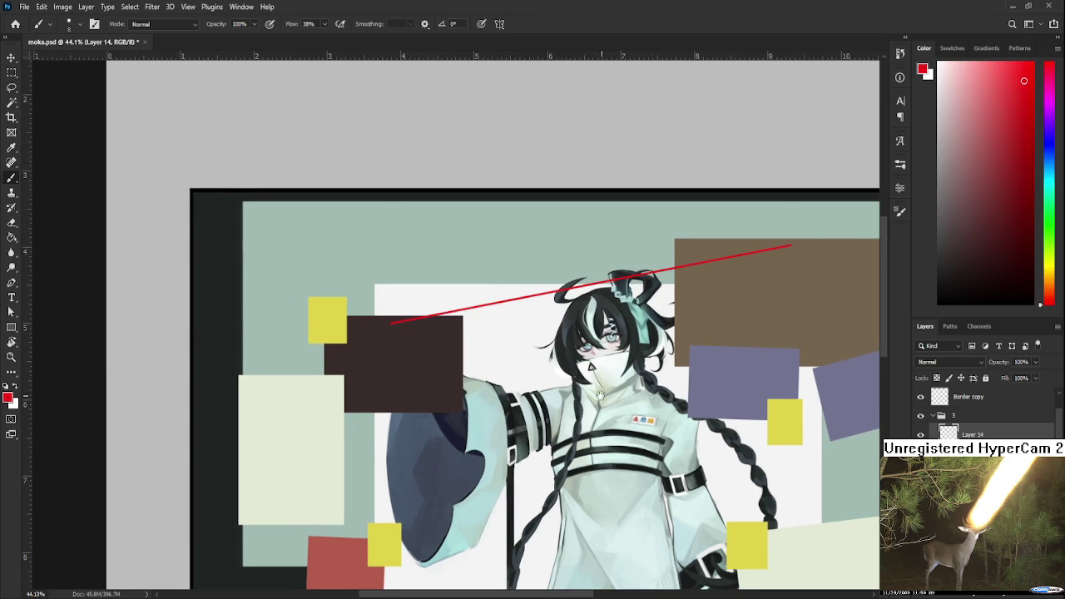
pyautogui.moveTo(537, 373); pyautogui.dragTo(542, 337)
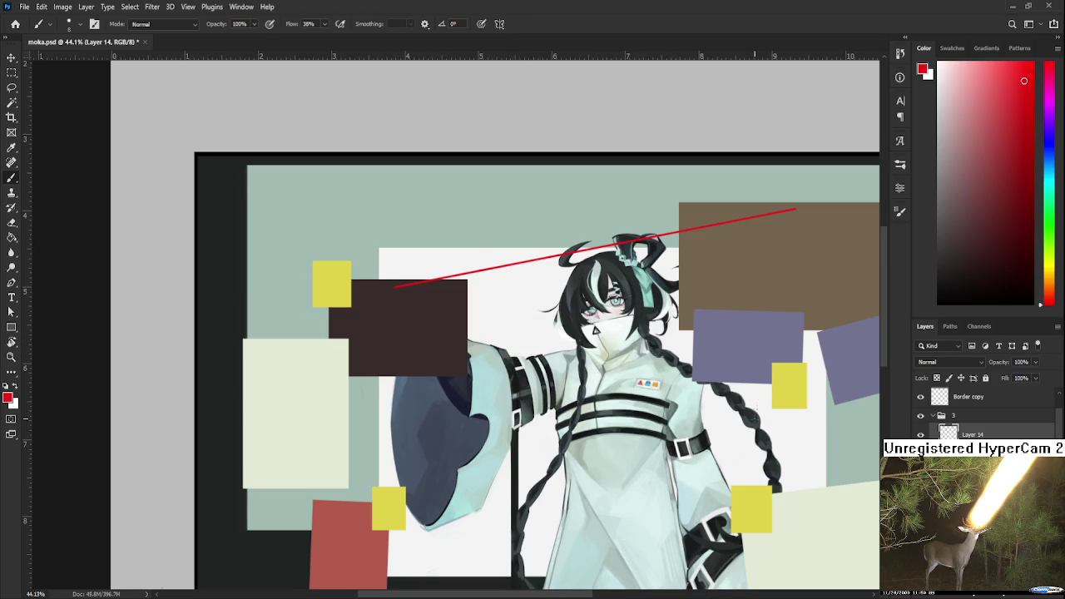
pyautogui.moveTo(381, 525); pyautogui.dragTo(479, 443)
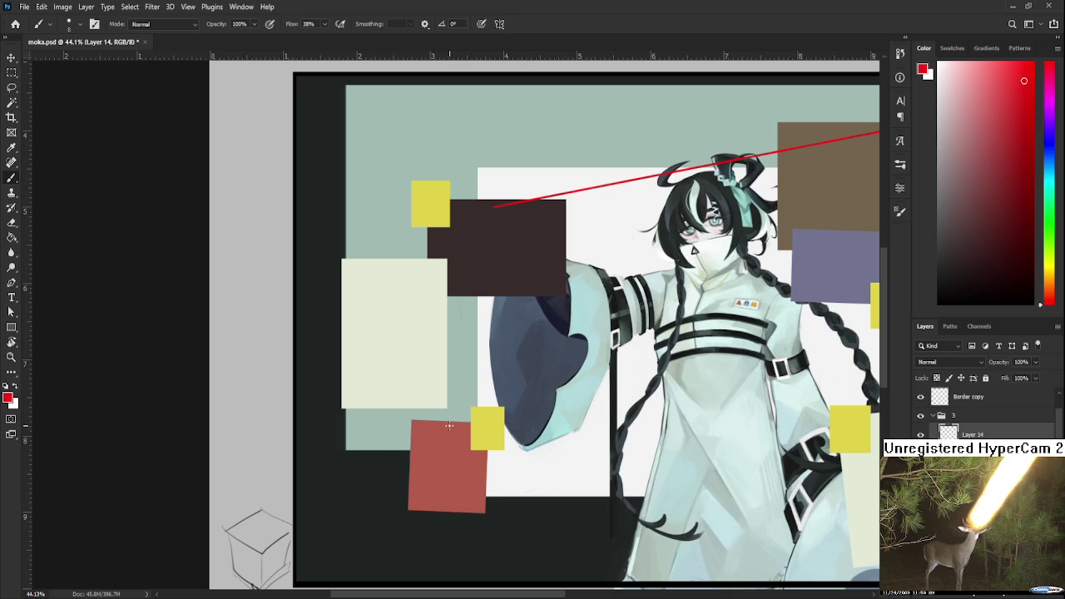
# Draw red lines from the dark rectangle to the red square, left cream panel, and far purple rectangle
pyautogui.keyDown('shift'); pyautogui.click(449, 425); pyautogui.keyUp('shift')
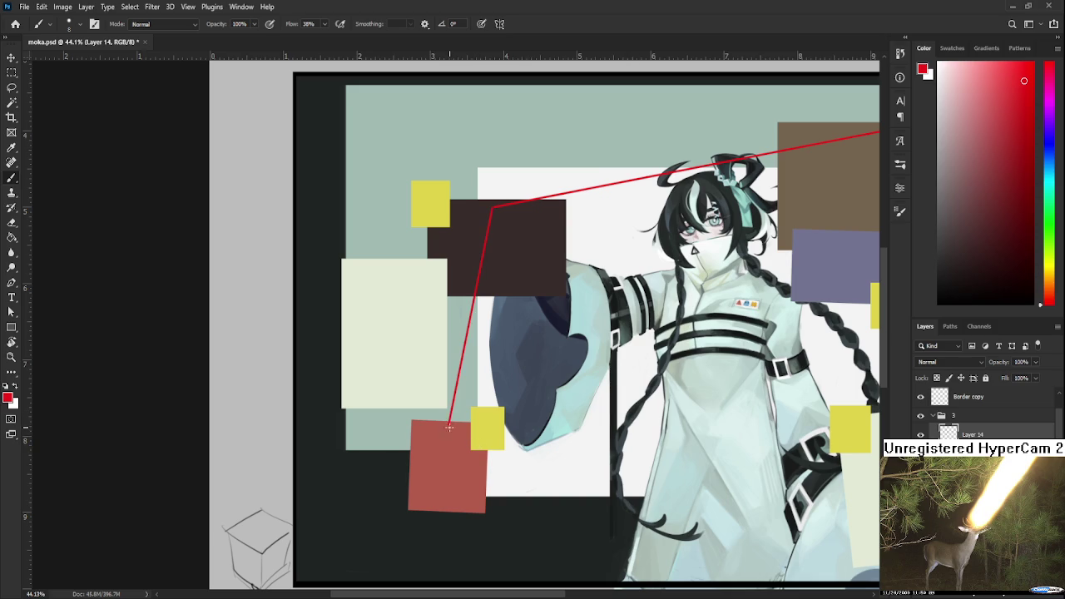
pyautogui.moveTo(507, 231); pyautogui.dragTo(547, 290)
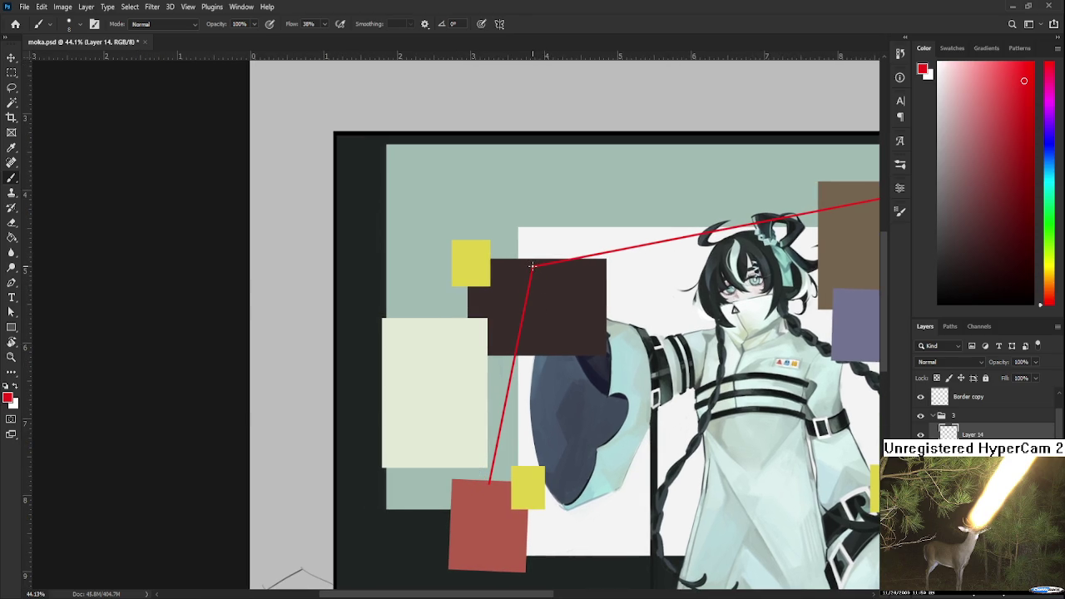
pyautogui.keyDown('shift'); pyautogui.click(436, 321); pyautogui.keyUp('shift')
pyautogui.moveTo(540, 380); pyautogui.dragTo(390, 362)
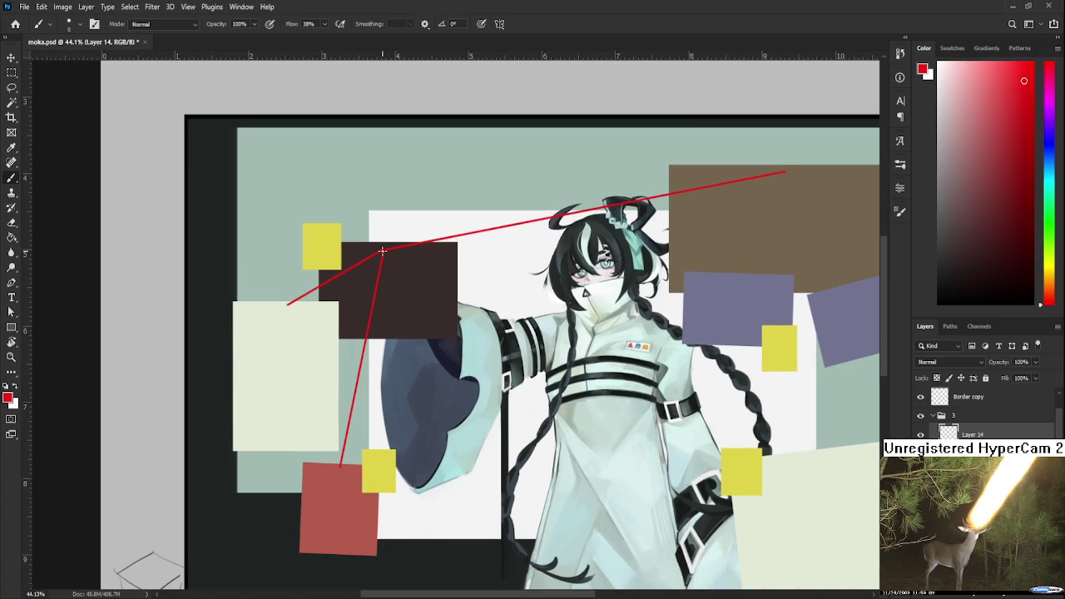
pyautogui.keyDown('shift'); pyautogui.click(742, 276); pyautogui.keyUp('shift')
pyautogui.moveTo(742, 276); pyautogui.dragTo(620, 290)
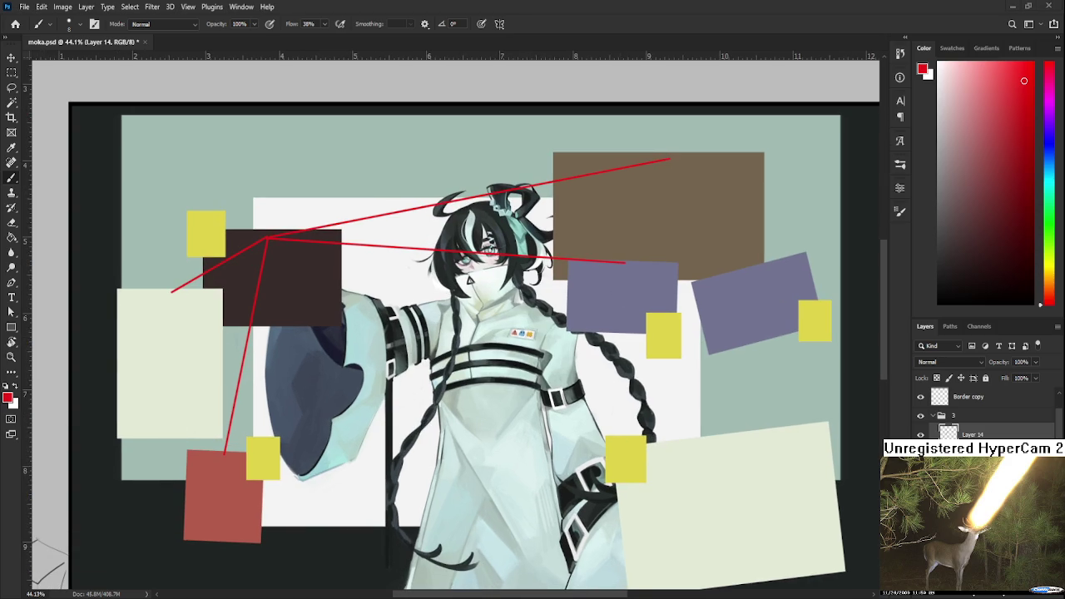
pyautogui.keyDown('shift'); pyautogui.click(760, 268); pyautogui.keyUp('shift')
pyautogui.moveTo(643, 282); pyautogui.dragTo(605, 356)
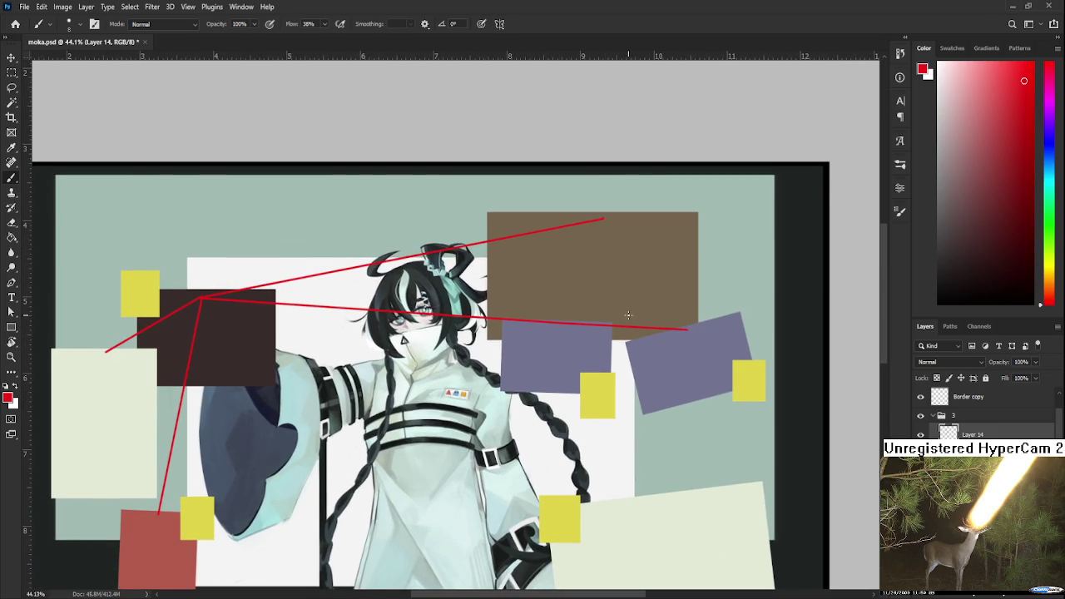
# Add red lines from the brown rectangle to the cream panel and from the red square downward
pyautogui.scroll(-2, 638, 389)
pyautogui.scroll(-3, 638, 389)
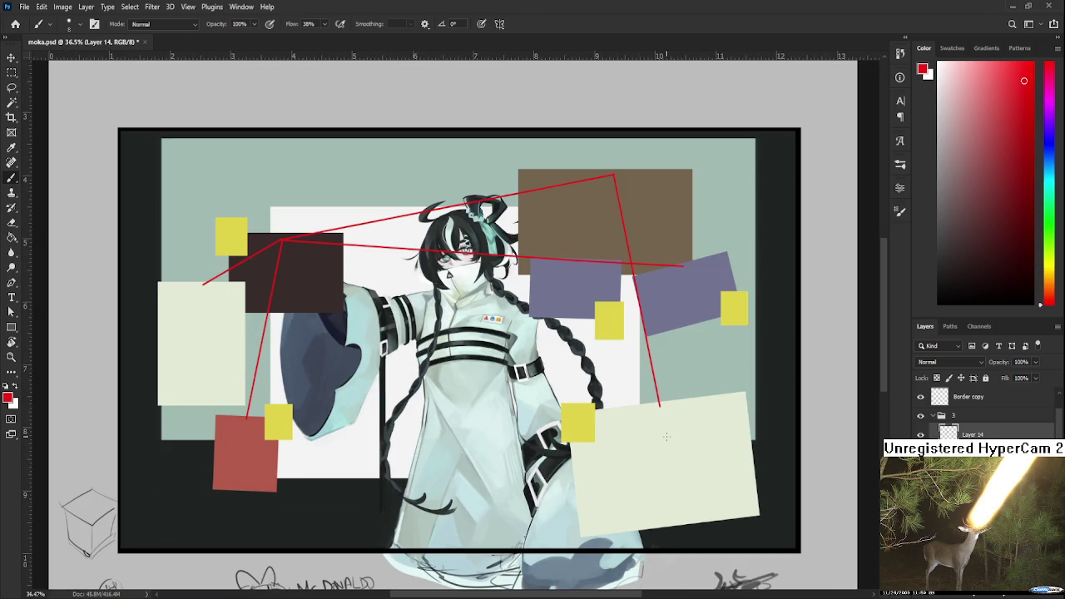
pyautogui.scroll(2, 620, 244)
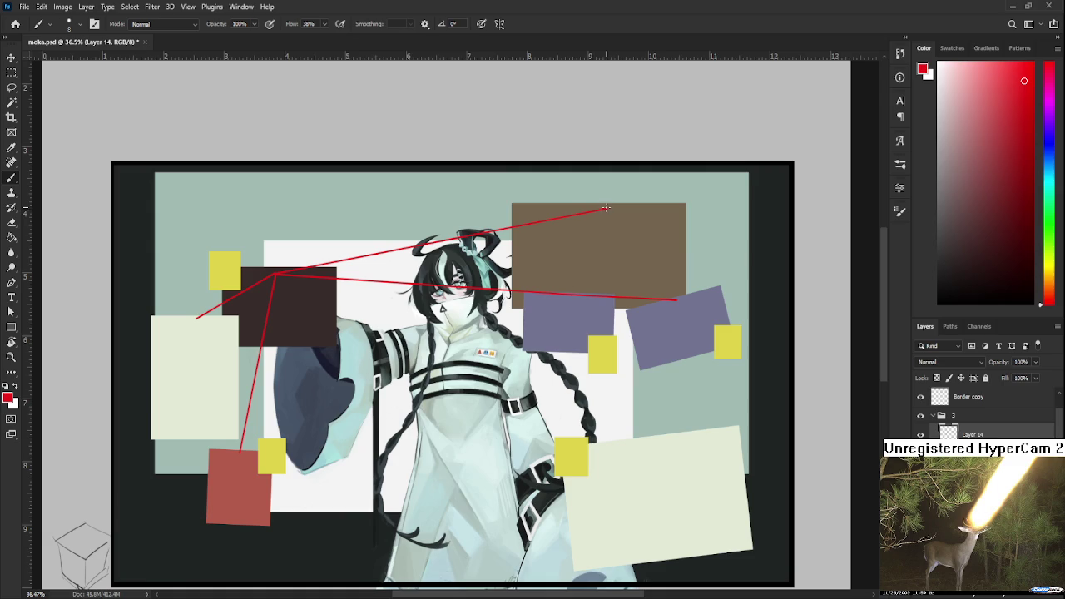
pyautogui.keyDown('shift'); pyautogui.click(656, 450); pyautogui.keyUp('shift')
pyautogui.scroll(-1, 709, 428)
pyautogui.scroll(-1, 709, 427)
pyautogui.scroll(-2, 709, 427)
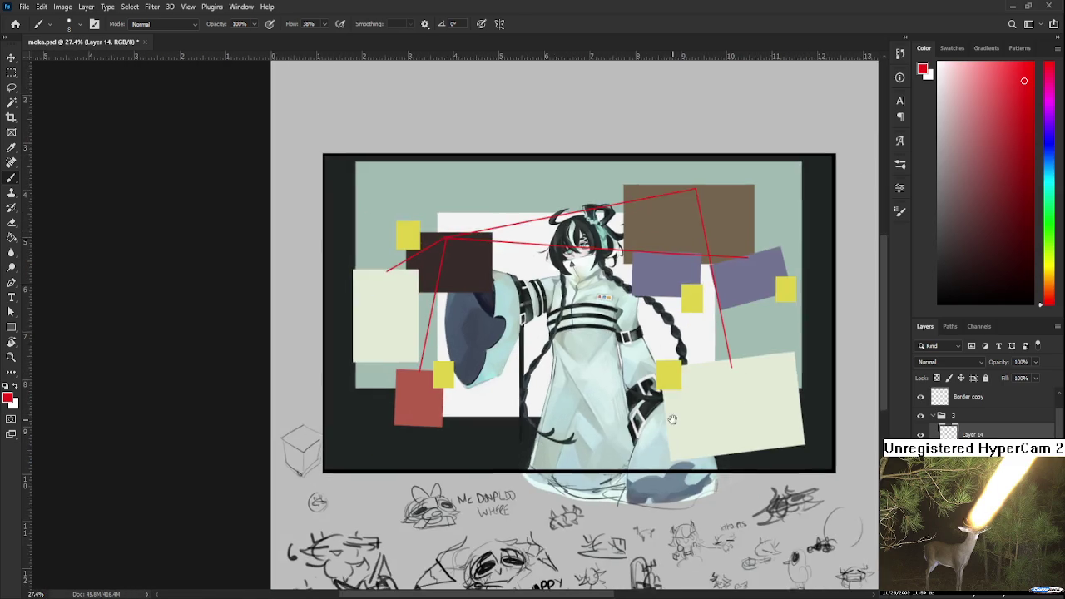
pyautogui.scroll(-1, 691, 416)
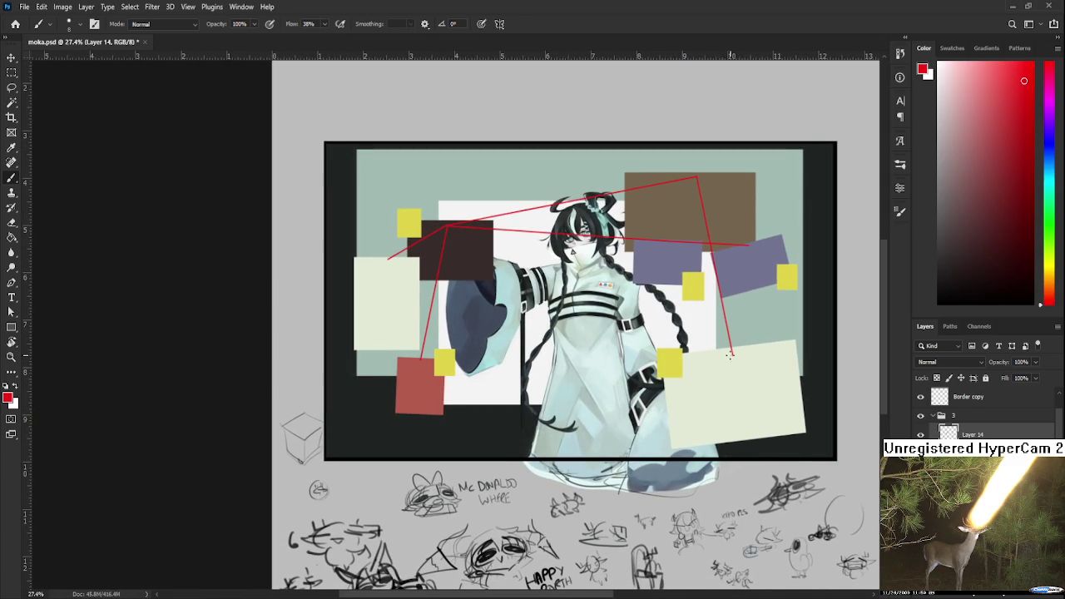
pyautogui.keyDown('shift'); pyautogui.click(422, 358); pyautogui.keyUp('shift')
pyautogui.scroll(1, 745, 430)
pyautogui.hotkey('ctrl', 'z')
pyautogui.keyDown('shift'); pyautogui.click(556, 407); pyautogui.keyUp('shift')
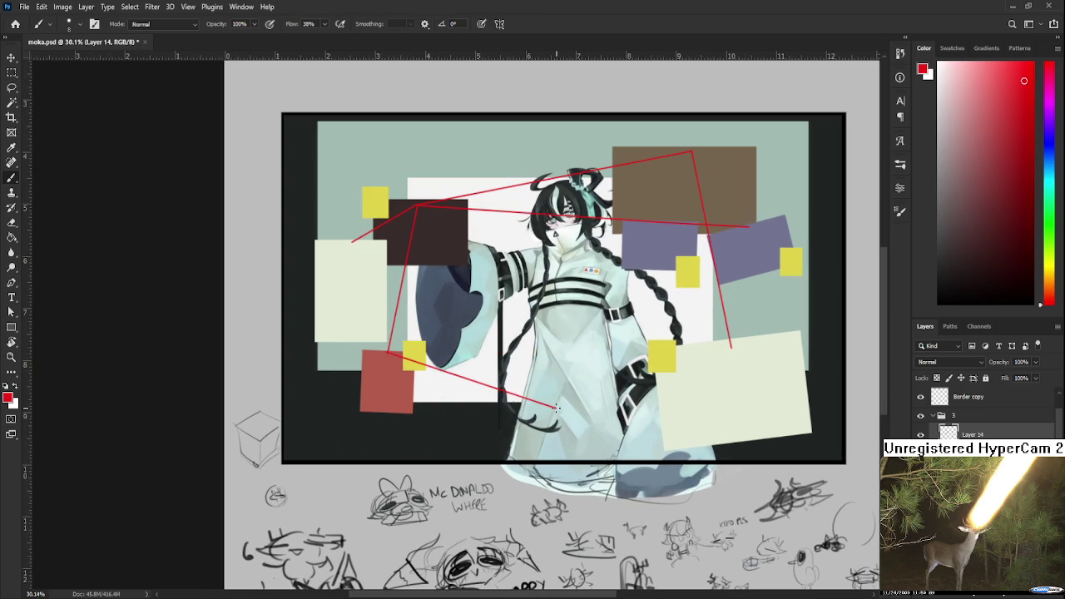
pyautogui.hotkey('alt', '[')
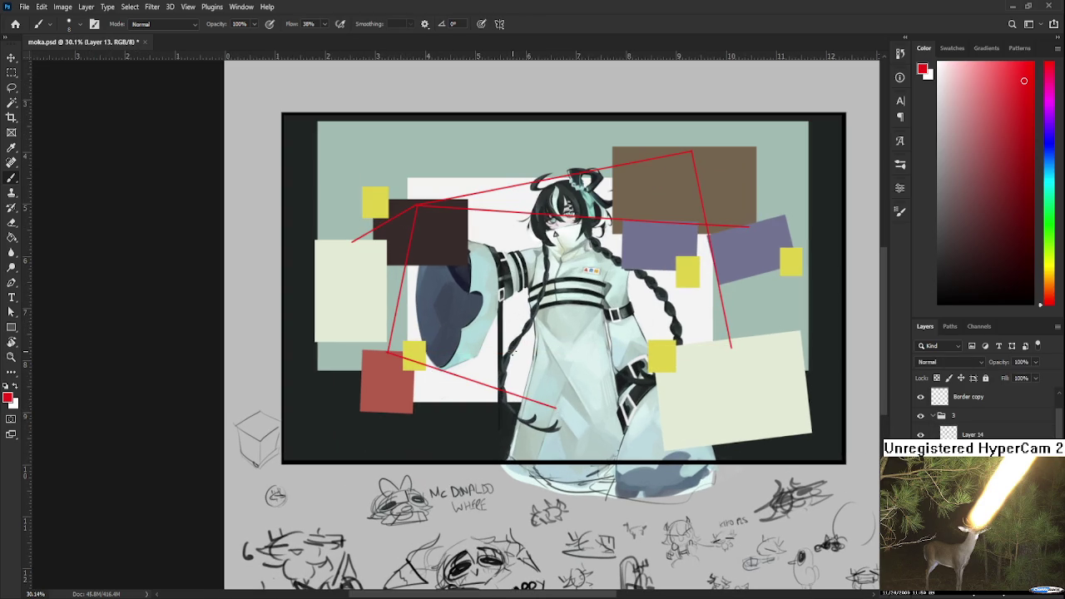
# Fill a rectangle over the character's lower body with brown sampled from the large rectangle
pyautogui.press('m')
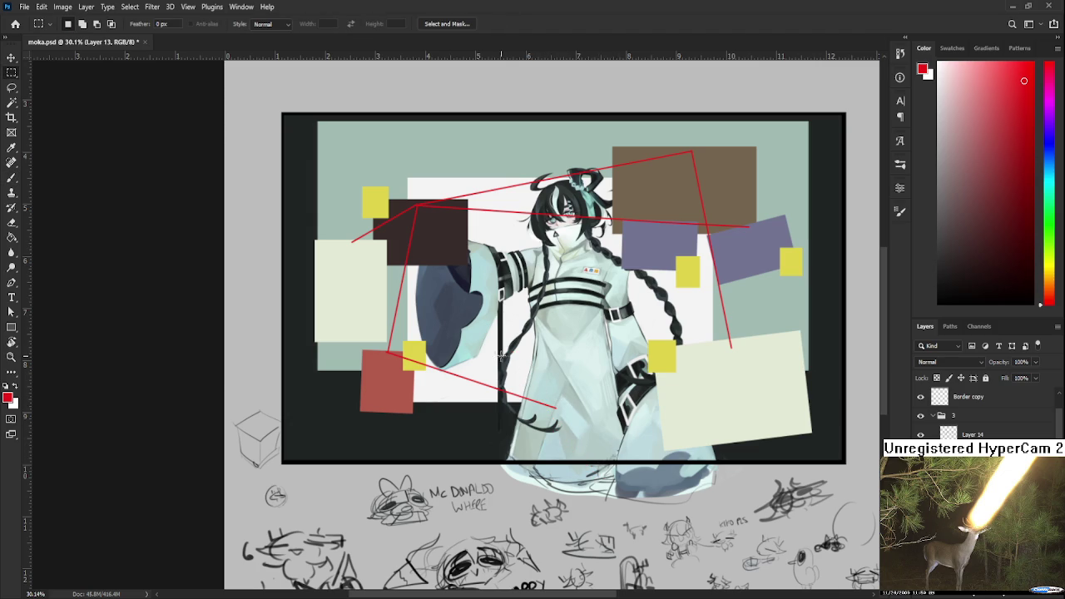
pyautogui.moveTo(491, 440); pyautogui.dragTo(593, 373)
pyautogui.scroll(2, 571, 416)
pyautogui.press('b')
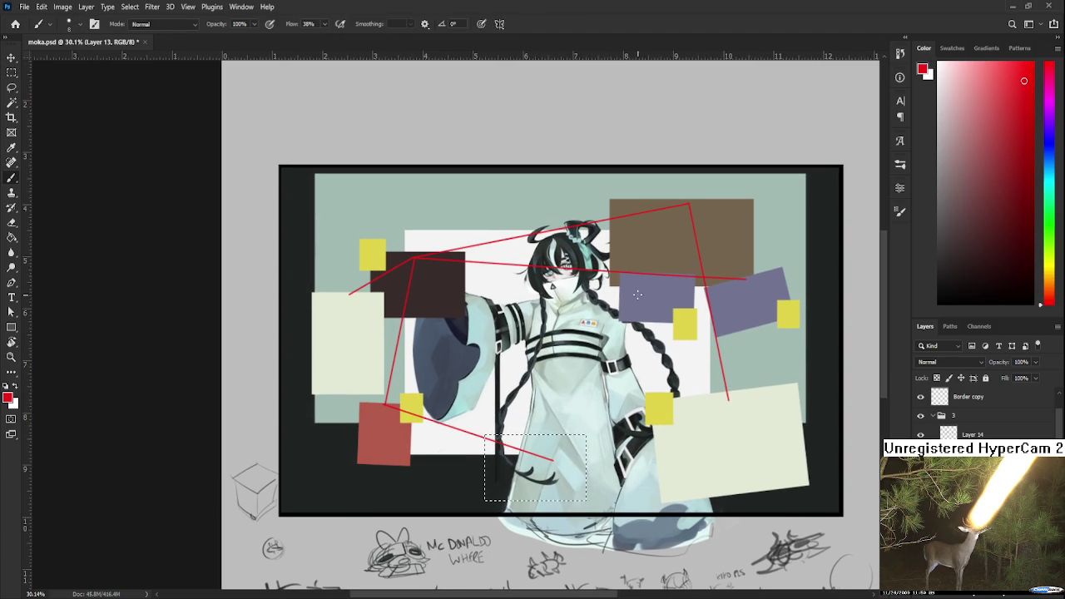
pyautogui.keyDown('alt'); pyautogui.click(656, 250); pyautogui.keyUp('alt')
pyautogui.hotkey('alt', 'BackSpace')
pyautogui.hotkey('ctrl', 'd')
pyautogui.press('l')
pyautogui.hotkey('ctrl', 't')
pyautogui.press('Escape')
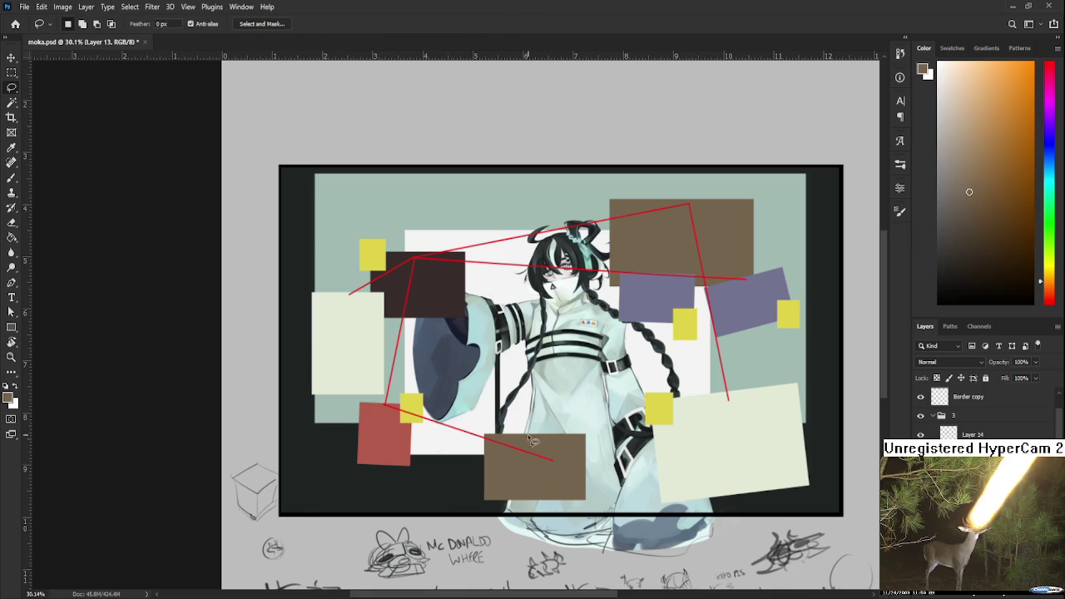
# Nudge the brown block slightly right and down and shrink it to about 96%
pyautogui.press('m')
pyautogui.moveTo(471, 408); pyautogui.dragTo(631, 528)
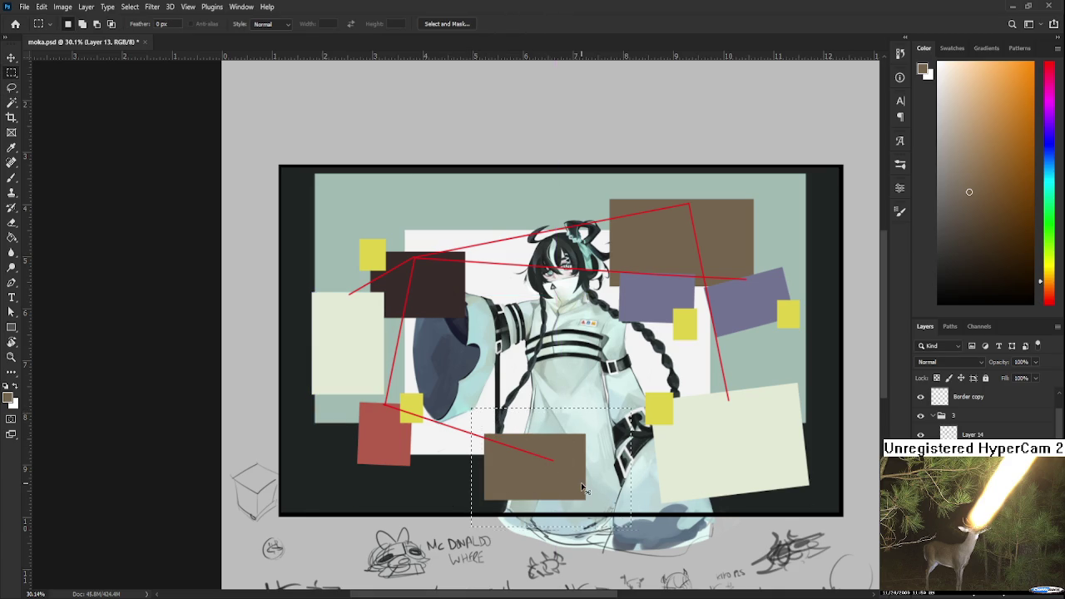
pyautogui.hotkey('ctrl', 't')
pyautogui.moveTo(569, 480); pyautogui.dragTo(582, 487)
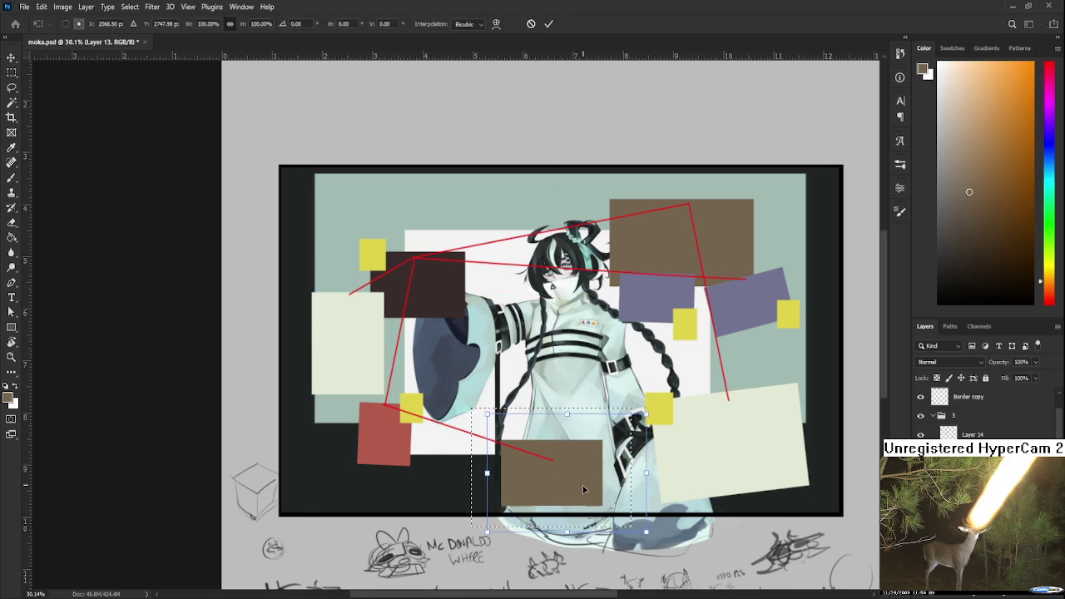
pyautogui.moveTo(647, 414); pyautogui.dragTo(639, 421)
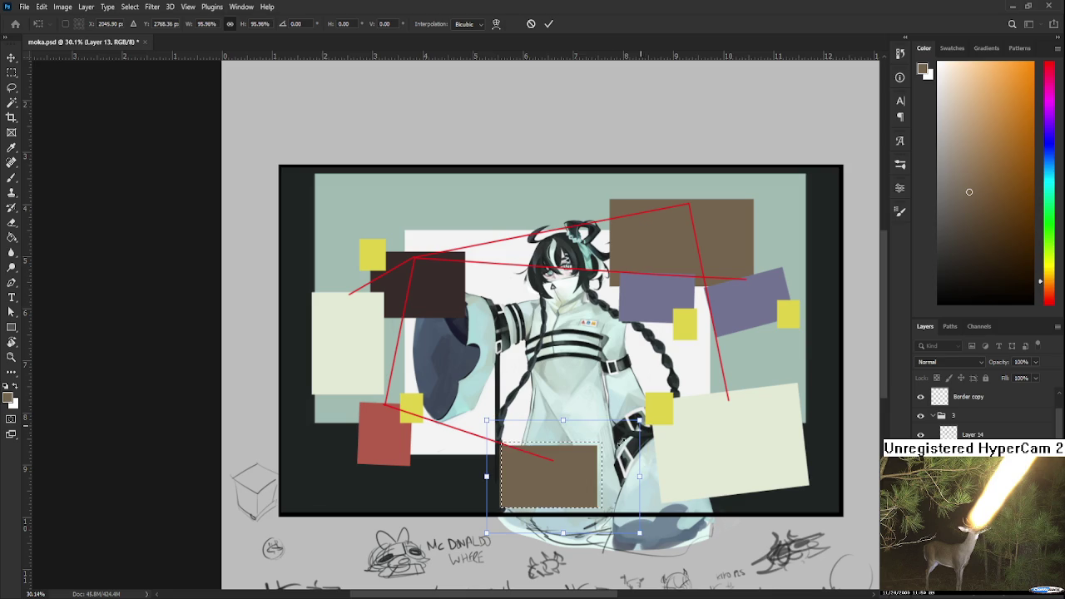
pyautogui.press('Return')
pyautogui.hotkey('ctrl', 'd')
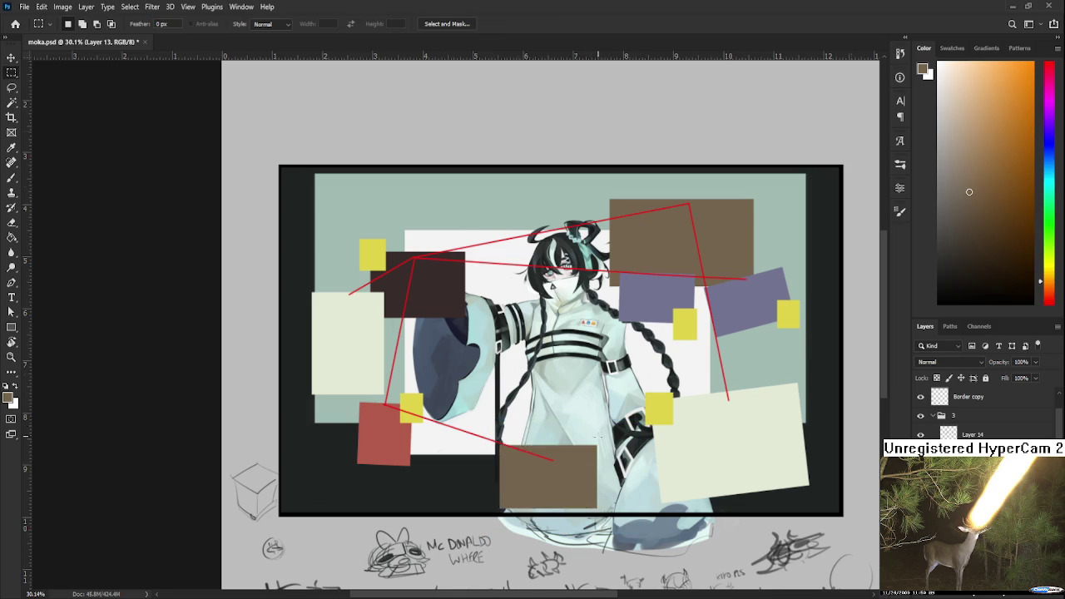
pyautogui.scroll(-3, 596, 435)
# Merge Layer 14 into the rectangles layer and nudge the combined content slightly upward
pyautogui.scroll(2, 520, 308)
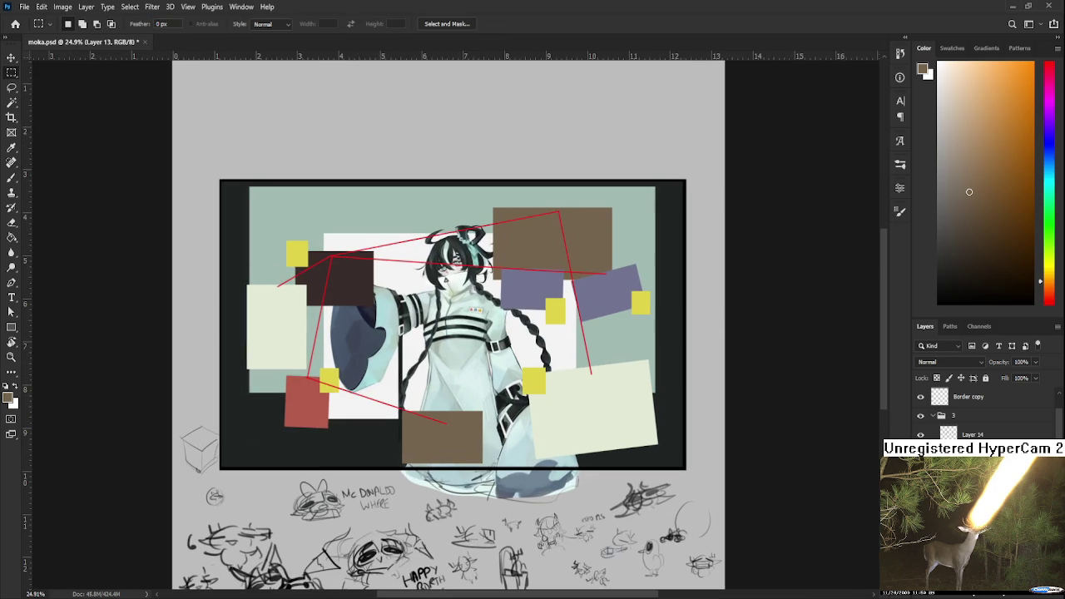
pyautogui.click(972, 434)
pyautogui.scroll(-1, 982, 416)
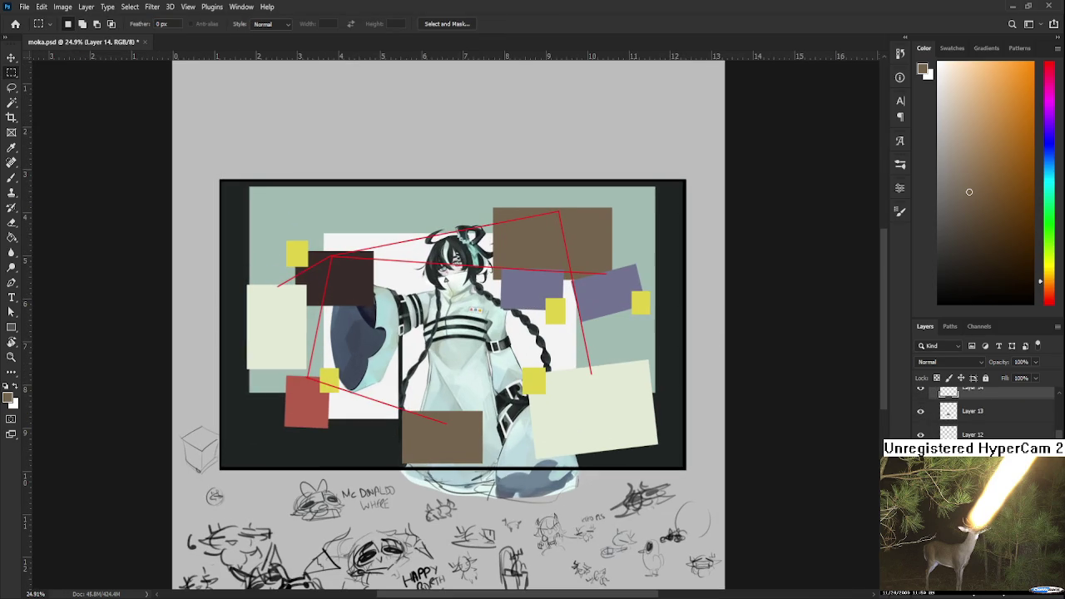
pyautogui.press('Delete')
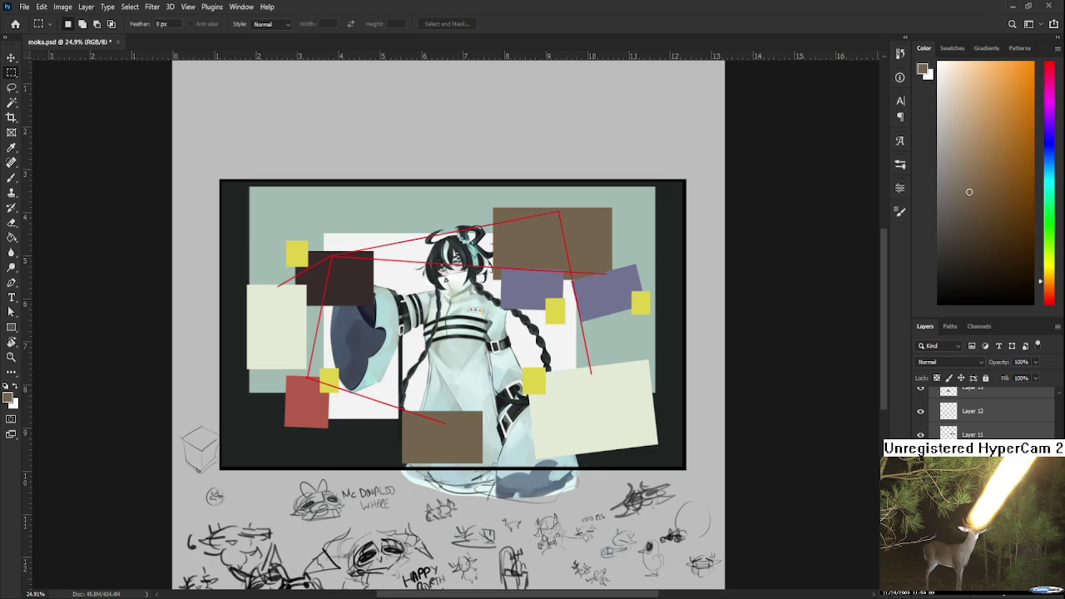
pyautogui.hotkey('ctrl', 't')
pyautogui.press('Up')
pyautogui.press('Up')
pyautogui.press('Up')
pyautogui.press('Up')
pyautogui.press('Up')
pyautogui.press('Up')
pyautogui.press('Up')
pyautogui.press('Up')
pyautogui.press('Up')
pyautogui.press('Up')
pyautogui.press('Up')
pyautogui.press('Up')
pyautogui.press('Up')
pyautogui.press('Up')
pyautogui.press('Up')
pyautogui.press('Up')
pyautogui.press('Up')
pyautogui.press('Up')
pyautogui.press('Up')
pyautogui.press('Up')
pyautogui.press('Up')
pyautogui.press('Up')
pyautogui.press('Up')
pyautogui.press('Return')
pyautogui.press('m')
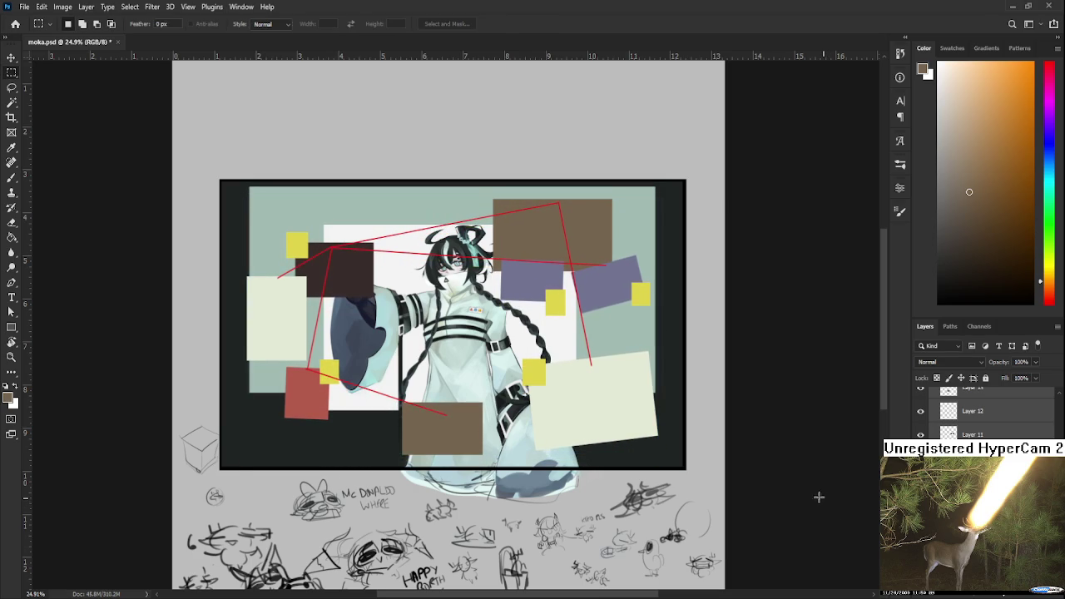
pyautogui.moveTo(534, 372); pyautogui.dragTo(592, 431)
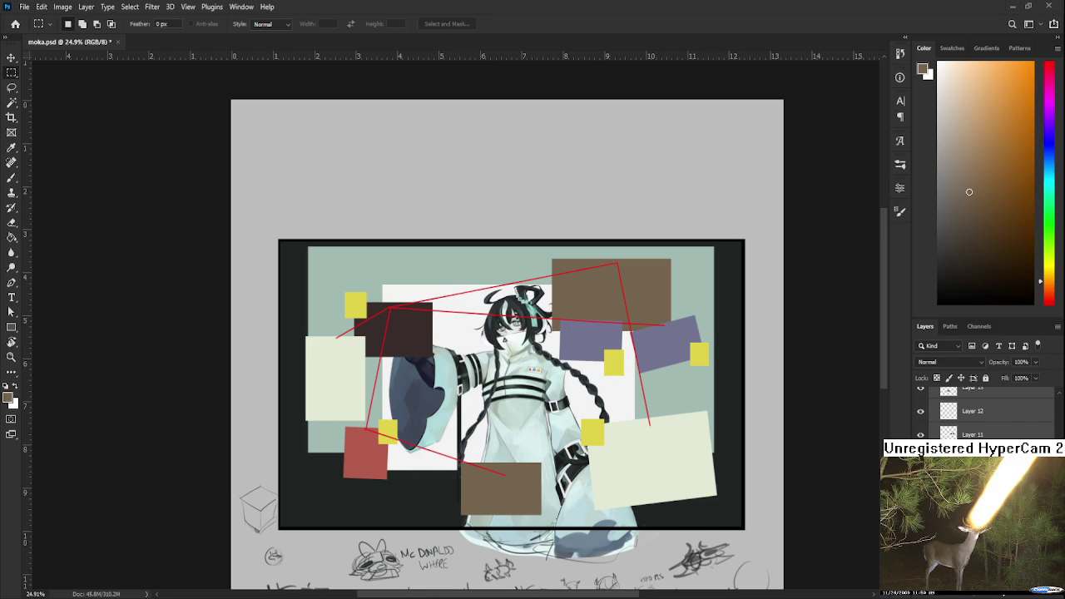
pyautogui.scroll(1, 525, 443)
pyautogui.scroll(1, 524, 444)
# Sample the red of the connecting lines and make Layer 14 active
pyautogui.press('b')
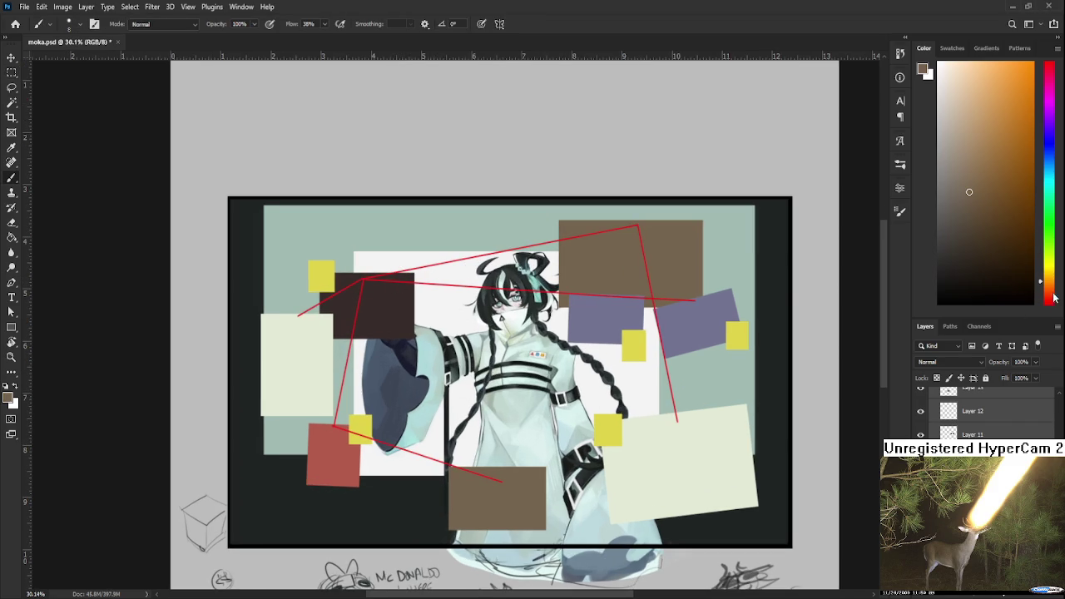
pyautogui.click(1054, 297)
pyautogui.scroll(1, 504, 308)
pyautogui.keyDown('alt'); pyautogui.click(333, 274); pyautogui.keyUp('alt')
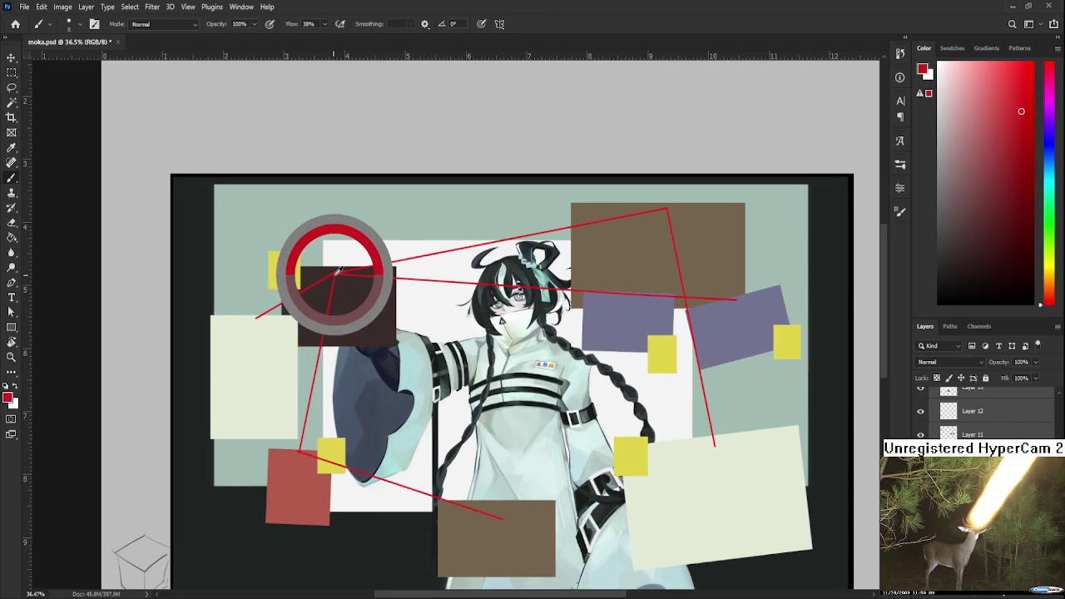
pyautogui.scroll(2, 999, 417)
pyautogui.scroll(3, 1045, 433)
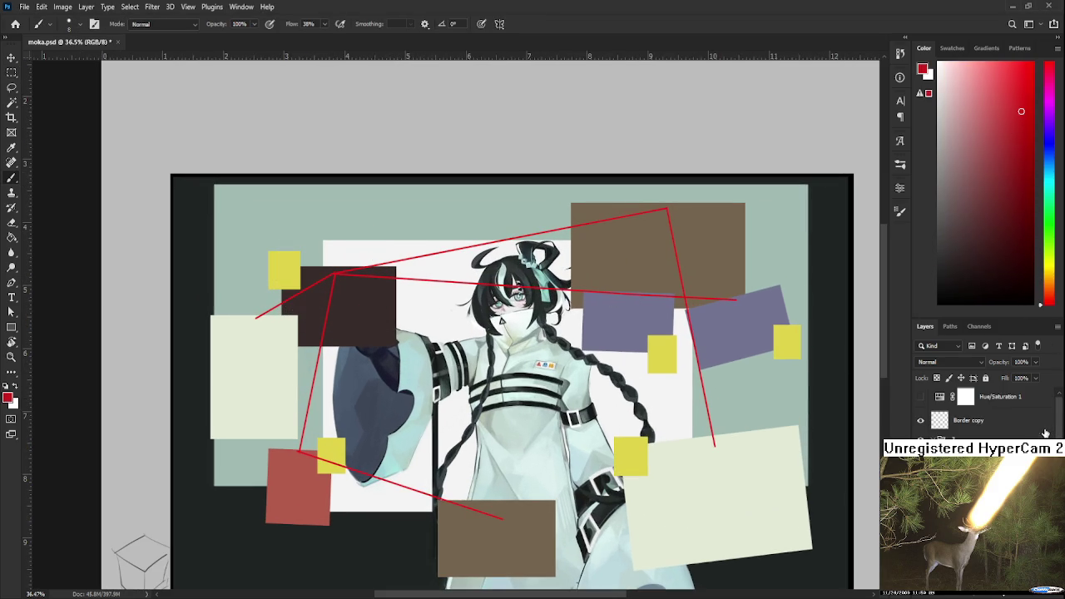
pyautogui.click(990, 466)
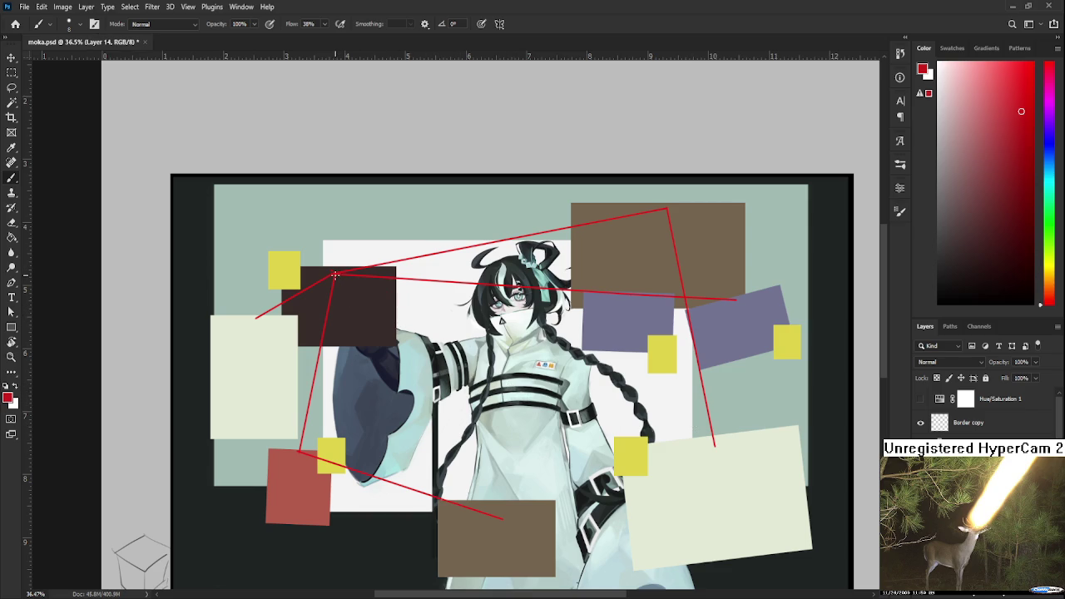
# Draw a short red line from the dark rectangle's corner, undoing the extra segment
pyautogui.keyDown('shift'); pyautogui.click(441, 308); pyautogui.keyUp('shift')
pyautogui.keyDown('shift'); pyautogui.click(502, 518); pyautogui.keyUp('shift')
pyautogui.scroll(-2, 497, 466)
pyautogui.scroll(1, 489, 406)
pyautogui.hotkey('ctrl', 'z')
pyautogui.scroll(1, 483, 391)
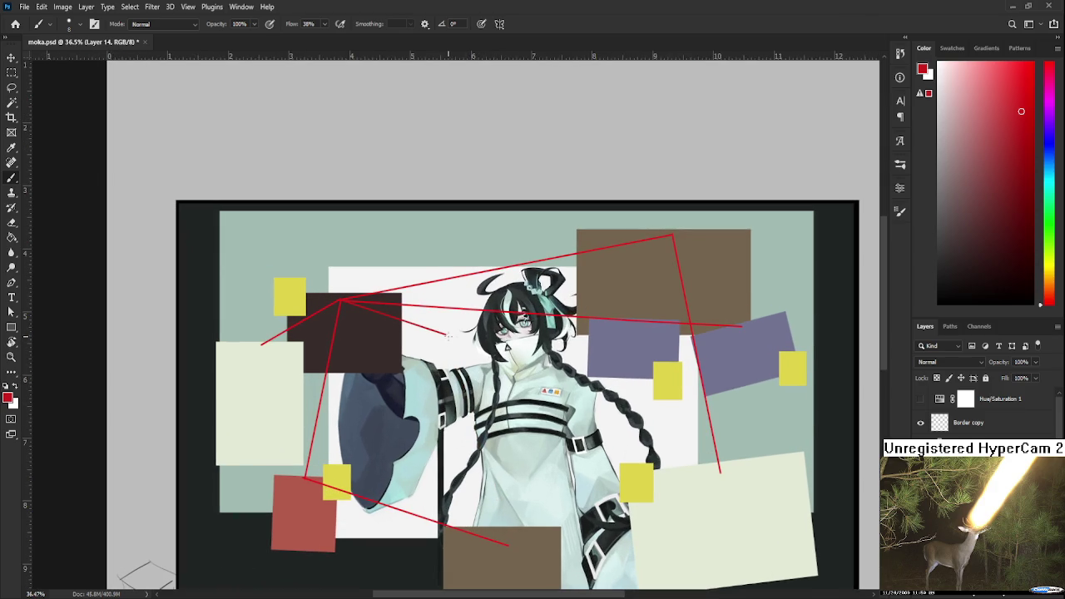
pyautogui.scroll(-1, 453, 358)
pyautogui.moveTo(516, 371)
pyautogui.mouseDown()
pyautogui.moveTo(549, 381)
pyautogui.moveTo(536, 396)
pyautogui.mouseUp()
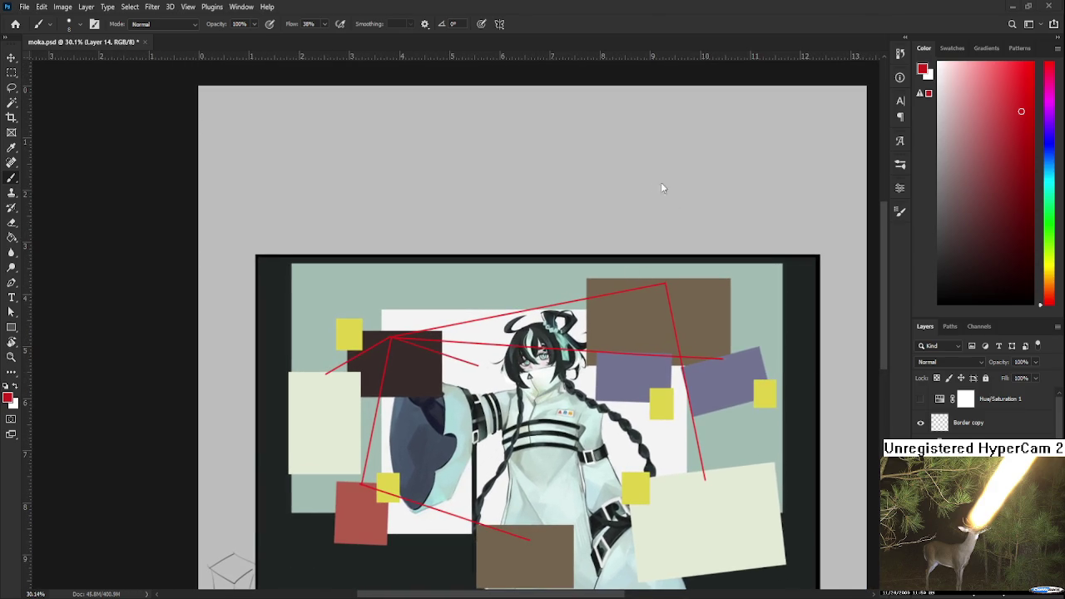
pyautogui.moveTo(540, 421); pyautogui.dragTo(541, 358)
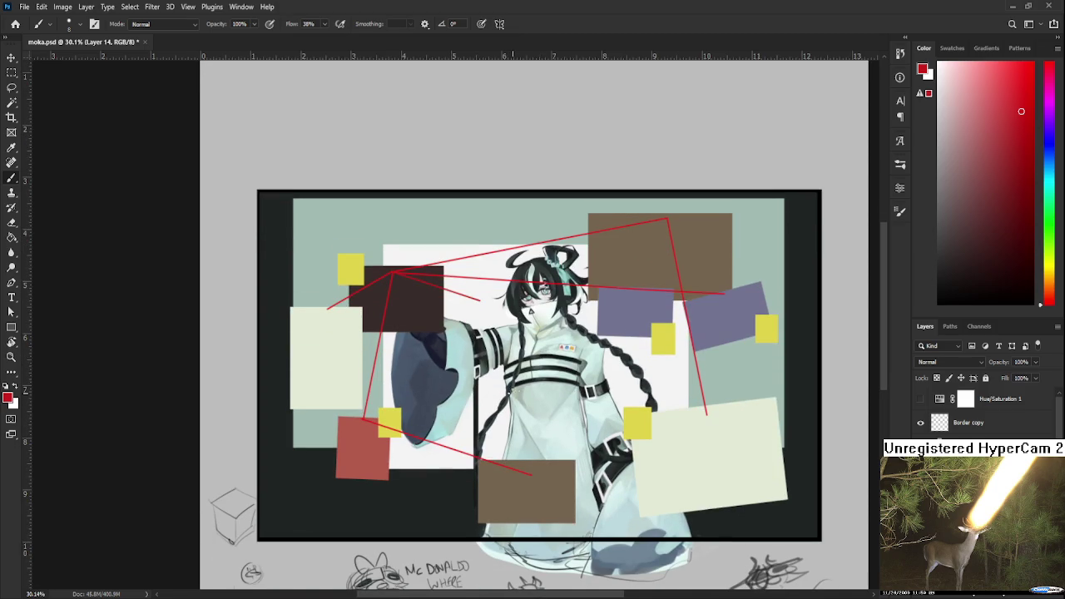
# Zoom around to review the artwork, then select Layer 8 and add empty Layer 15 above it
pyautogui.scroll(-1, 511, 395)
pyautogui.scroll(1, 385, 333)
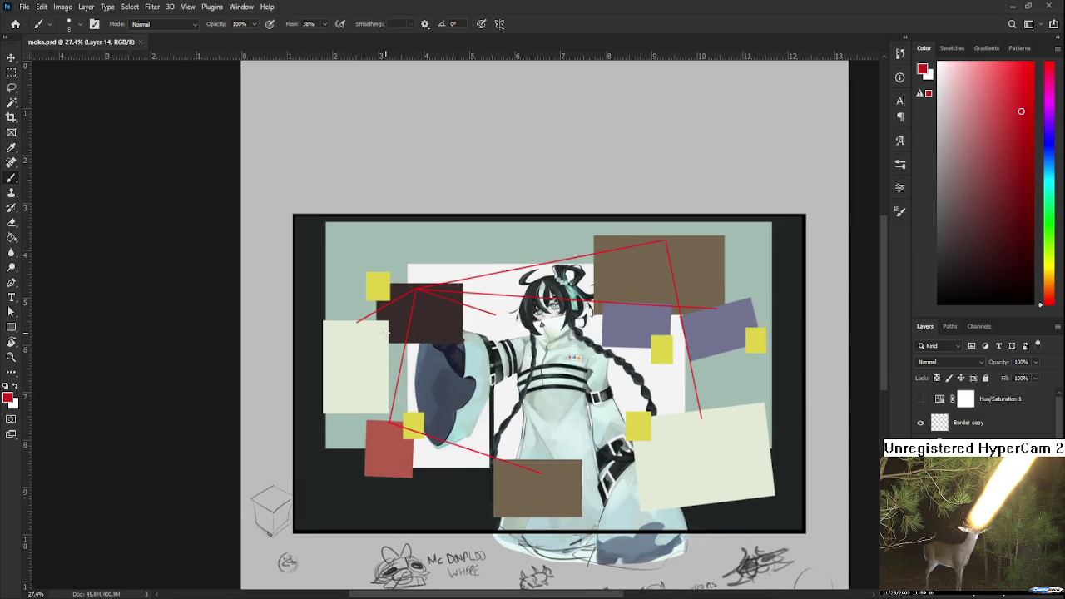
pyautogui.scroll(1, 385, 333)
pyautogui.scroll(-1, 385, 333)
pyautogui.scroll(-1, 385, 333)
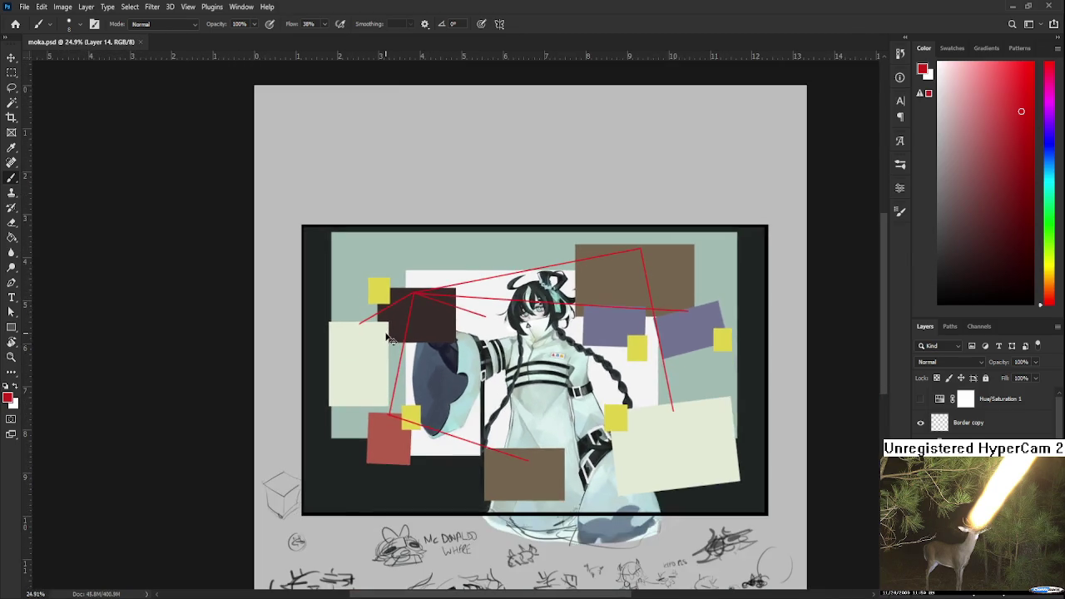
pyautogui.scroll(-1, 385, 333)
pyautogui.scroll(1, 465, 332)
pyautogui.scroll(1, 471, 383)
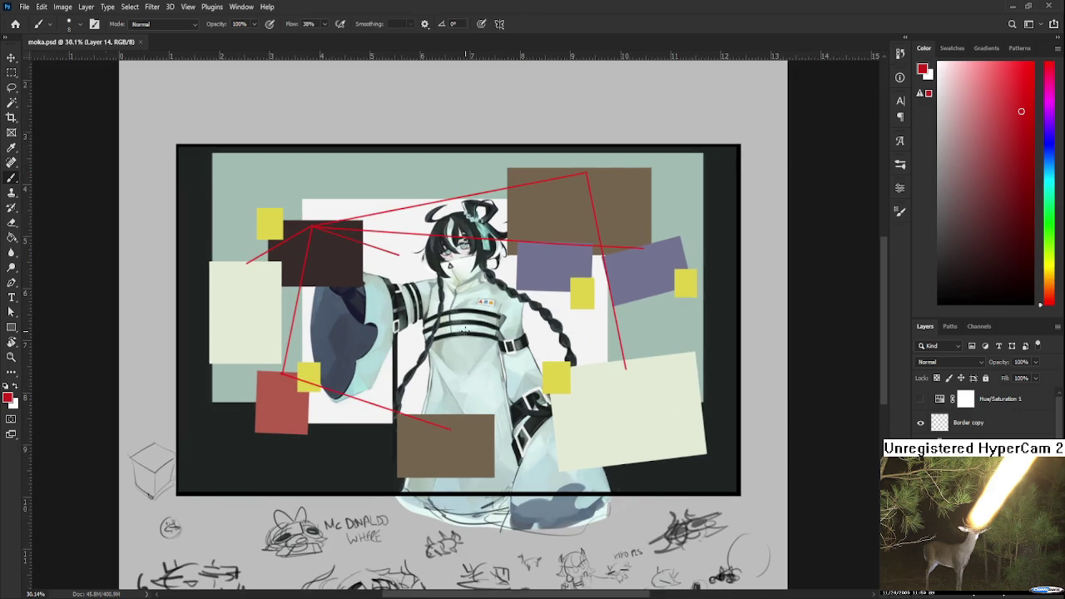
pyautogui.scroll(1, 476, 434)
pyautogui.scroll(-2, 476, 434)
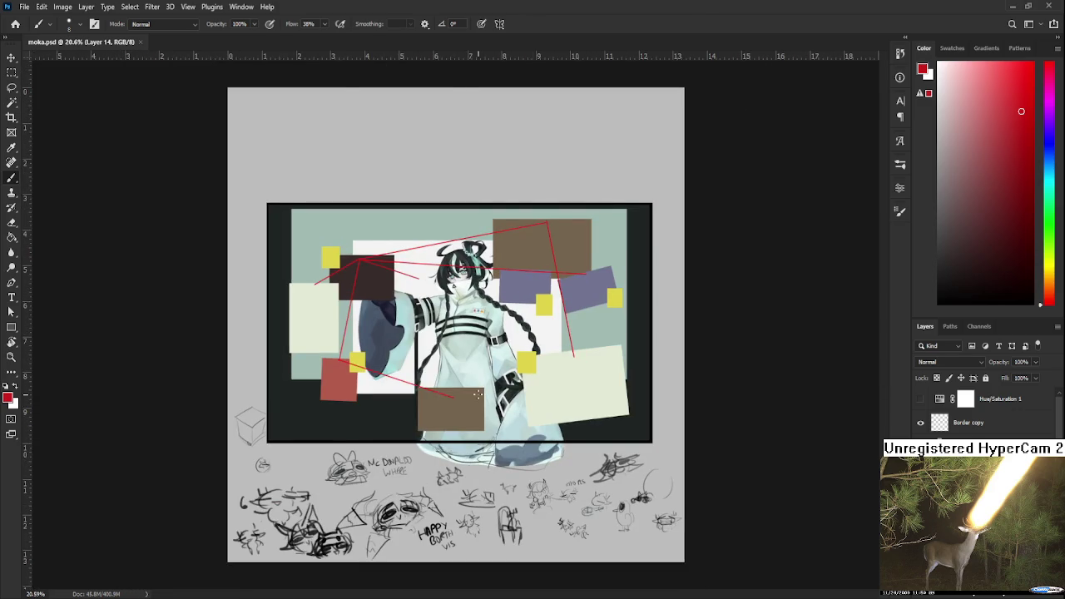
pyautogui.scroll(1, 479, 396)
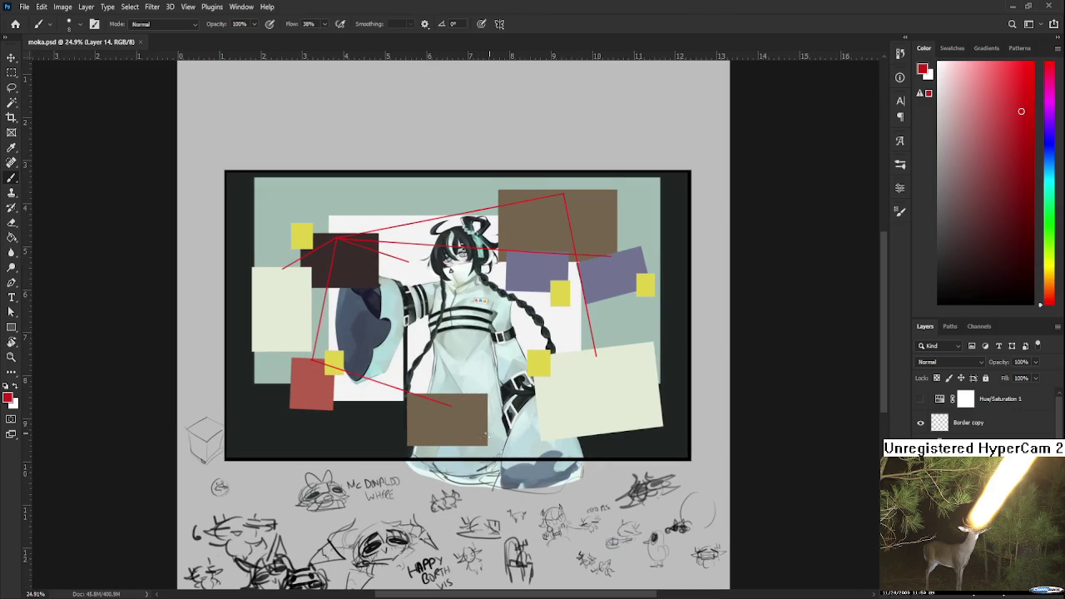
pyautogui.scroll(-2, 492, 429)
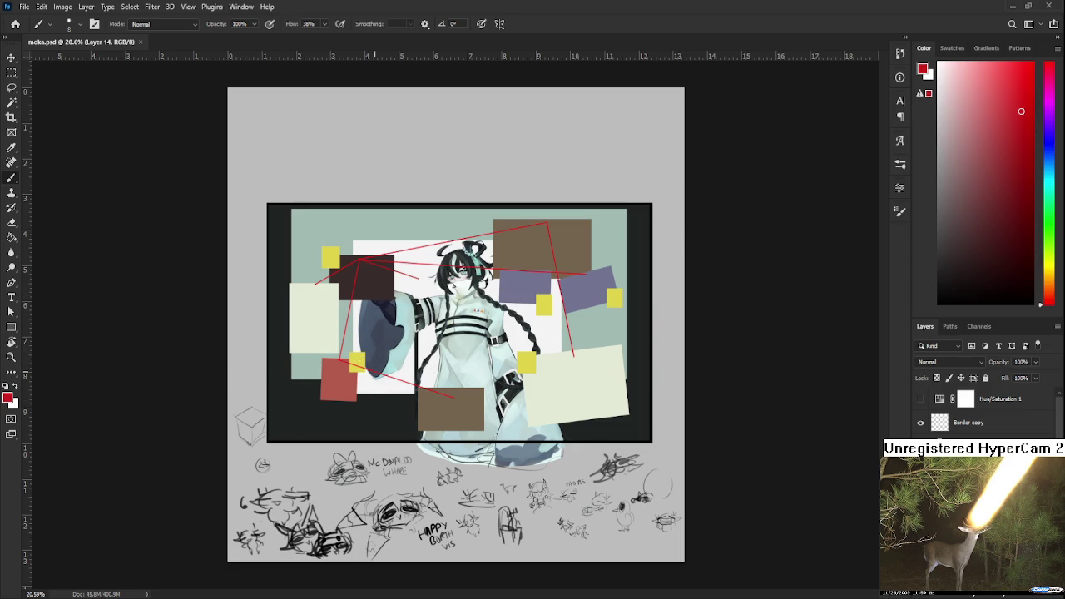
pyautogui.scroll(-3, 982, 412)
pyautogui.hotkey('alt', '[')
pyautogui.hotkey('alt', ']')
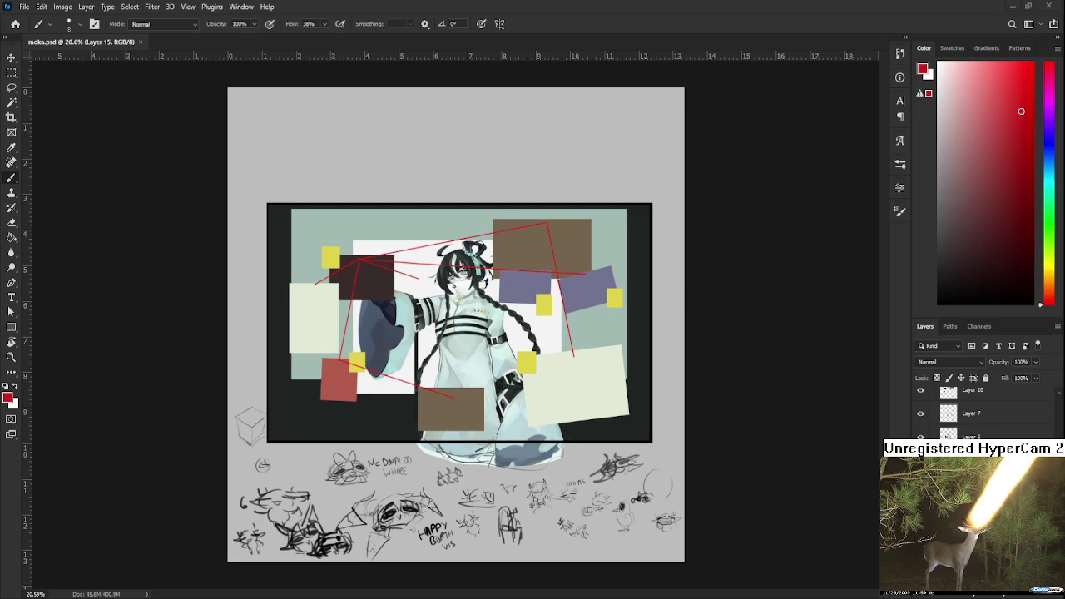
pyautogui.scroll(3, 459, 287)
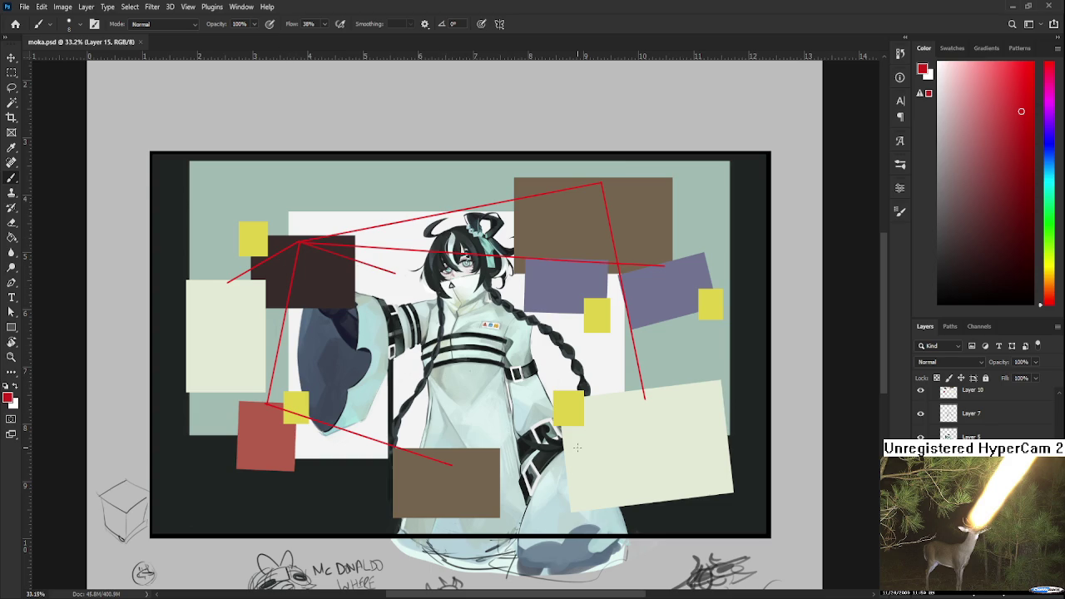
pyautogui.scroll(-2, 566, 434)
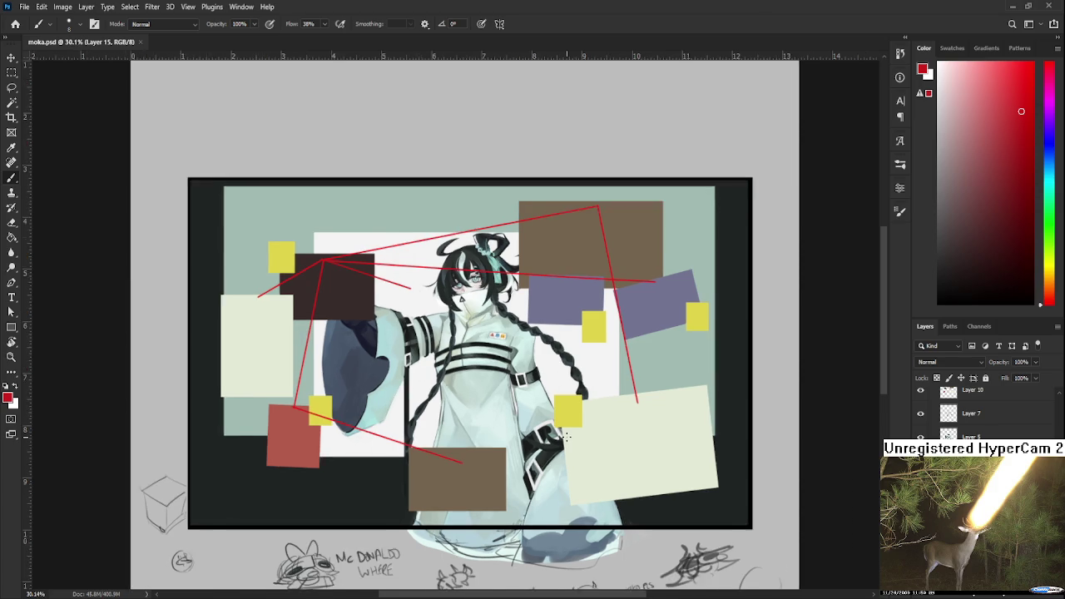
pyautogui.scroll(-1, 566, 434)
pyautogui.scroll(1, 566, 435)
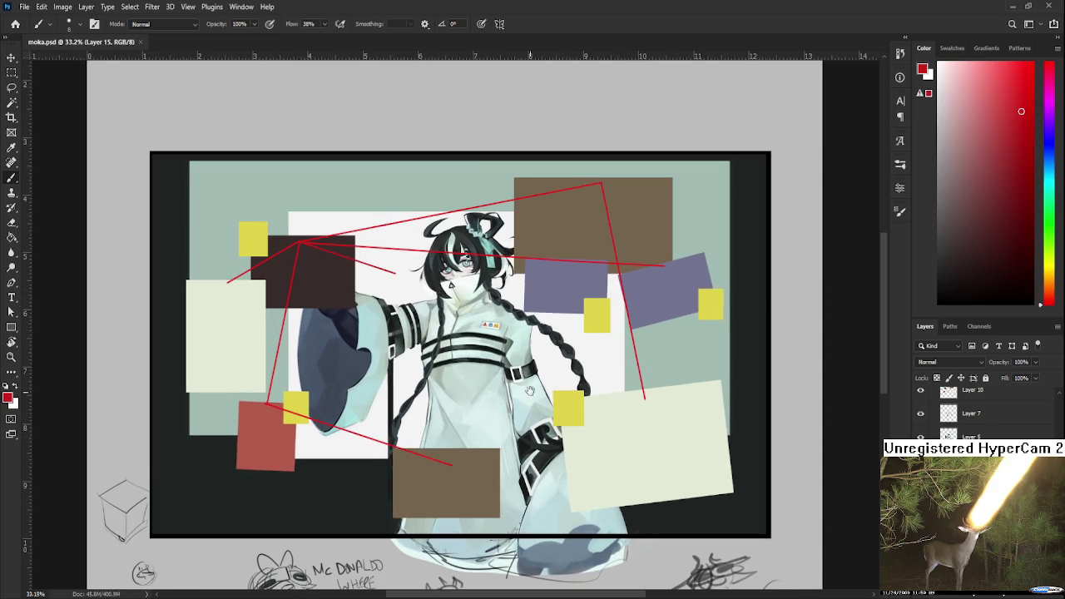
pyautogui.scroll(3, 500, 412)
pyautogui.moveTo(377, 322); pyautogui.dragTo(420, 331)
pyautogui.hotkey('ctrl', 'z')
pyautogui.hotkey('ctrl', 'z')
pyautogui.hotkey('ctrl', 'z')
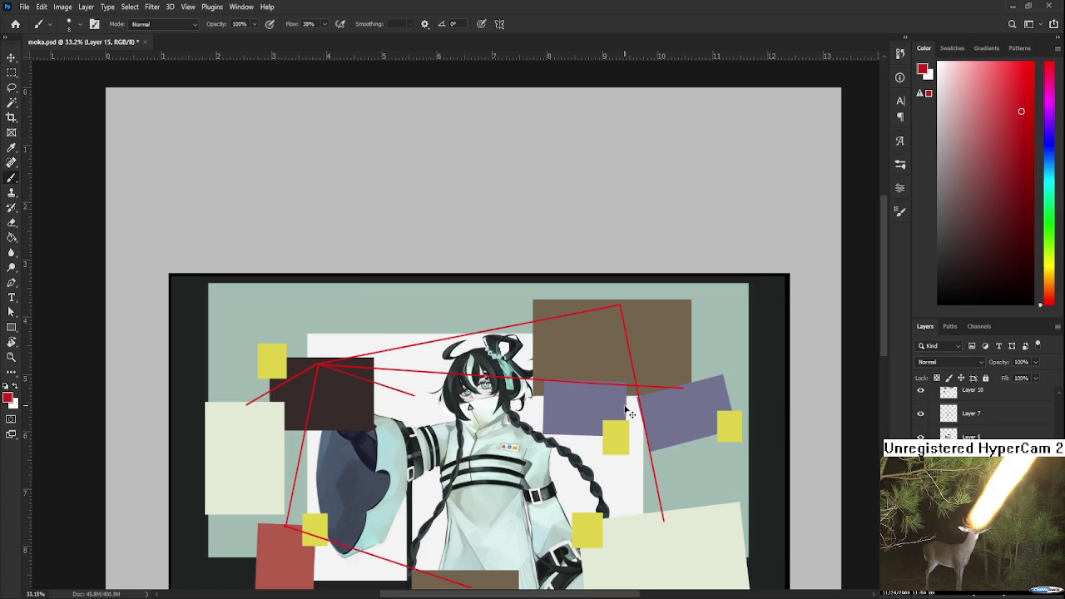
pyautogui.scroll(-1, 582, 399)
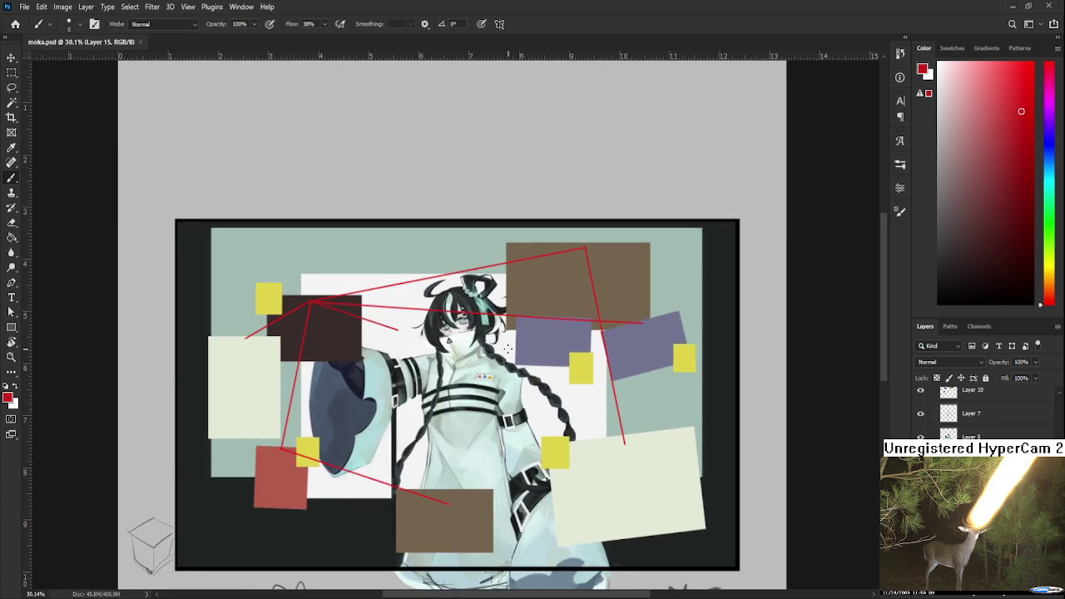
pyautogui.scroll(-1, 514, 376)
pyautogui.scroll(-1, 514, 376)
pyautogui.scroll(1, 518, 375)
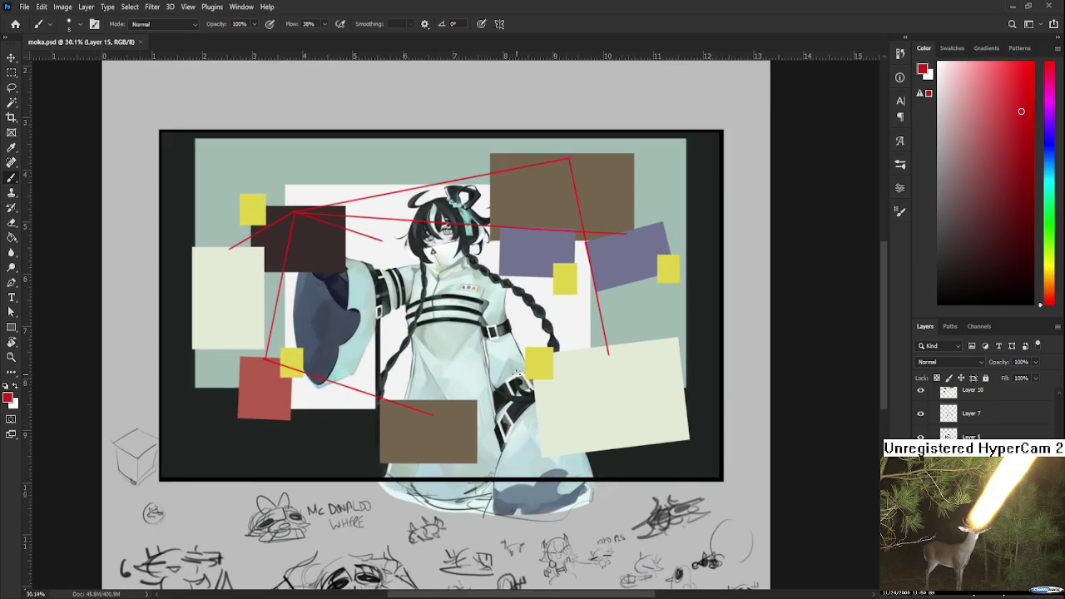
pyautogui.scroll(1, 519, 382)
pyautogui.scroll(1, 522, 399)
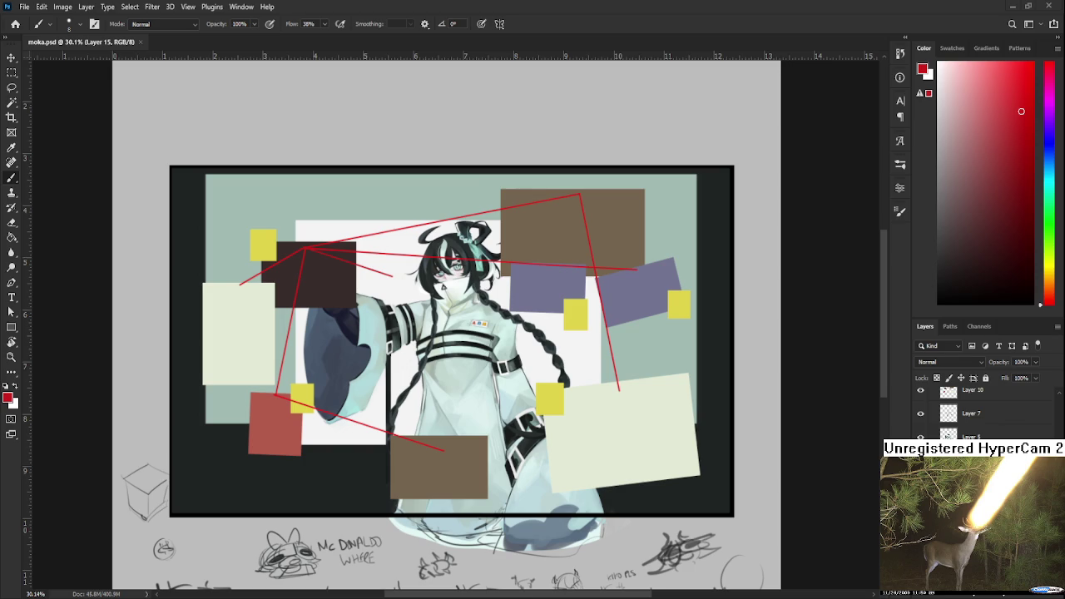
pyautogui.scroll(-1, 439, 449)
pyautogui.scroll(-1, 441, 450)
pyautogui.scroll(-1, 449, 452)
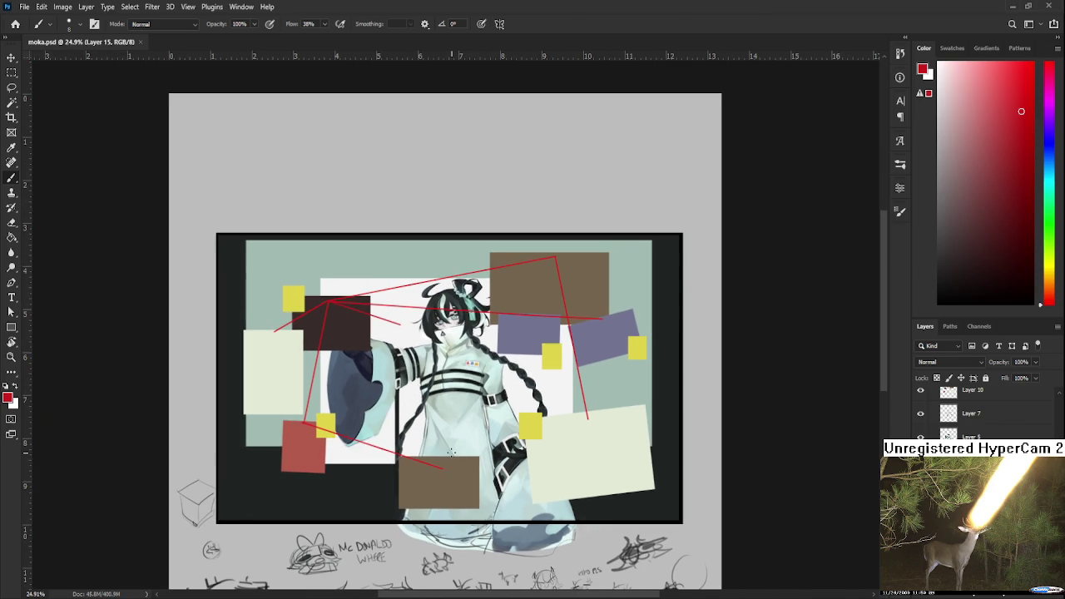
pyautogui.scroll(-1, 408, 433)
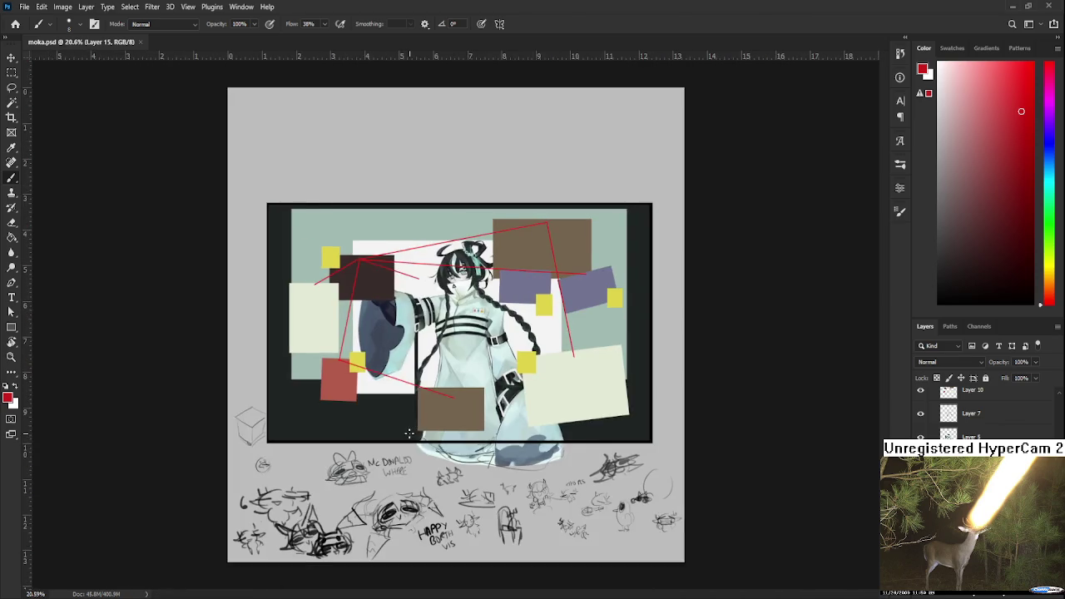
pyautogui.scroll(-3, 408, 433)
pyautogui.scroll(1, 433, 380)
pyautogui.scroll(1, 433, 381)
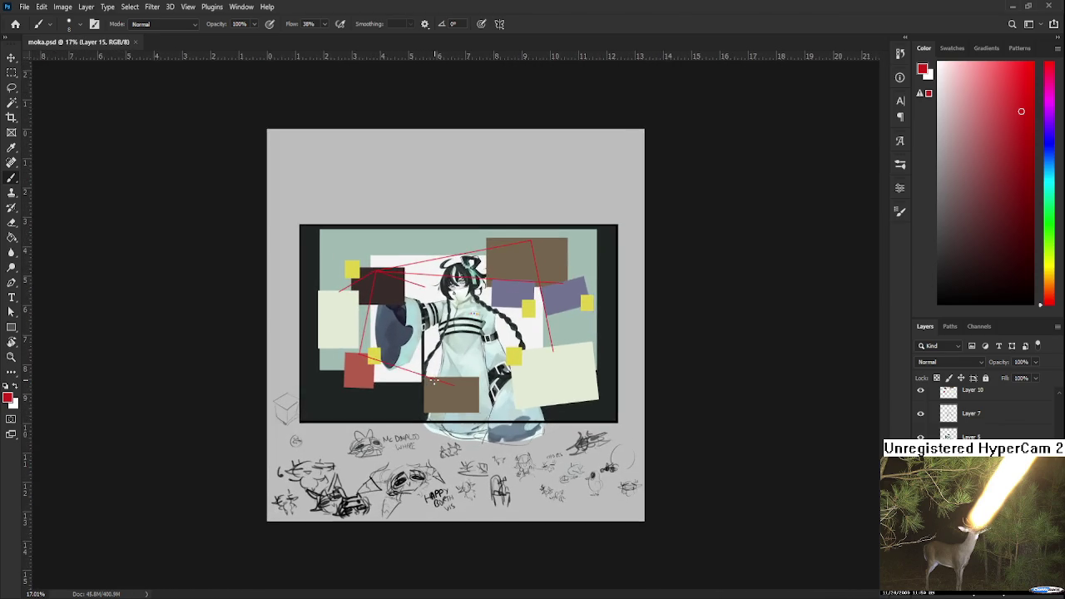
pyautogui.scroll(1, 433, 380)
pyautogui.scroll(1, 436, 389)
pyautogui.scroll(1, 445, 403)
pyautogui.scroll(1, 458, 425)
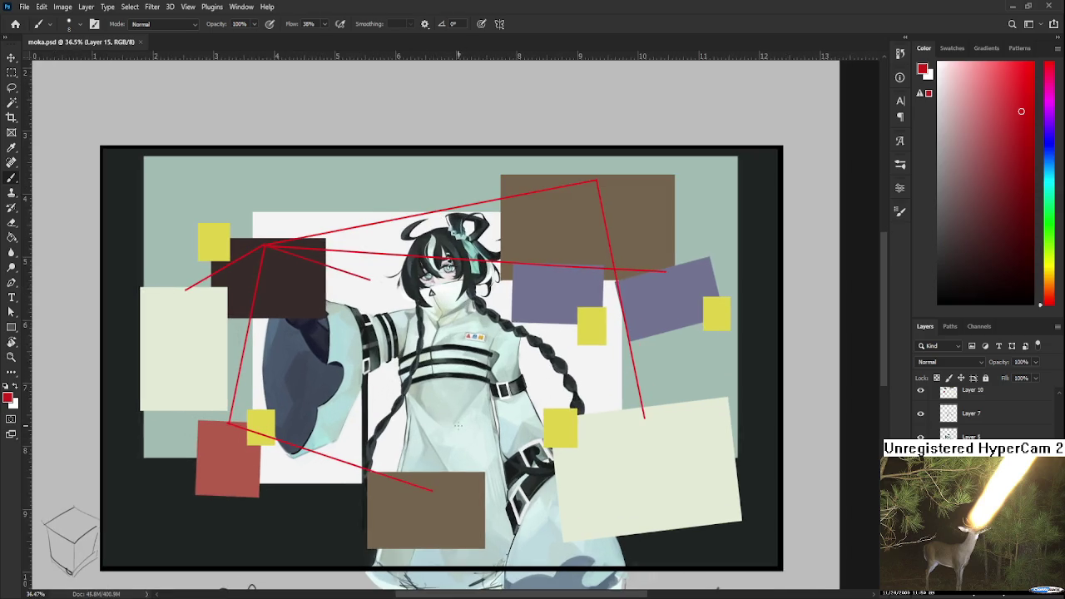
pyautogui.scroll(-1, 457, 420)
pyautogui.scroll(1, 458, 403)
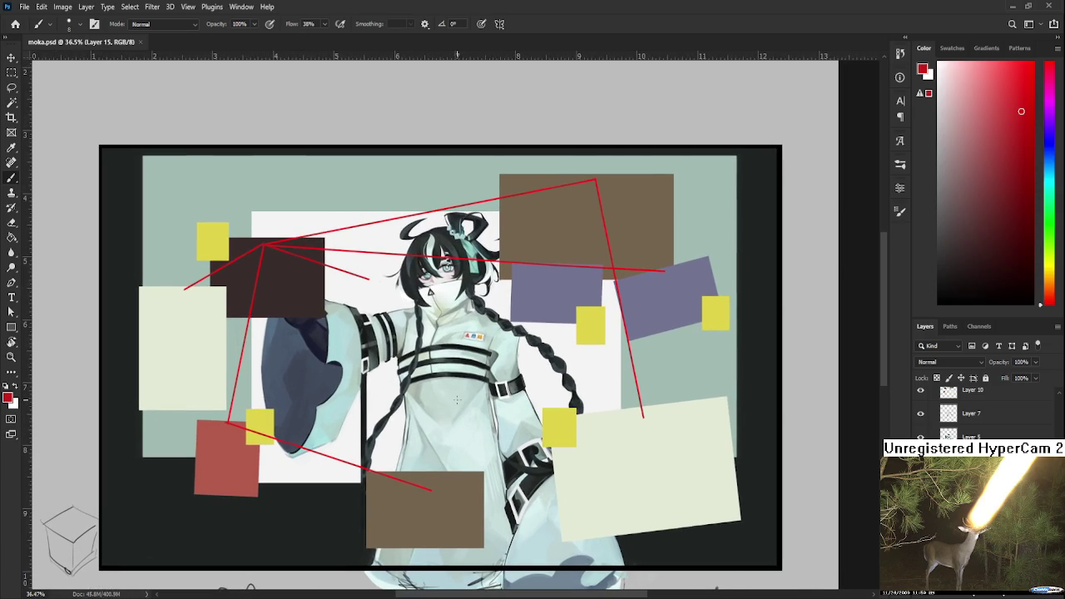